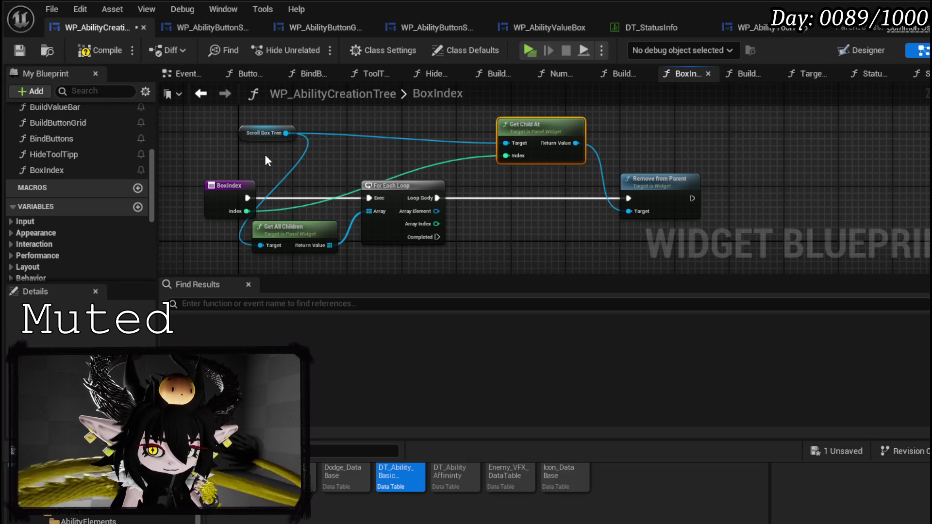
Feed Array Index through a new Add node into Get Child At's Index, compile, and go to the level
drag(245, 212, 473, 219)
text(+)
click(511, 324)
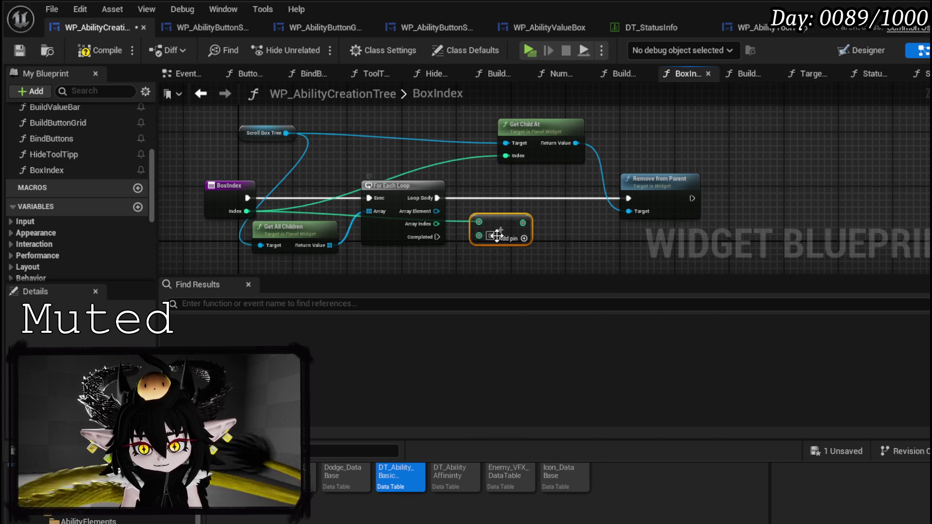
mouse_move(434, 222)
mouse_down()
mouse_move(479, 235)
mouse_move(509, 160)
mouse_up()
mouse_move(494, 220)
mouse_down()
mouse_move(491, 205)
mouse_move(488, 215)
mouse_up()
click(485, 182)
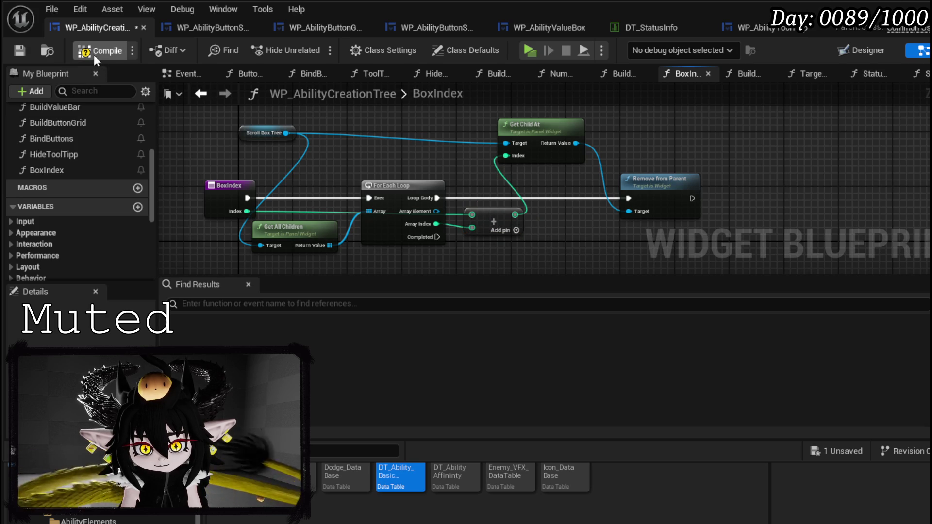
click(12, 52)
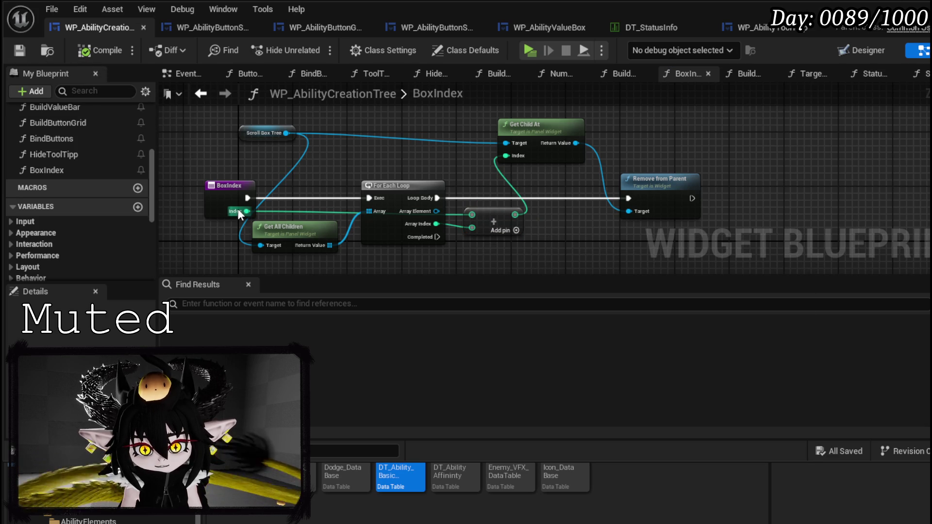
drag(495, 222, 494, 216)
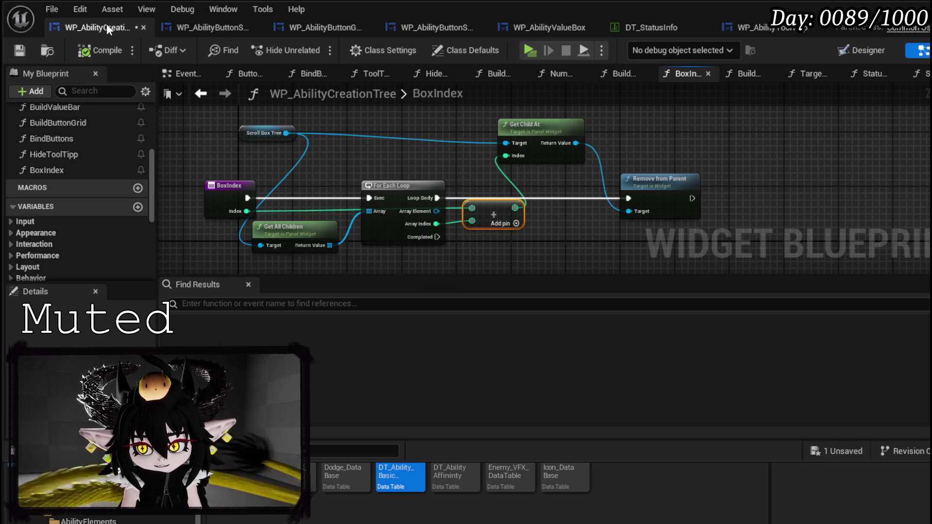
key(alt+Tab)
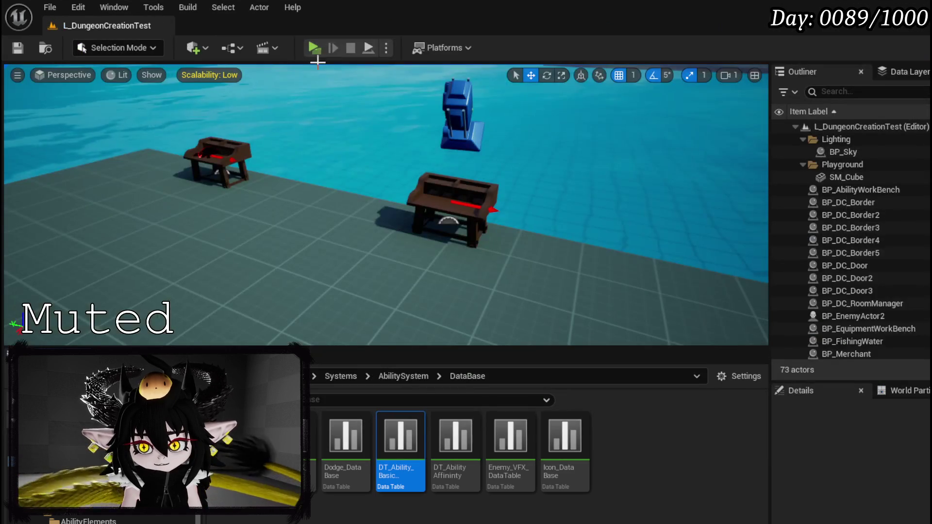
click(313, 48)
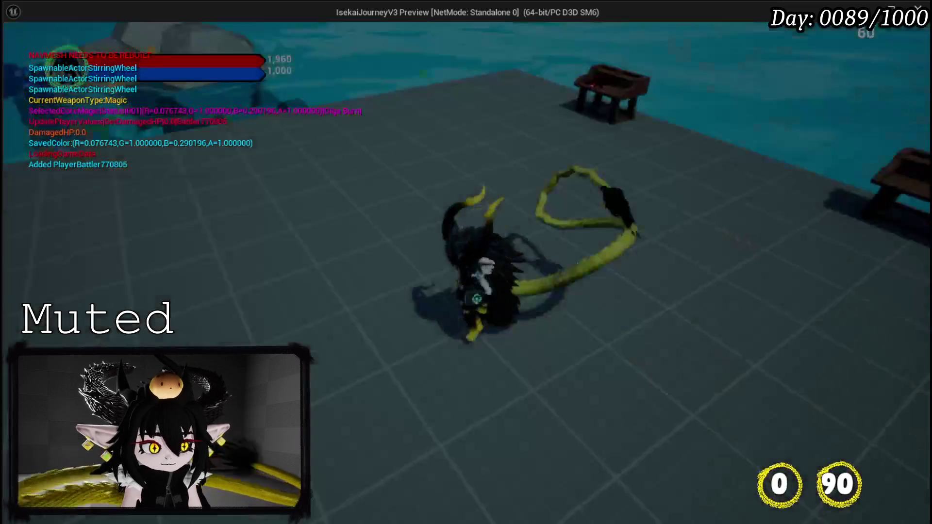
key(Tab)
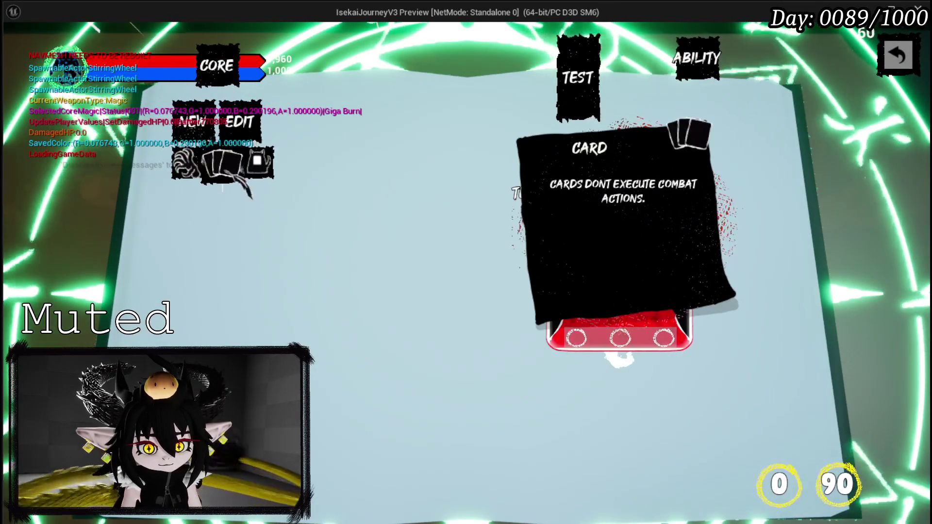
mouse_move(187, 162)
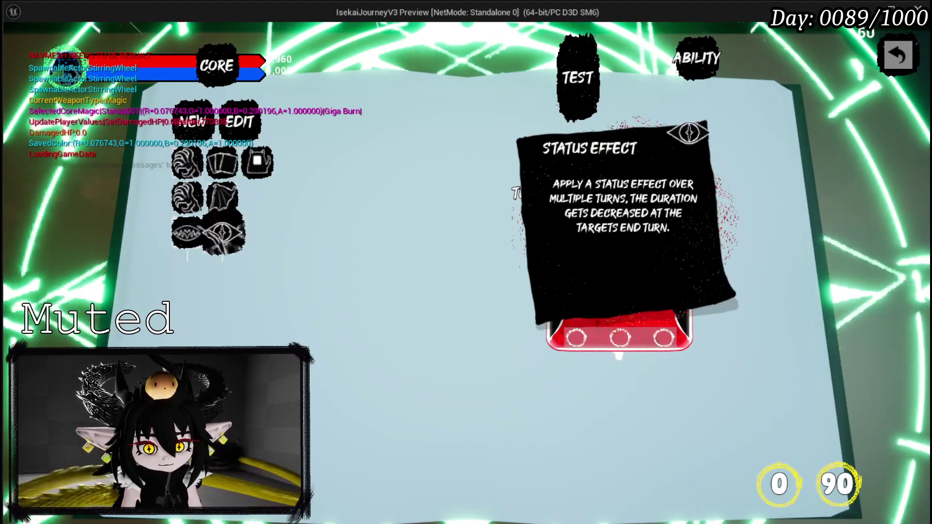
click(189, 233)
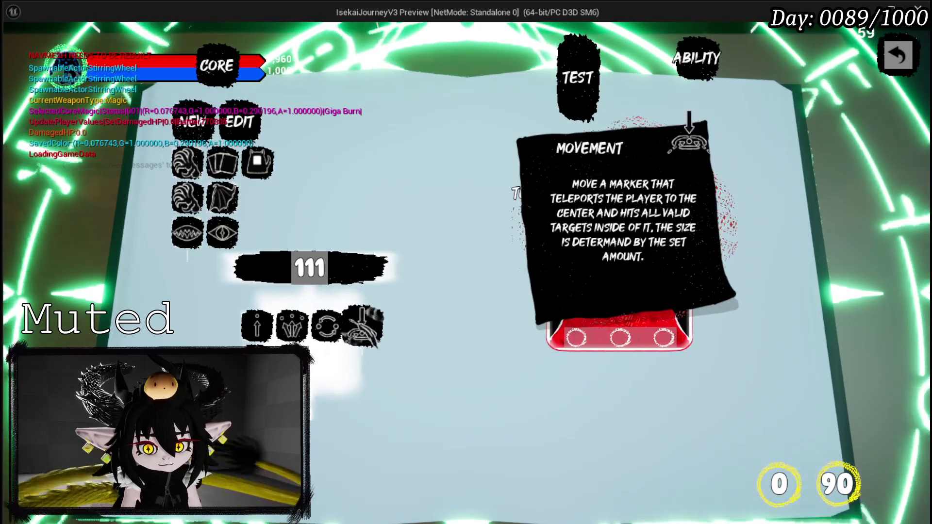
click(368, 320)
scroll(362, 316, down, 2)
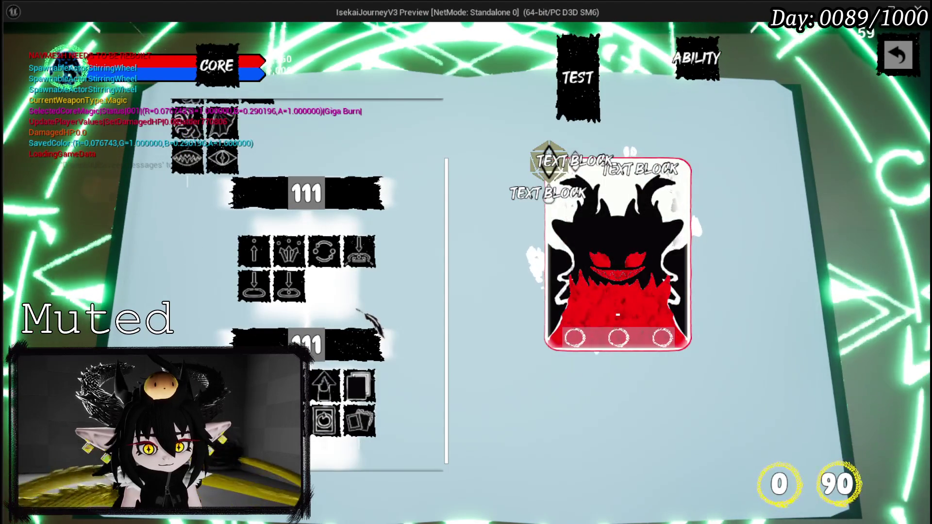
scroll(374, 322, up, 3)
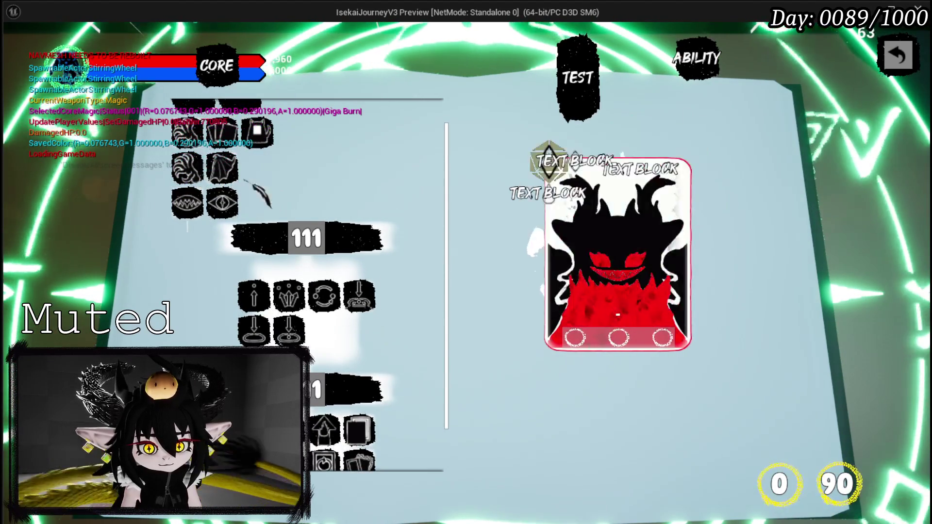
mouse_move(237, 179)
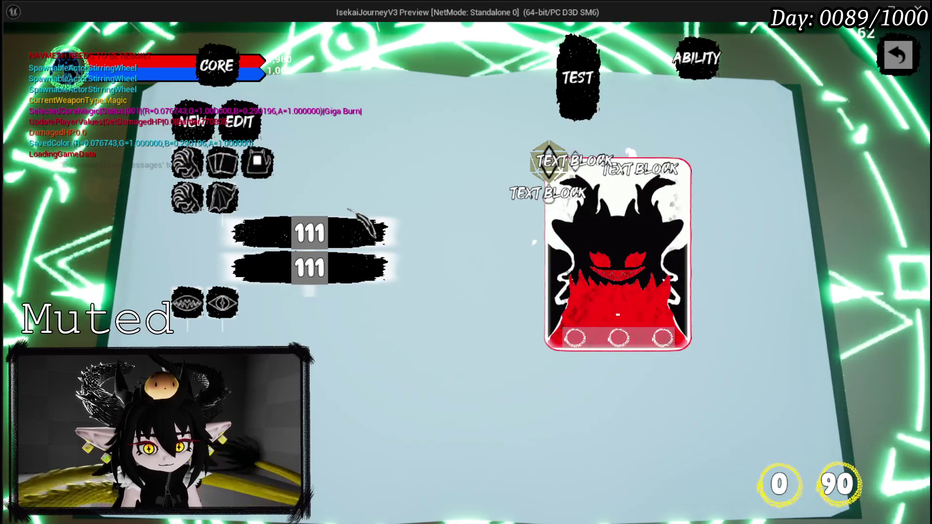
mouse_move(221, 204)
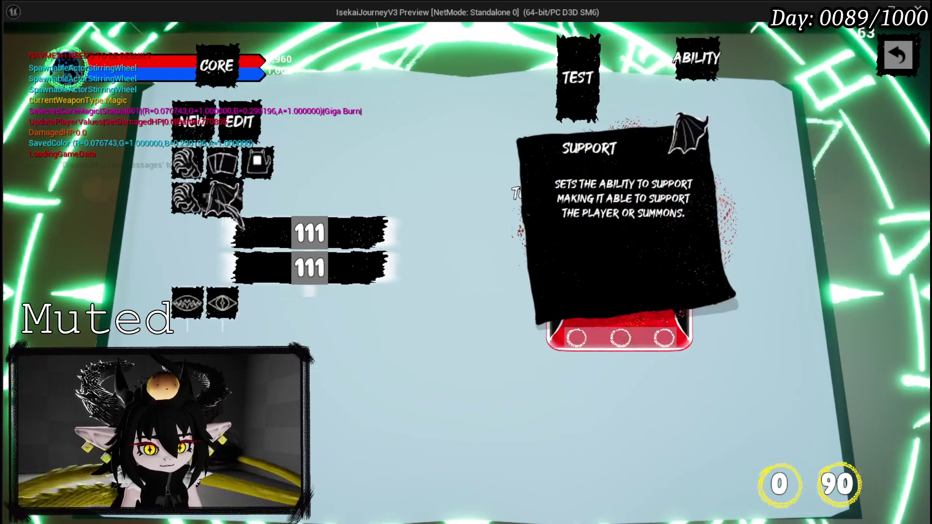
mouse_move(207, 220)
mouse_move(222, 164)
mouse_move(197, 176)
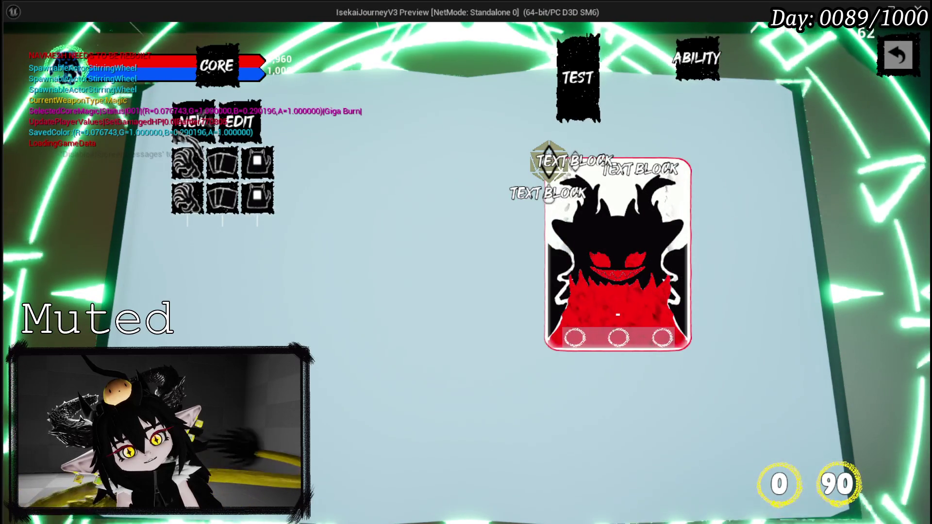
key(Escape)
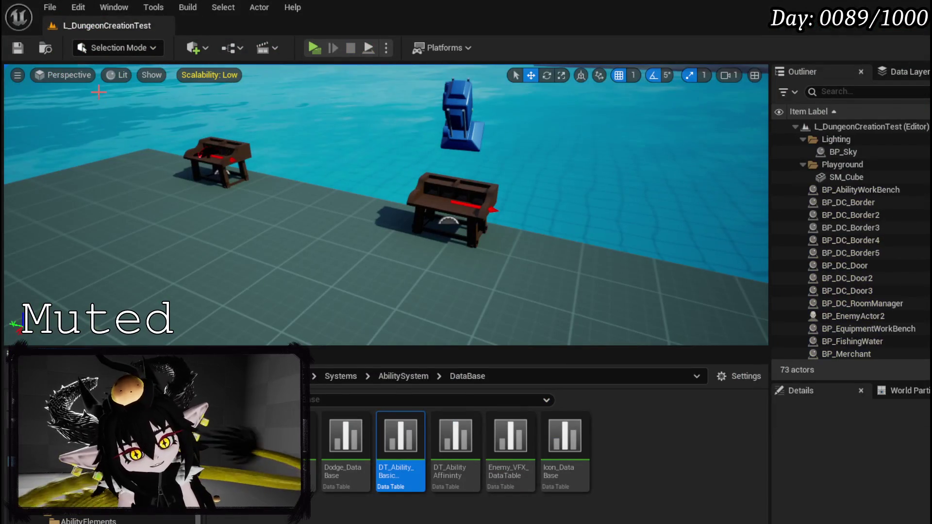
Save the L_DungeonCreationTest level and return to the WP_AbilityCreationTree blueprint
click(18, 48)
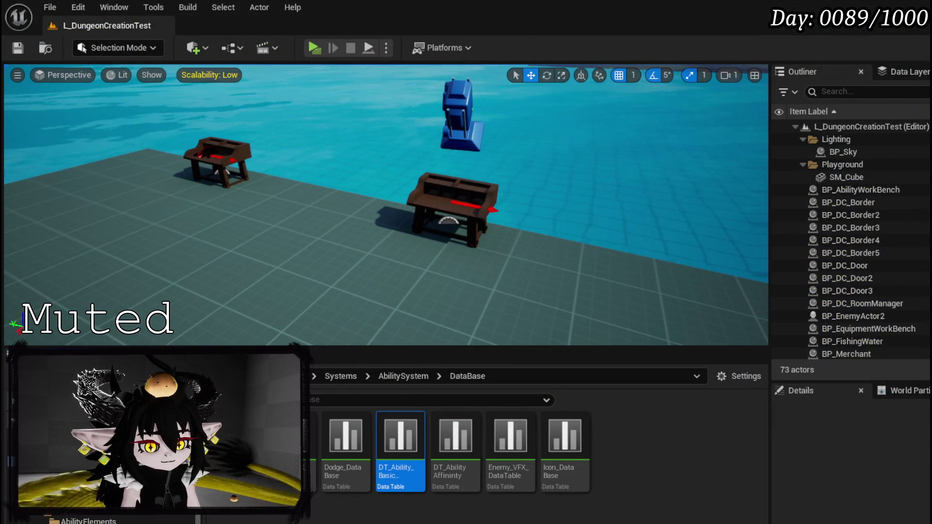
key(alt+Tab)
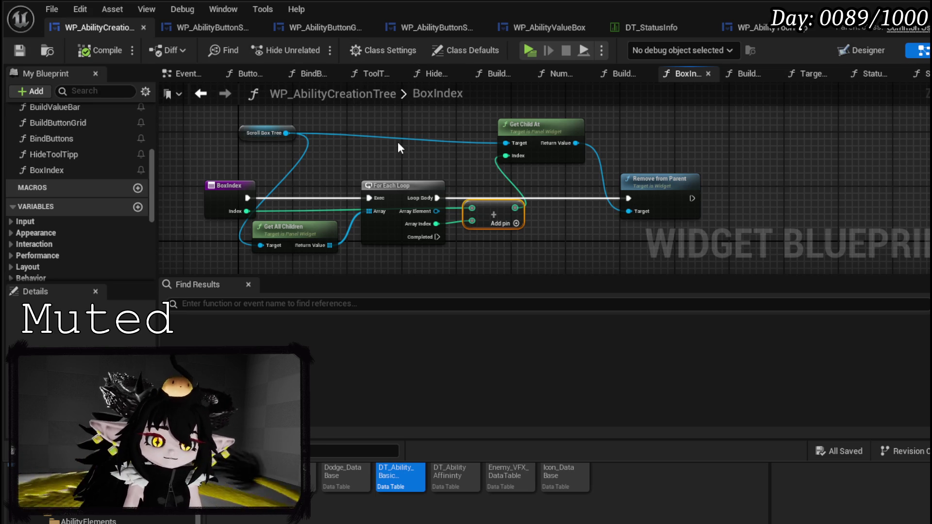
Rewire Remove from Parent's Target from the loop's Array Element to Get Child At's Return Value
drag(531, 129, 529, 121)
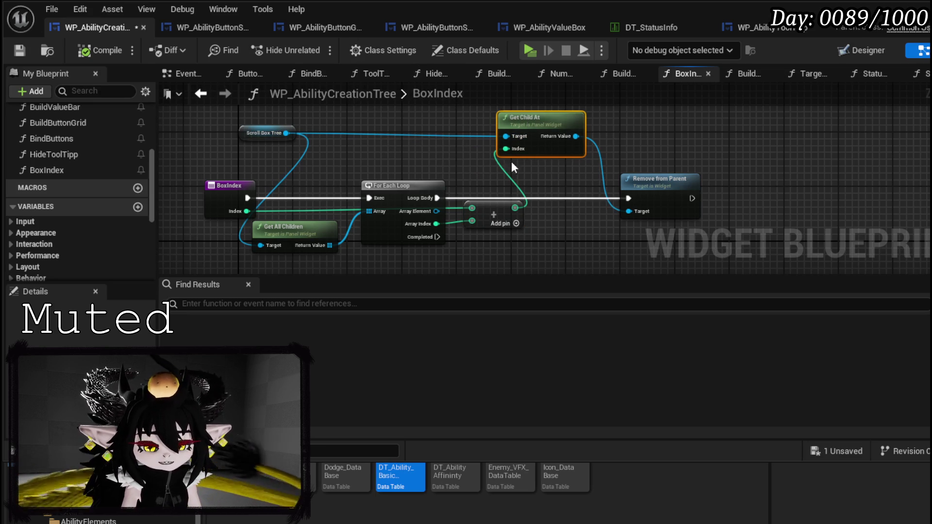
key(Home)
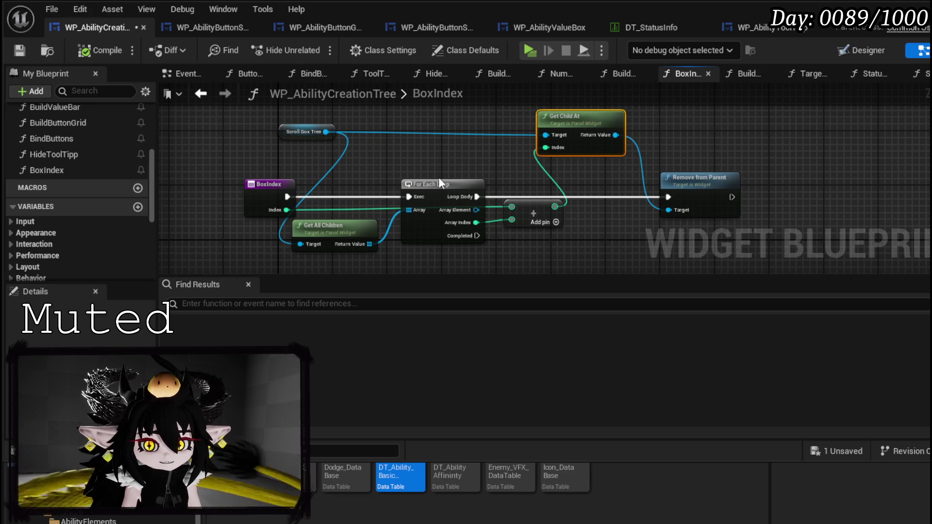
click(434, 184)
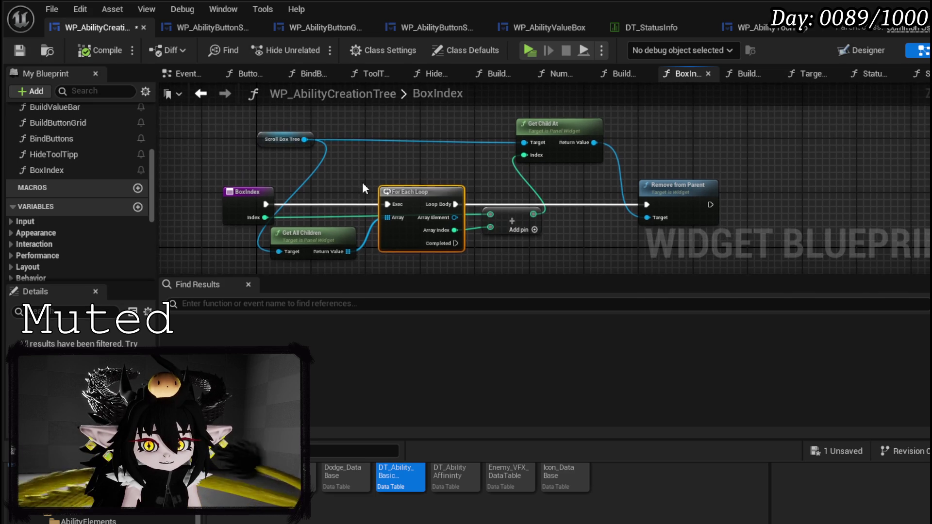
click(360, 182)
click(20, 50)
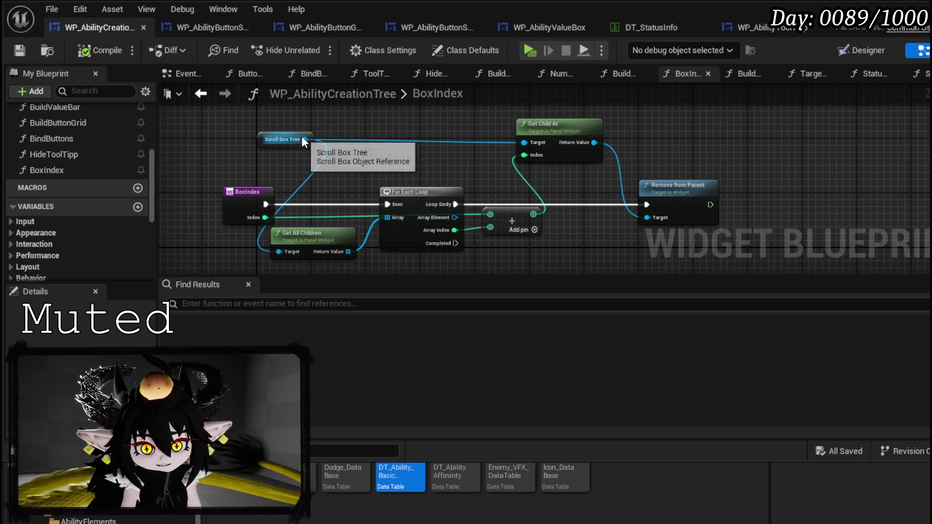
mouse_move(380, 152)
mouse_down()
mouse_move(285, 152)
mouse_move(357, 142)
mouse_up()
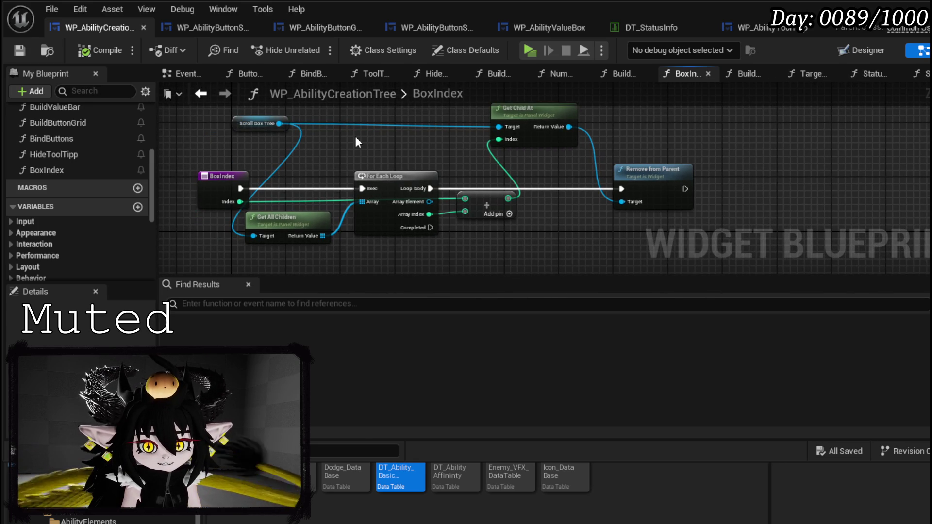
drag(430, 201, 630, 206)
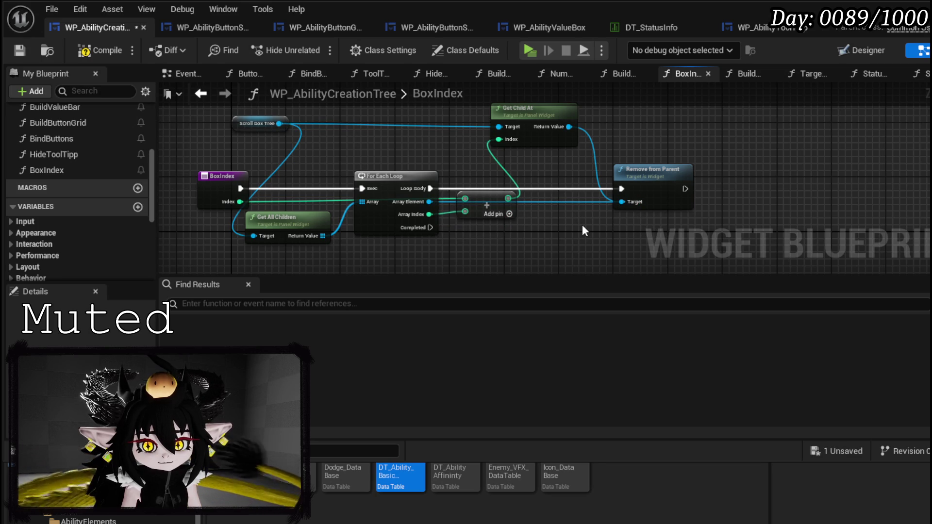
click(626, 206)
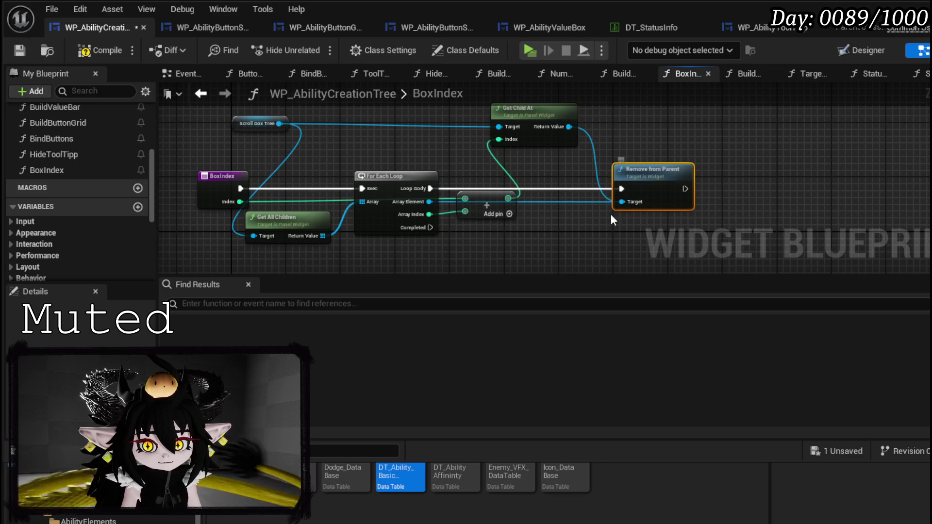
alt+click(621, 202)
drag(568, 127, 622, 201)
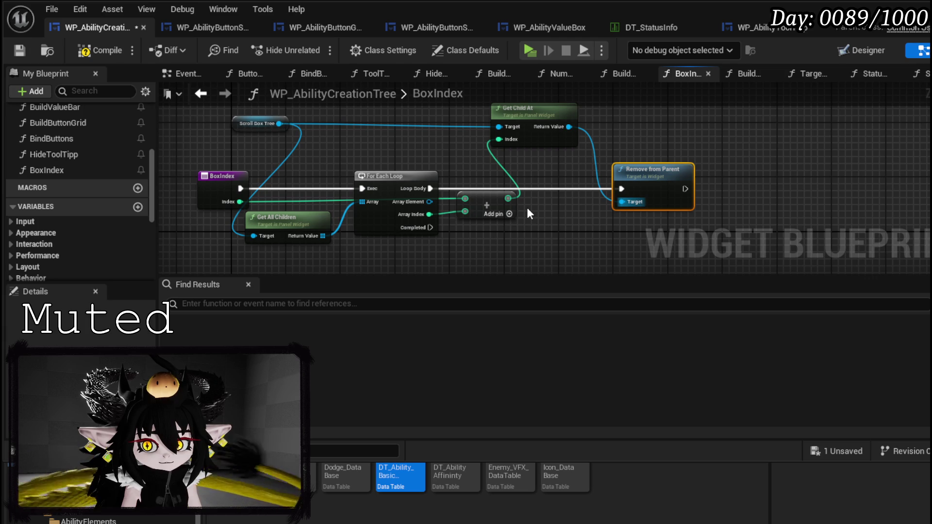
Delete the For Each Loop, Get All Children and Add nodes, linking BoxIndex straight to Remove from Parent
drag(304, 262, 412, 193)
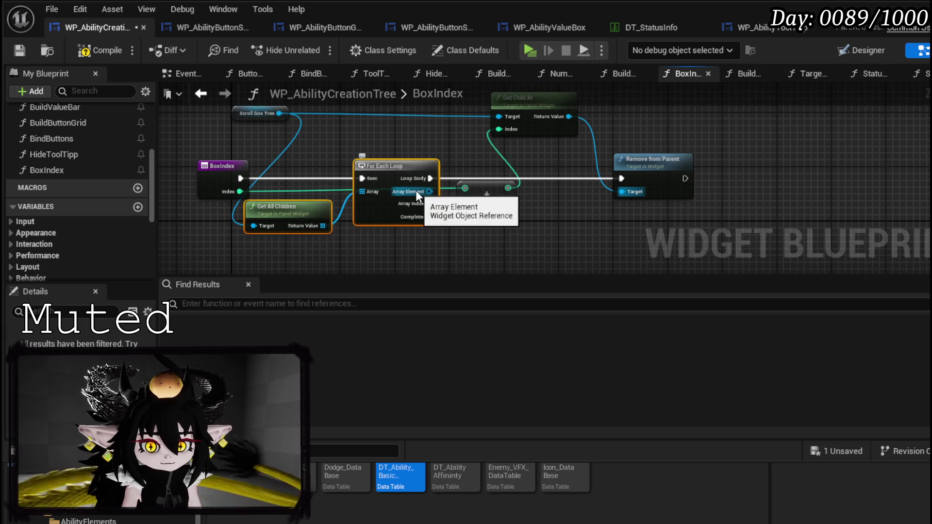
key(Delete)
drag(245, 178, 622, 178)
mouse_move(231, 199)
mouse_down()
mouse_move(233, 228)
mouse_move(512, 155)
mouse_move(500, 158)
mouse_up()
key(Delete)
mouse_move(536, 126)
mouse_down()
mouse_move(469, 154)
mouse_move(359, 153)
mouse_up()
mouse_move(241, 145)
mouse_down()
mouse_move(346, 135)
mouse_move(325, 140)
mouse_up()
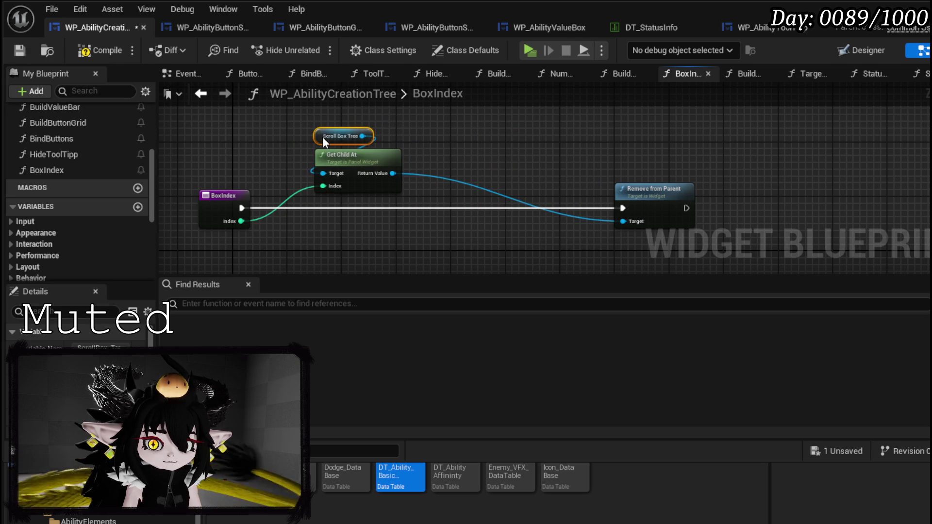
click(438, 127)
click(19, 50)
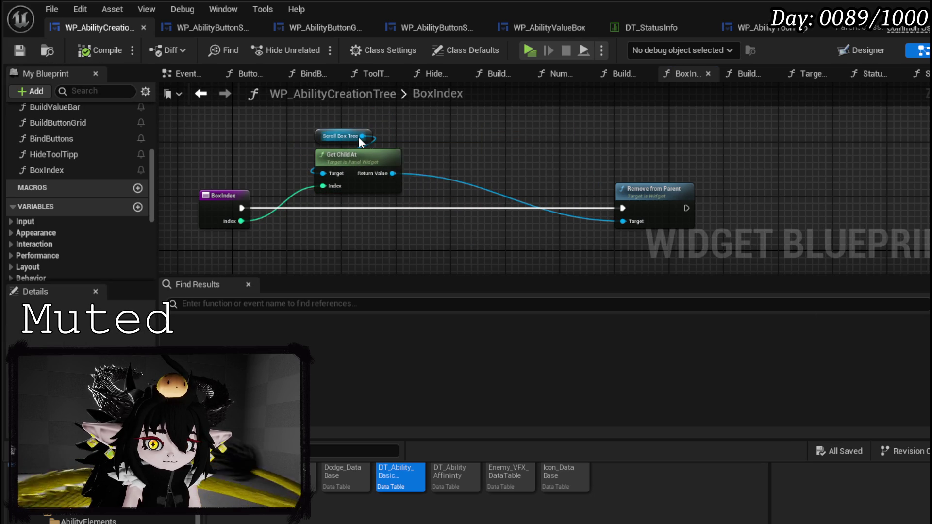
Reposition the Scroll Box Tree node beside Get Child At and save the blueprint
mouse_move(362, 136)
mouse_down()
mouse_move(470, 141)
mouse_move(333, 125)
mouse_move(470, 158)
mouse_move(411, 139)
mouse_move(470, 176)
mouse_up()
mouse_move(414, 157)
mouse_down()
mouse_move(221, 161)
mouse_move(269, 157)
mouse_up()
key(Escape)
mouse_move(488, 165)
mouse_down()
mouse_move(367, 127)
mouse_move(468, 149)
mouse_up()
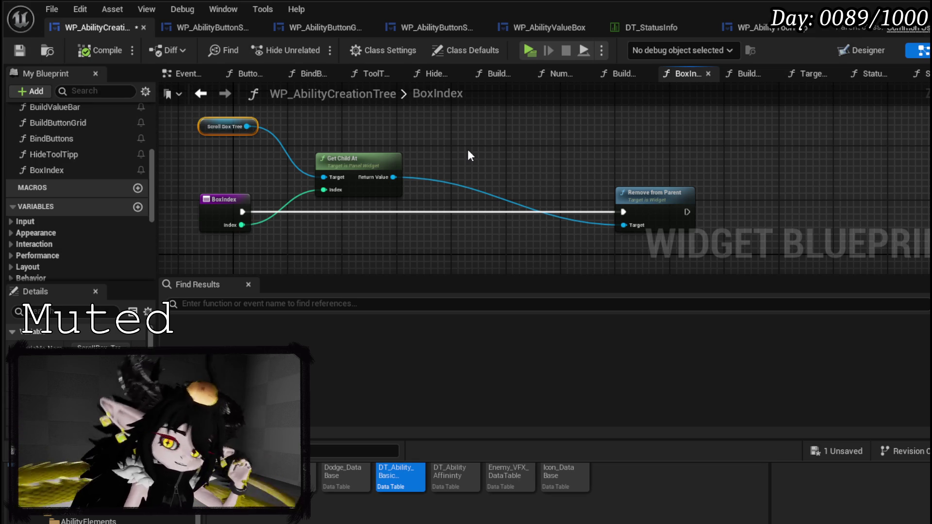
click(20, 50)
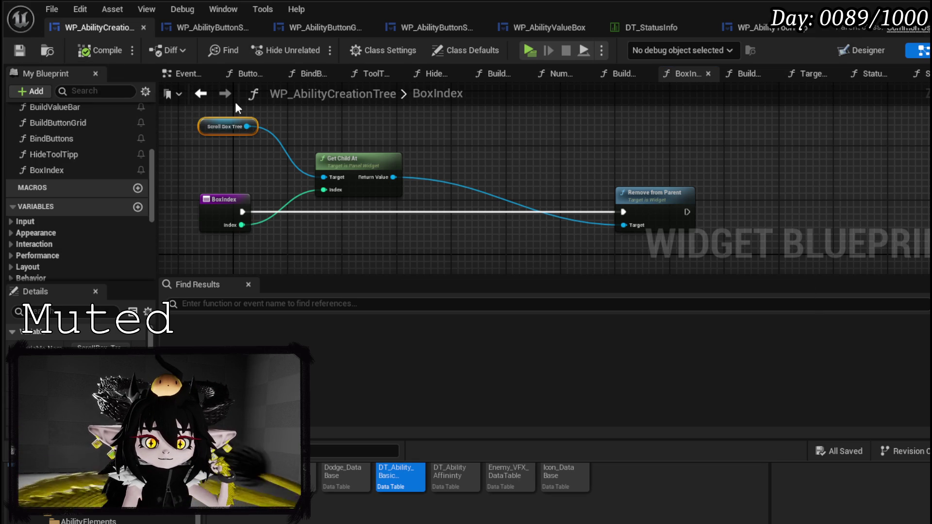
Reopen BoxIndex, break the execution link into Remove from Parent, compile, save and close the editor
click(202, 94)
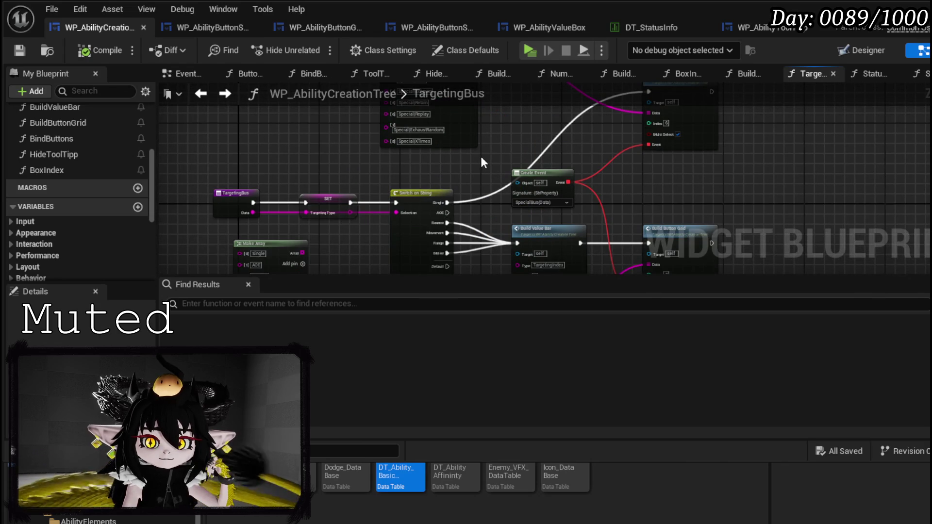
scroll(480, 155, up, 2)
double_click(45, 171)
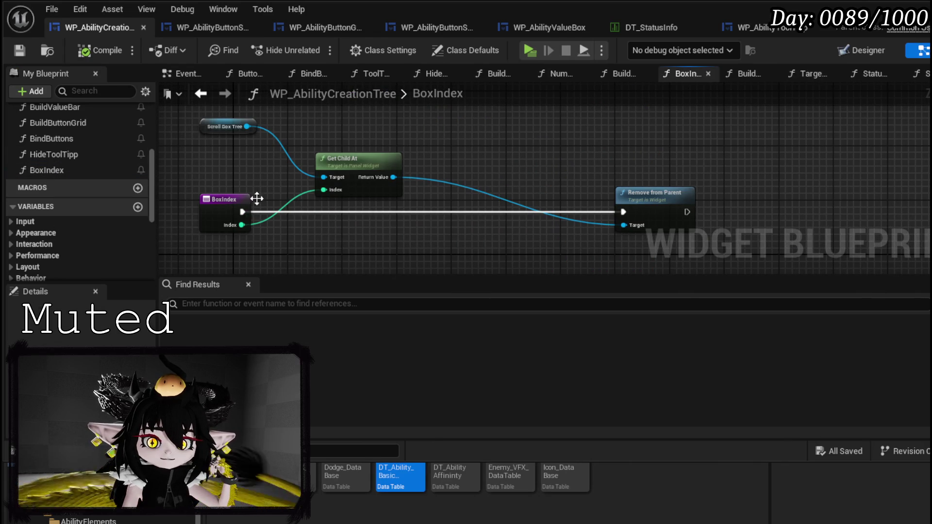
alt+click(243, 211)
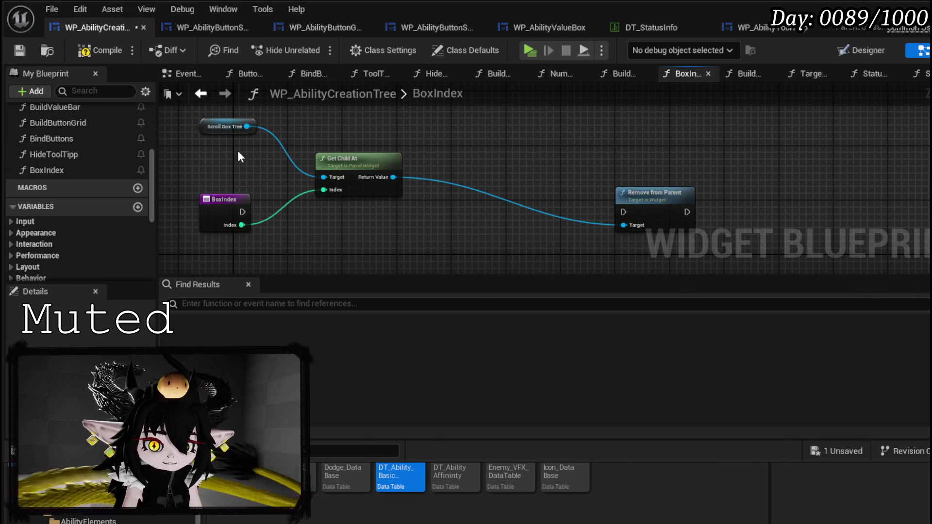
click(85, 51)
click(19, 50)
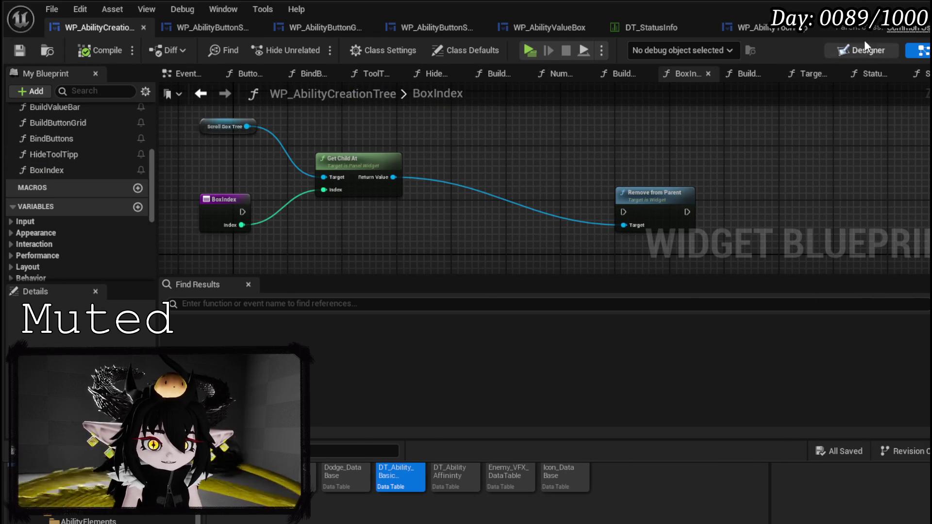
click(921, 6)
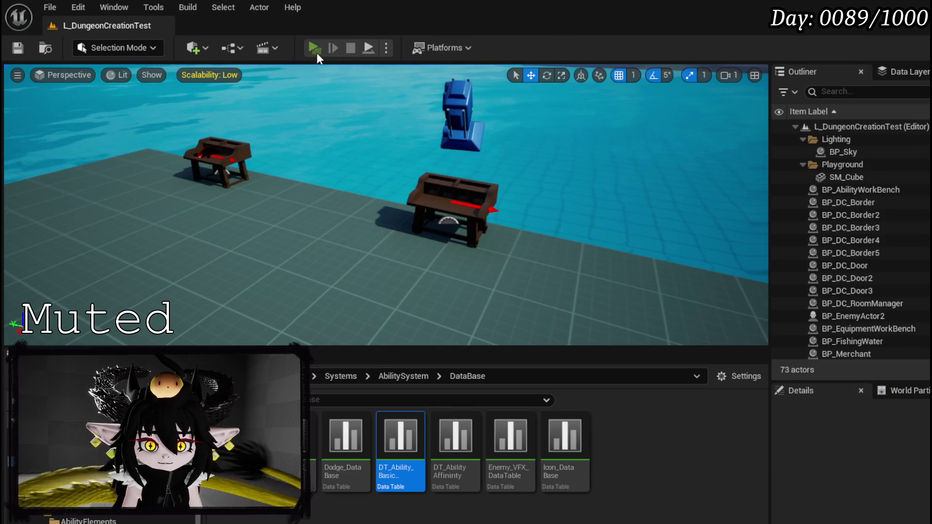
key(e)
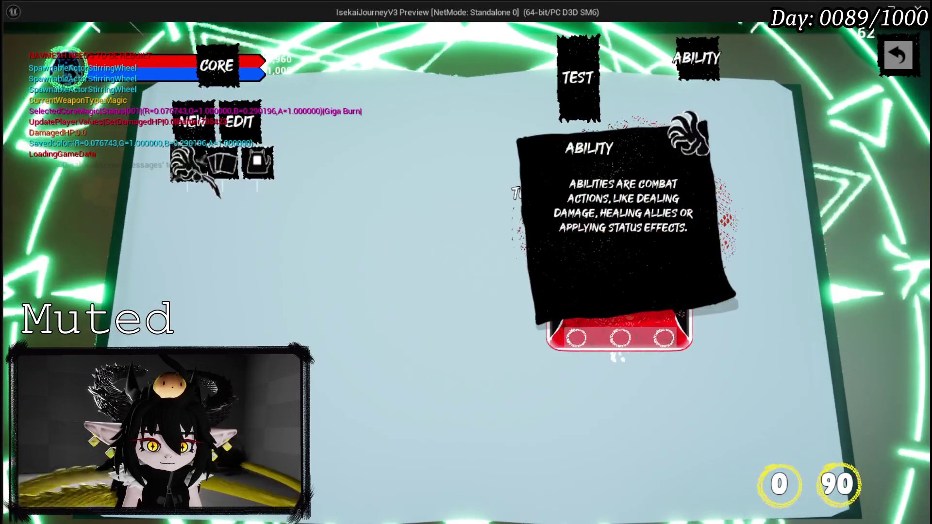
click(228, 238)
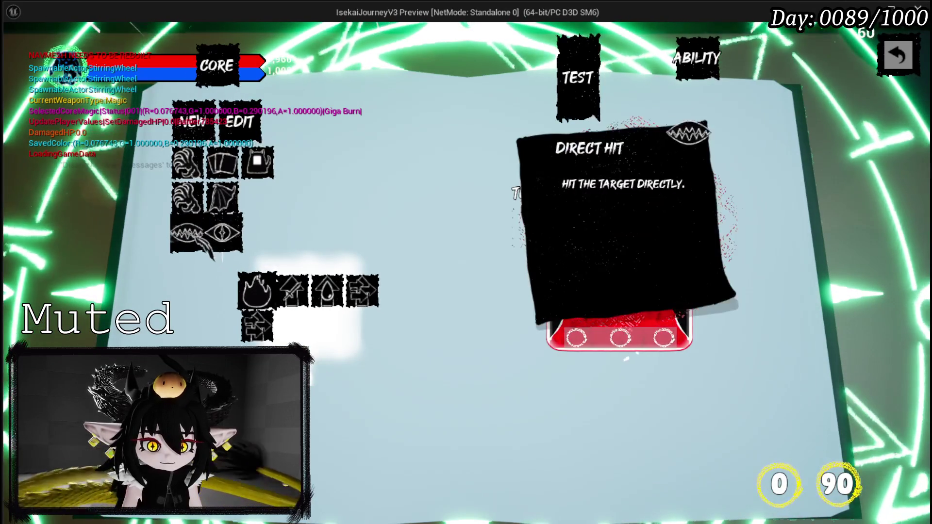
click(257, 325)
key(Escape)
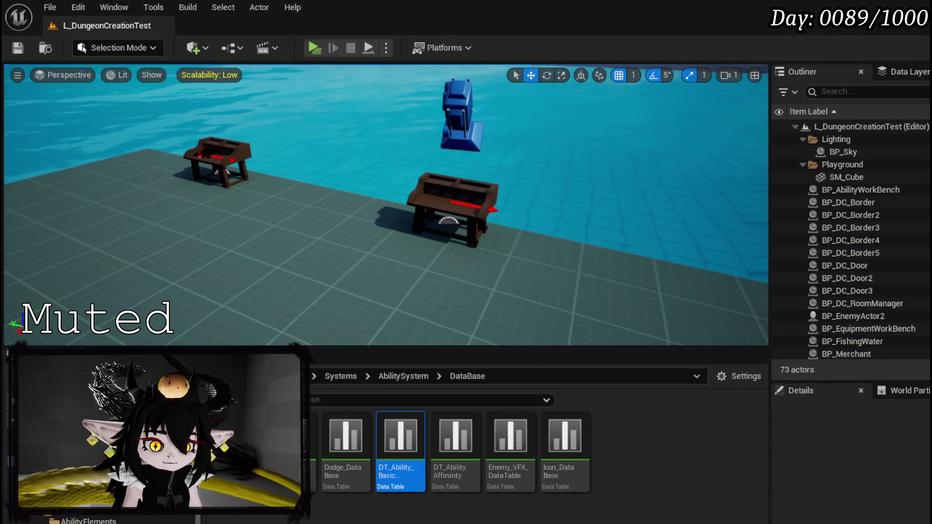
In WP_AbilityValueBox's Designer, wrap the MW_EditableNumber widget in a Horizontal Box
key(alt+Tab)
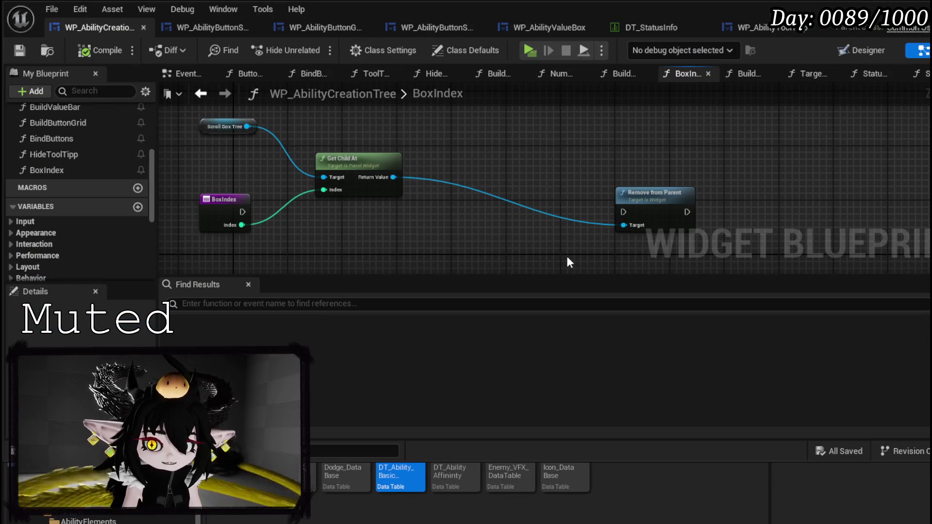
click(543, 30)
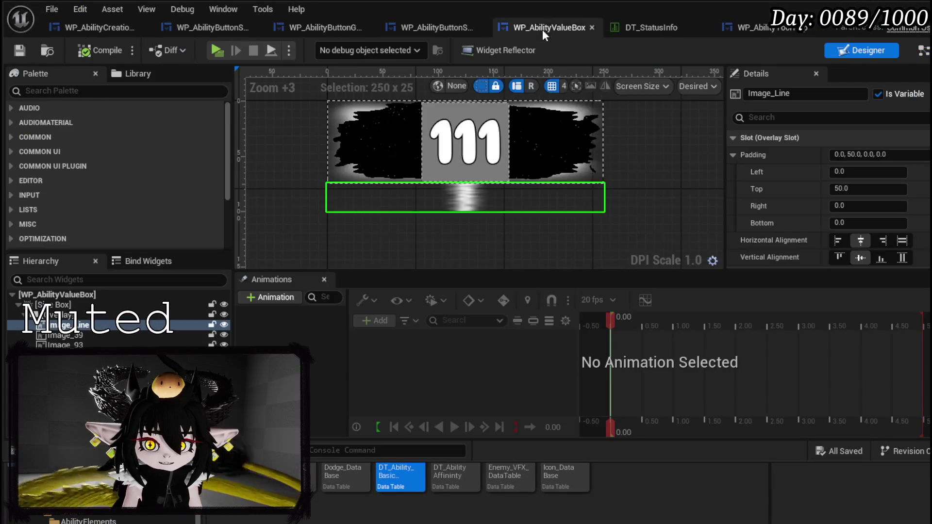
click(92, 92)
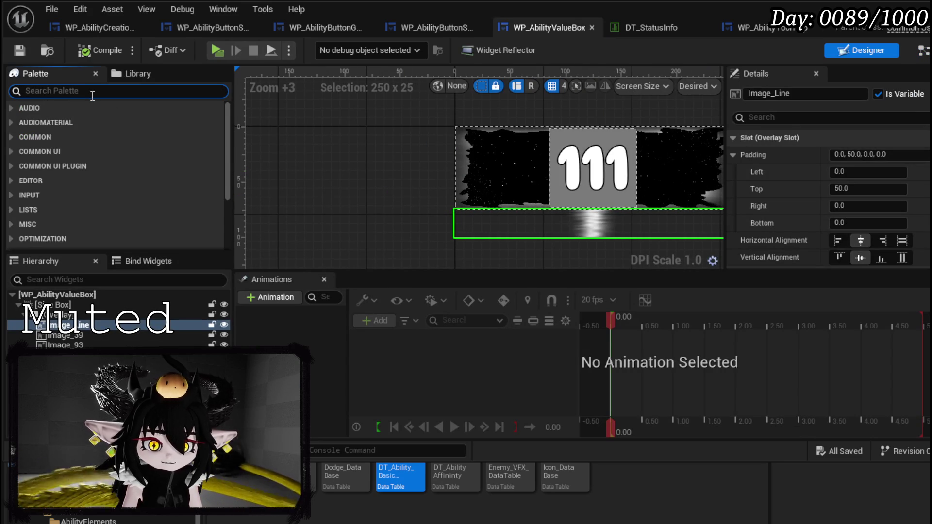
text(MW Text)
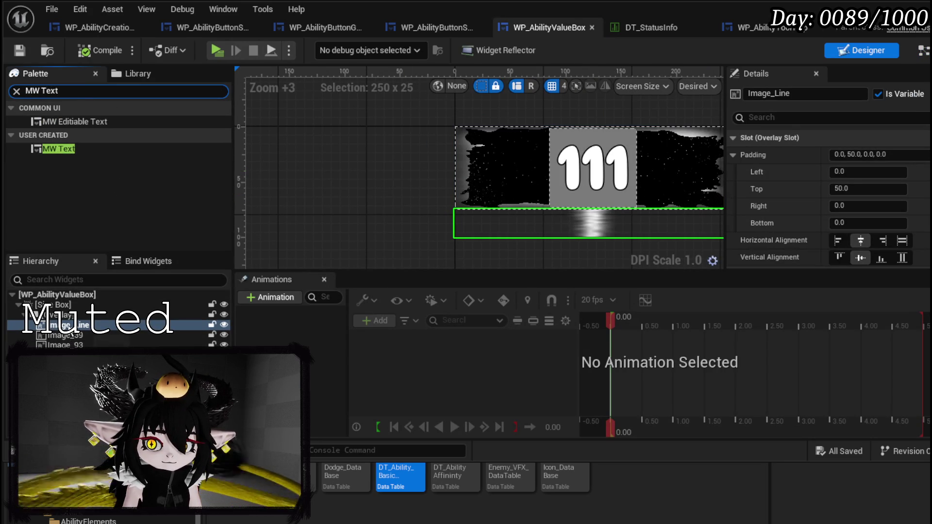
click(68, 355)
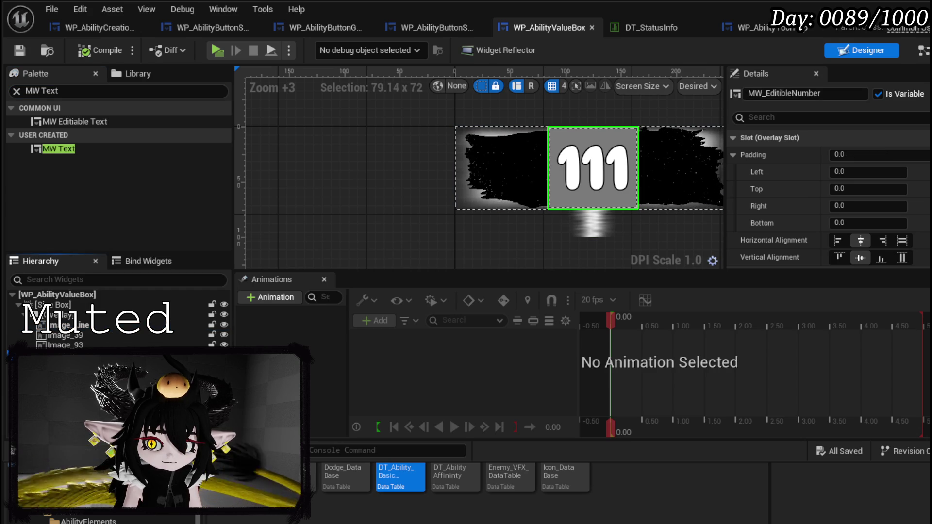
mouse_move(112, 506)
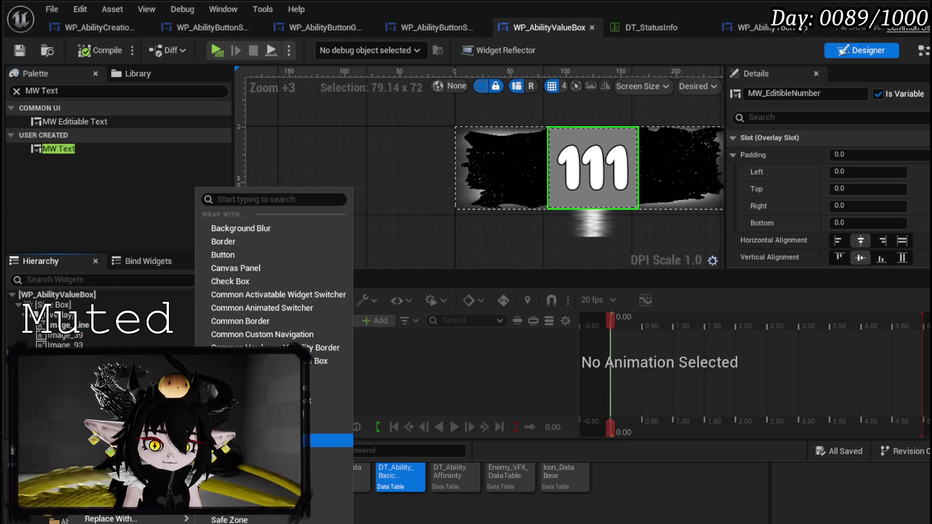
click(253, 441)
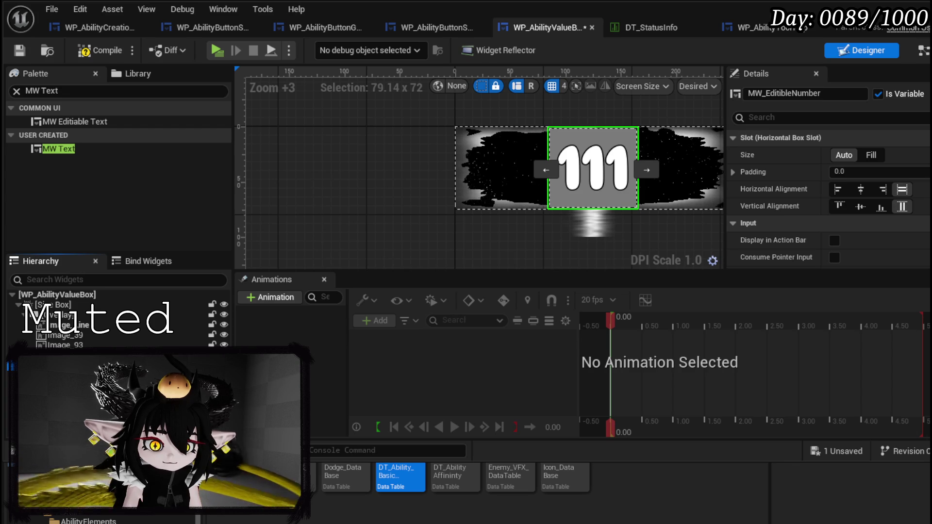
Add an MW Text block to the left of the 111 number, then compile and save
drag(57, 149, 631, 167)
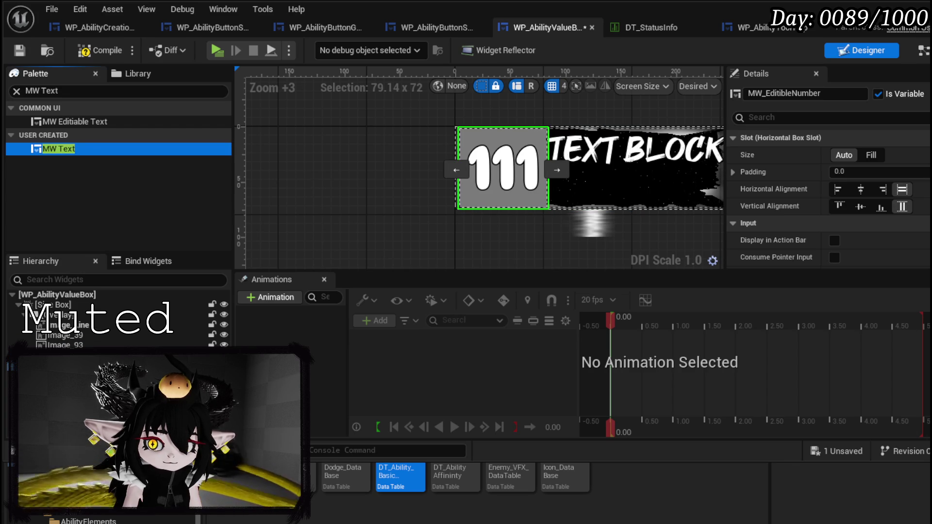
click(551, 207)
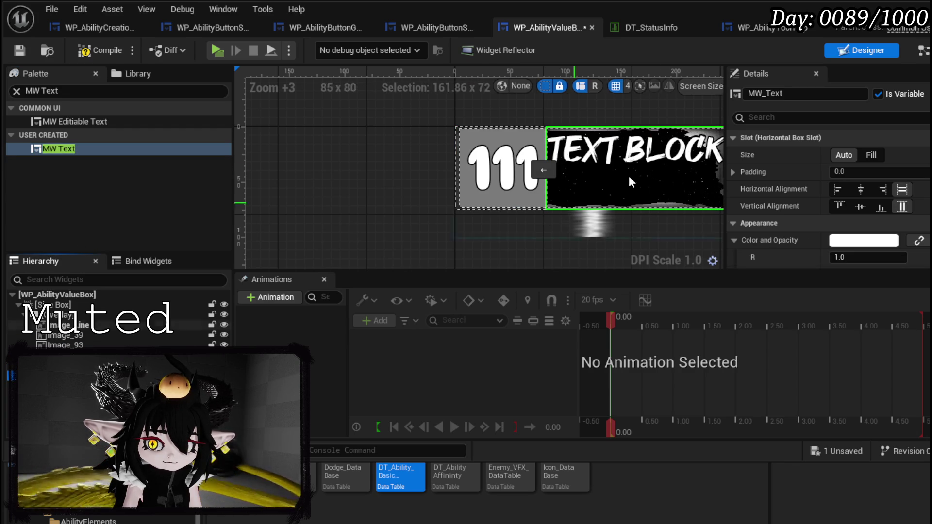
click(546, 165)
mouse_move(511, 259)
mouse_down()
mouse_move(391, 246)
mouse_move(449, 246)
mouse_up()
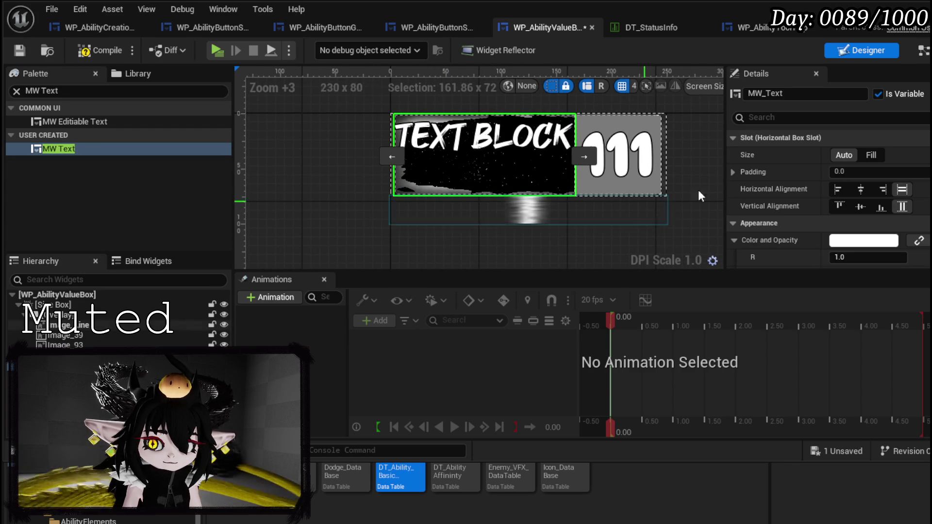
click(62, 147)
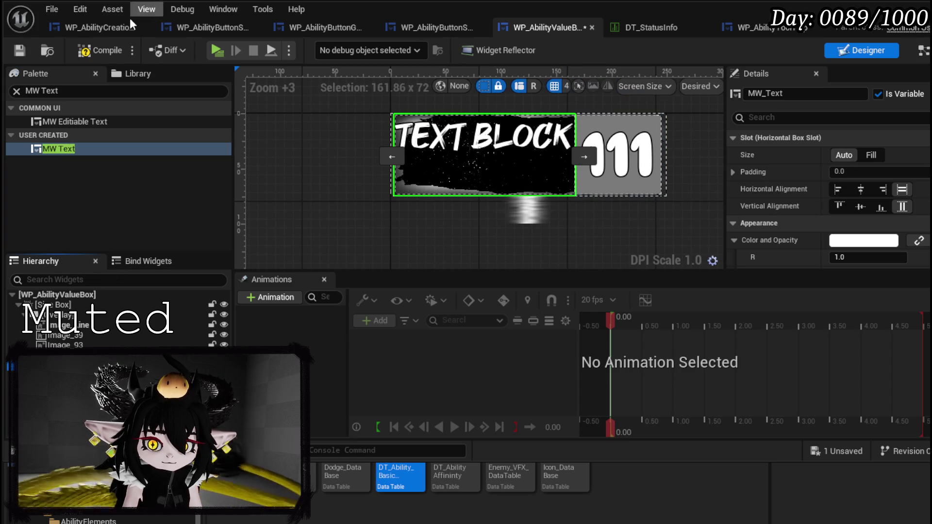
click(22, 51)
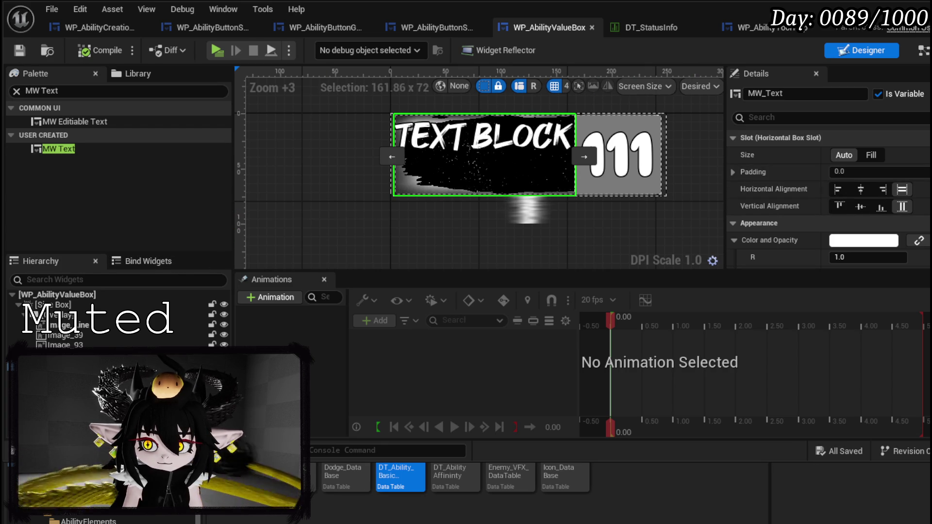
scroll(777, 173, down, 10)
scroll(860, 209, up, 15)
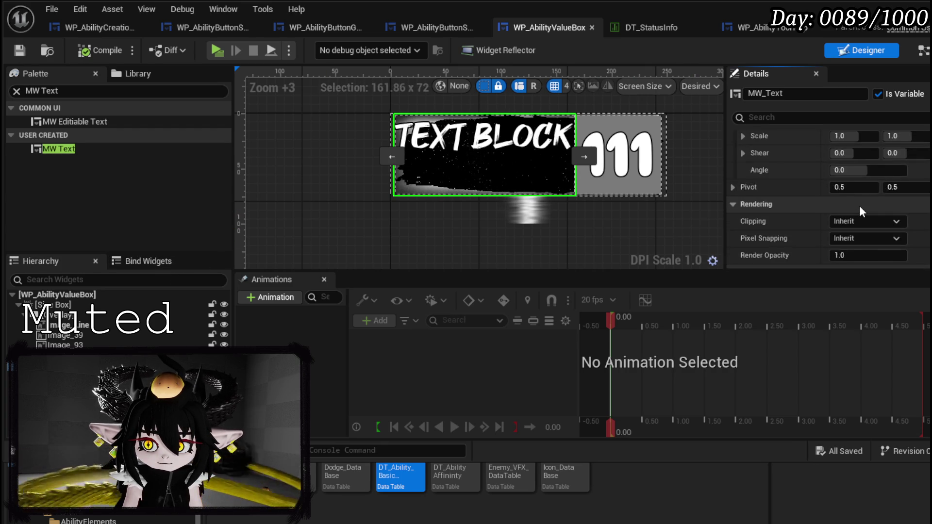
scroll(859, 211, up, 6)
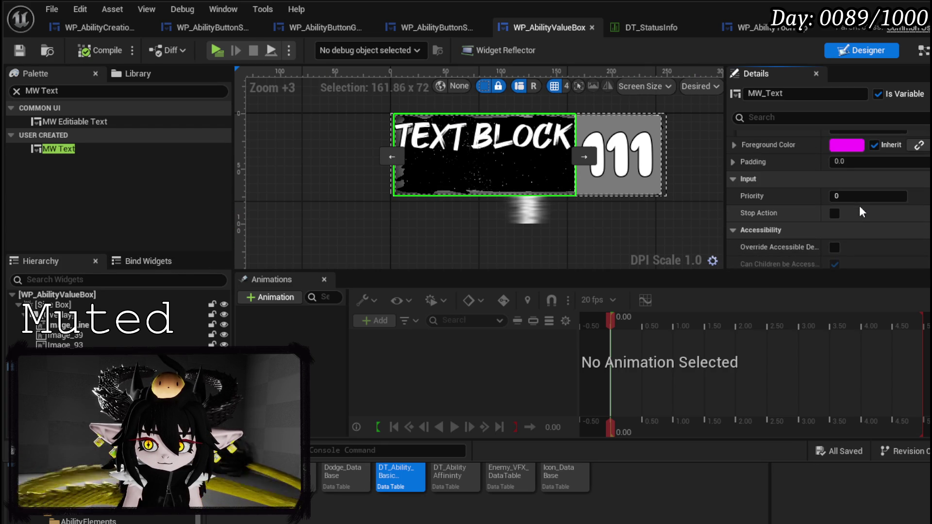
scroll(863, 202, up, 3)
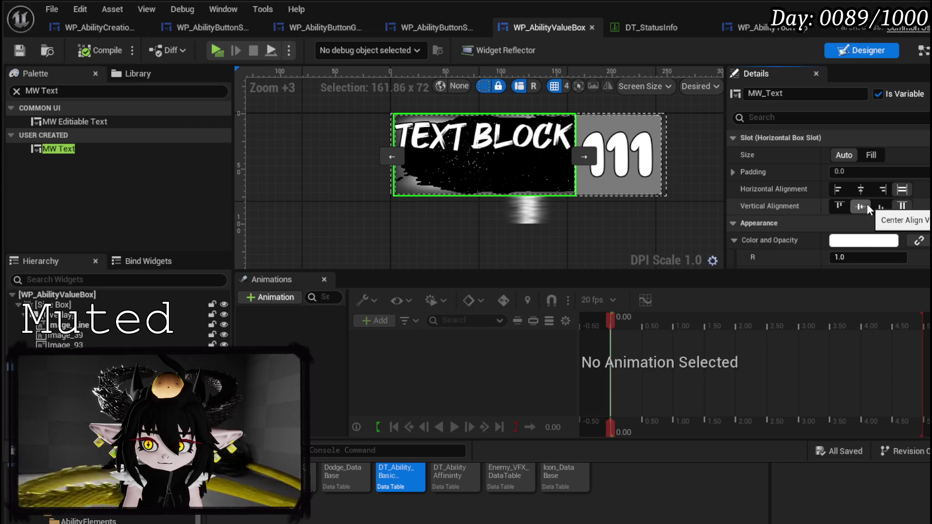
scroll(866, 203, down, 8)
scroll(867, 203, down, 10)
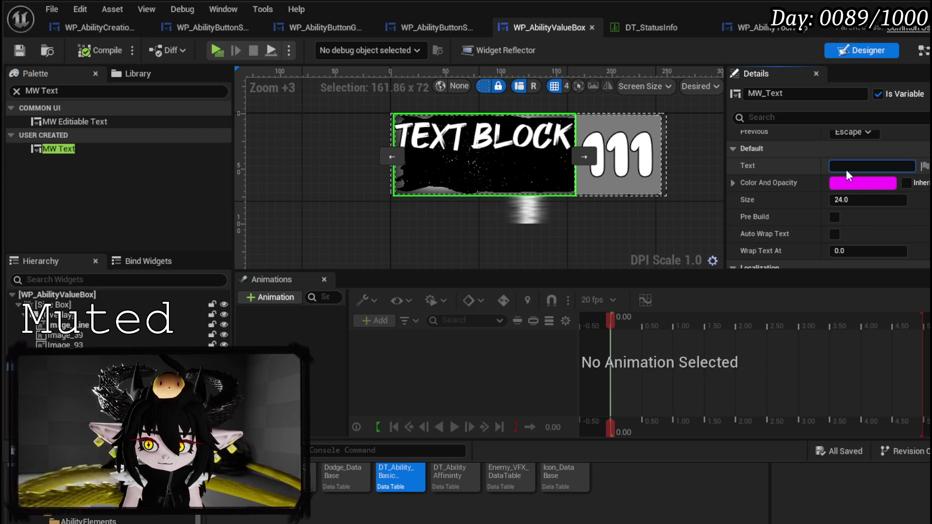
Left-align the TYPE text label and centre it vertically, keeping it auto-sized
text(Type)
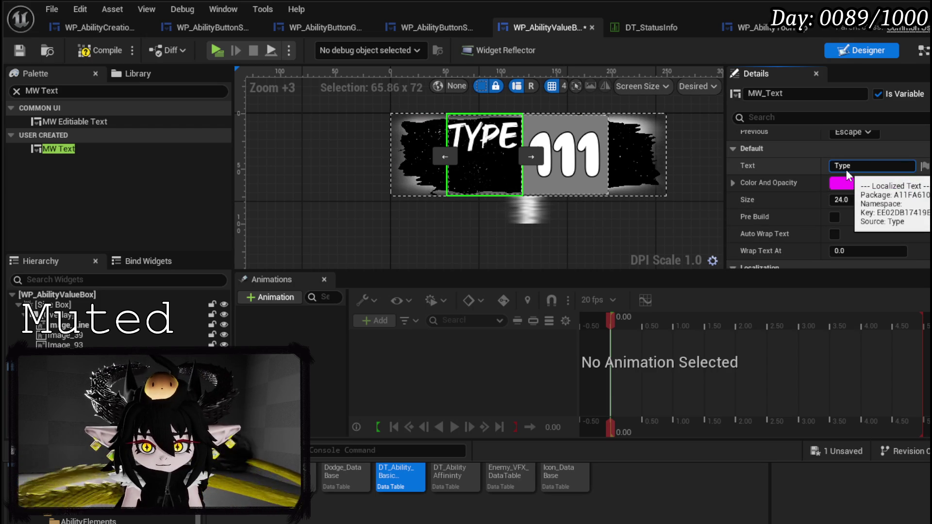
scroll(910, 194, up, 3)
scroll(903, 194, up, 3)
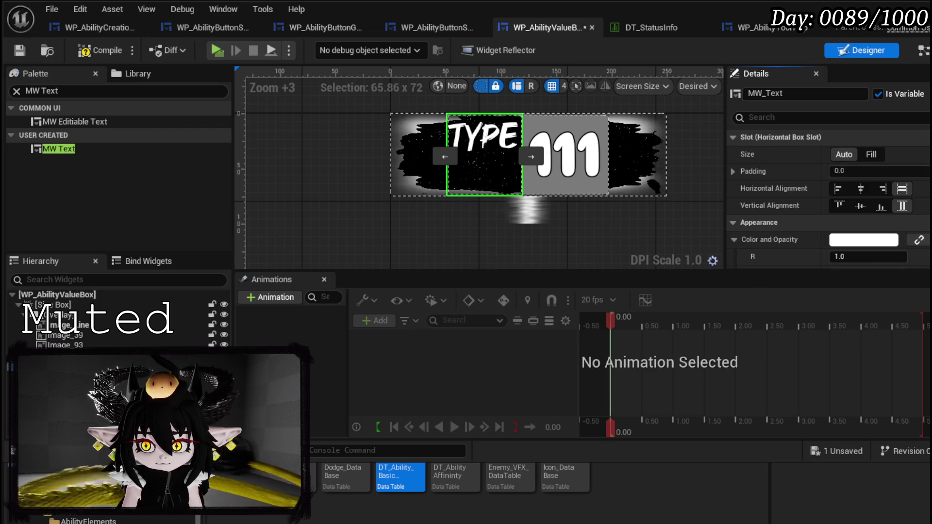
click(837, 189)
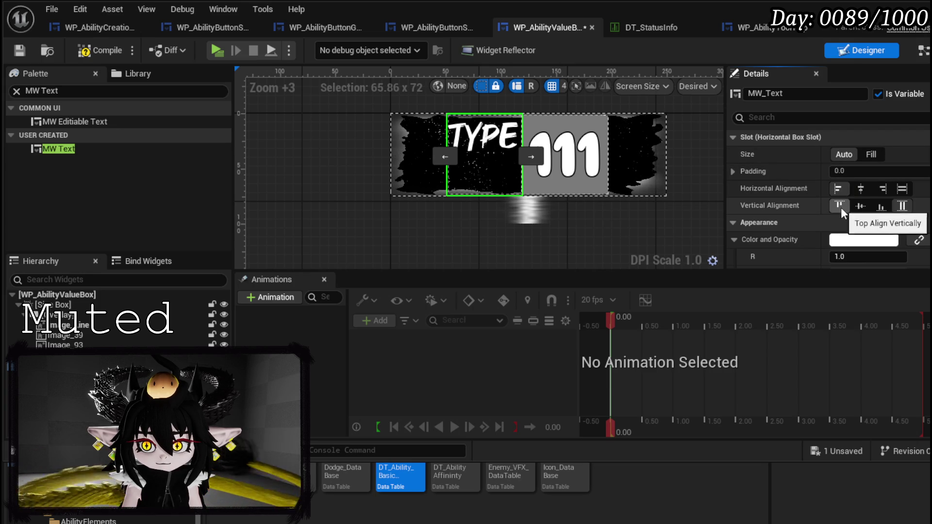
click(855, 207)
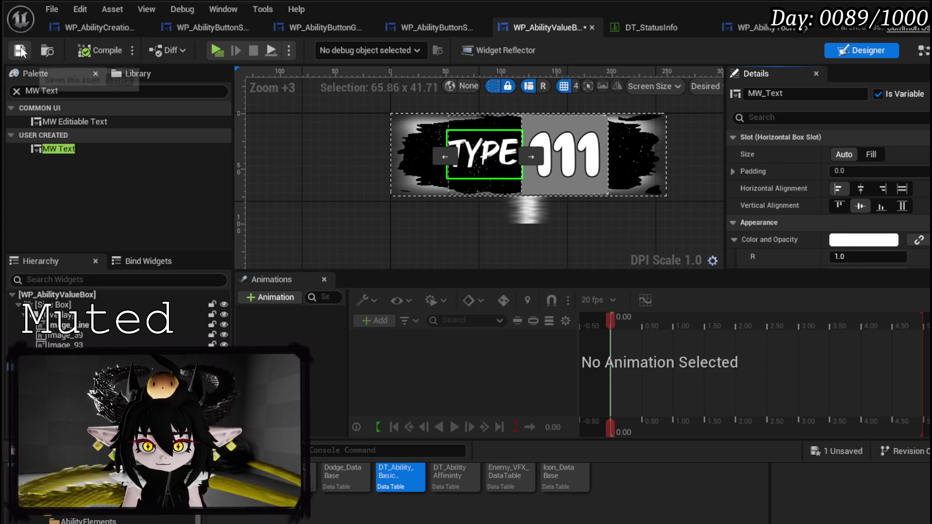
click(870, 154)
click(838, 155)
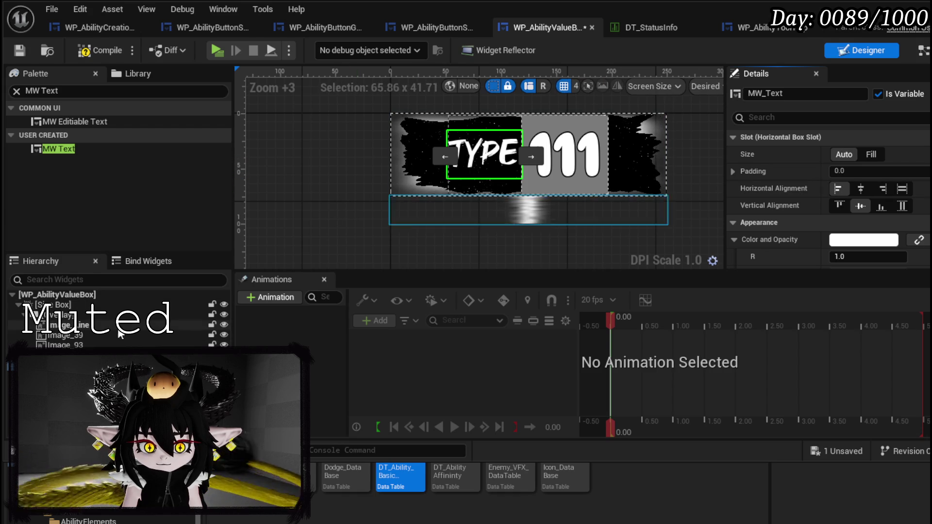
Stretch the horizontal box to Fill the full width and right-align the 111 number
click(563, 187)
click(911, 175)
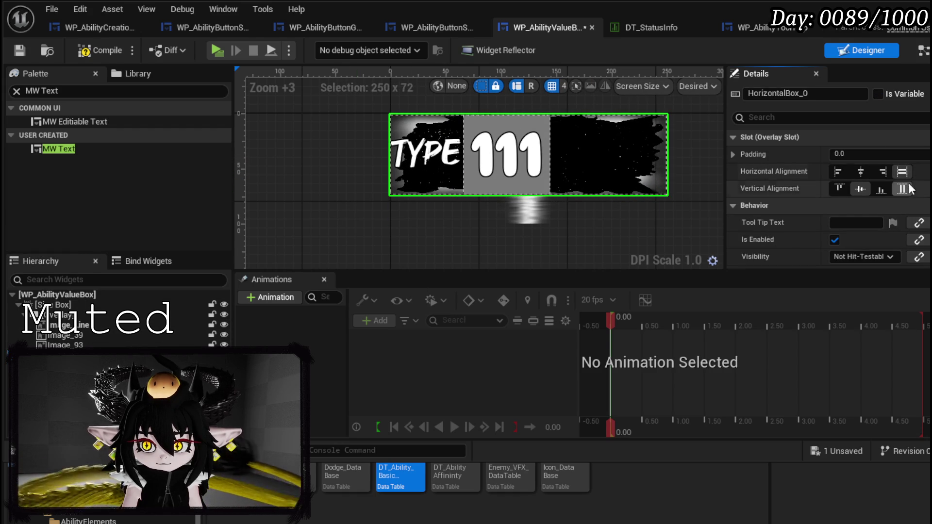
click(498, 183)
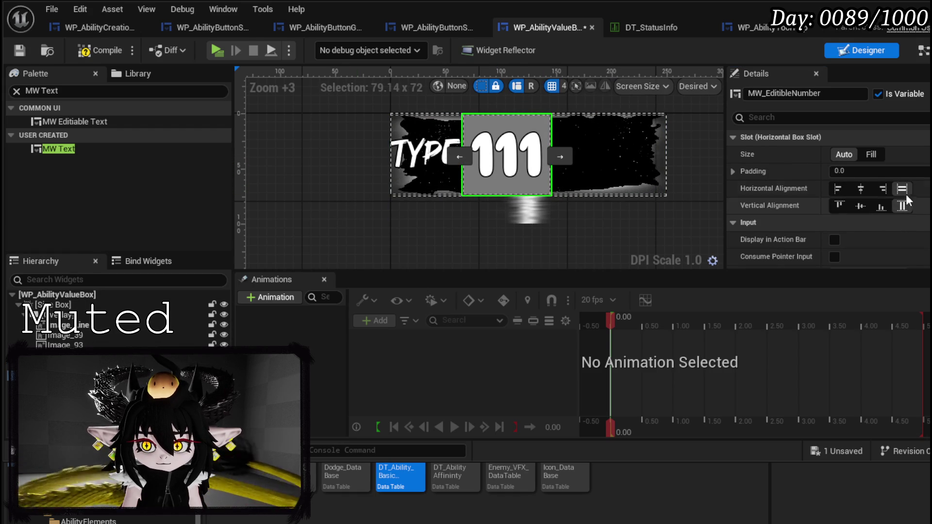
click(879, 189)
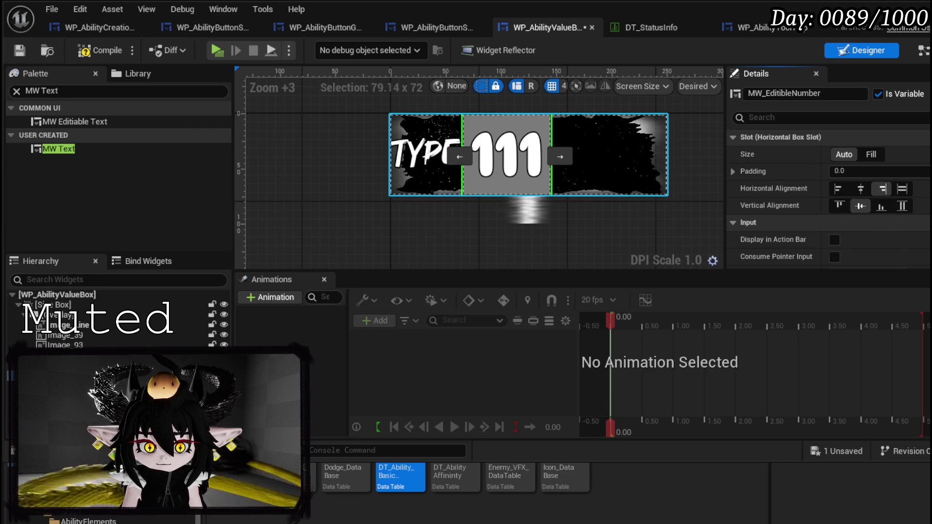
click(68, 355)
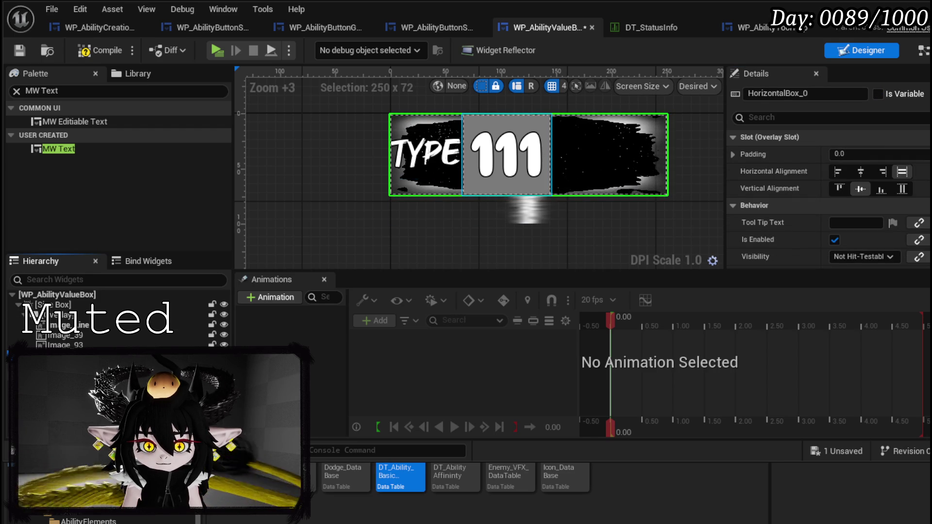
click(506, 155)
click(426, 155)
click(506, 154)
click(427, 154)
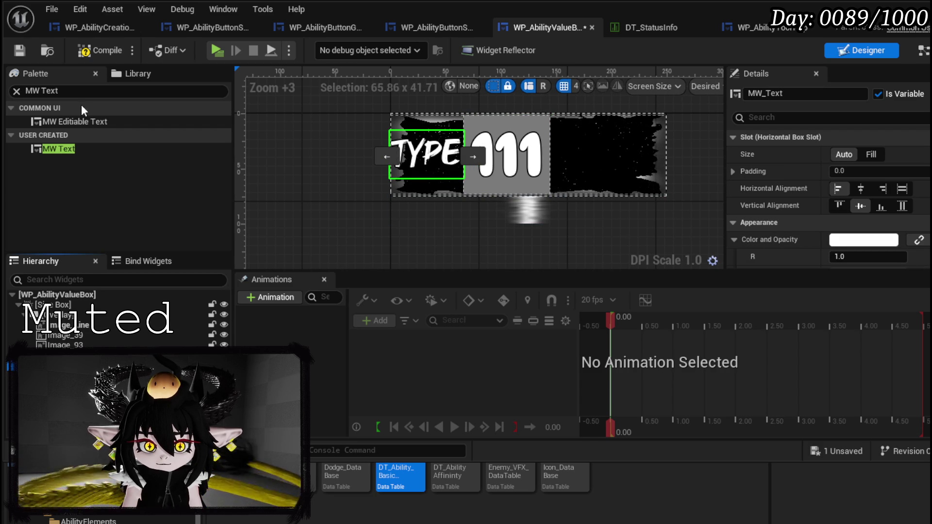
Insert a Spacer set to Fill between TYPE and 111, then compile and save
click(70, 91)
text(Spacer)
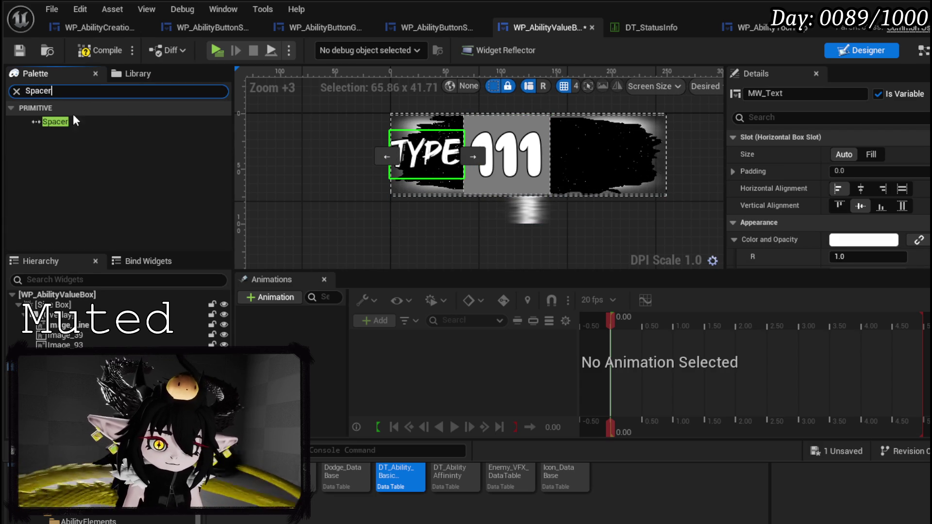
drag(80, 121, 77, 229)
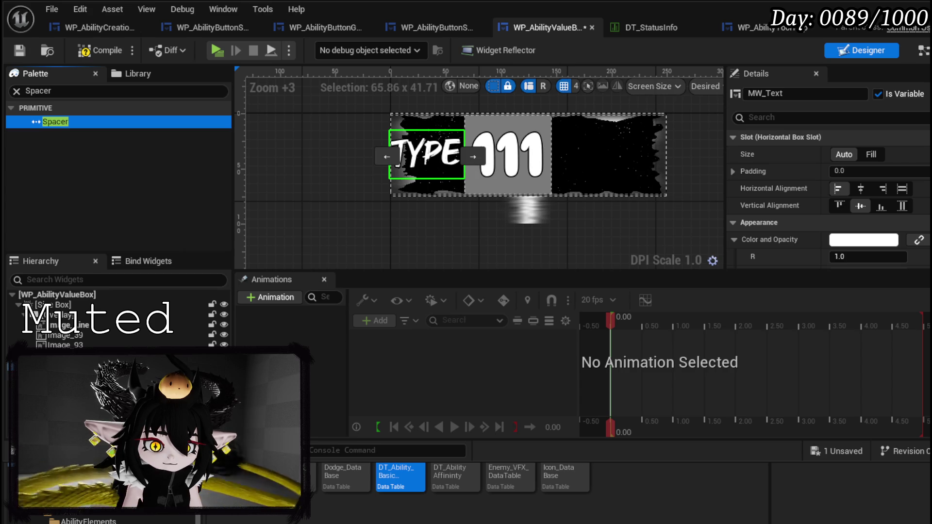
drag(466, 155, 469, 155)
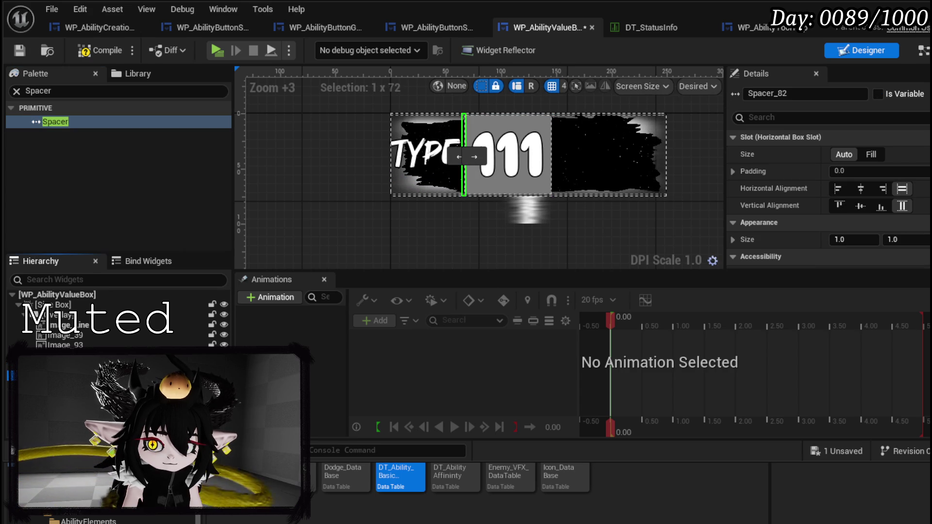
click(871, 154)
click(100, 50)
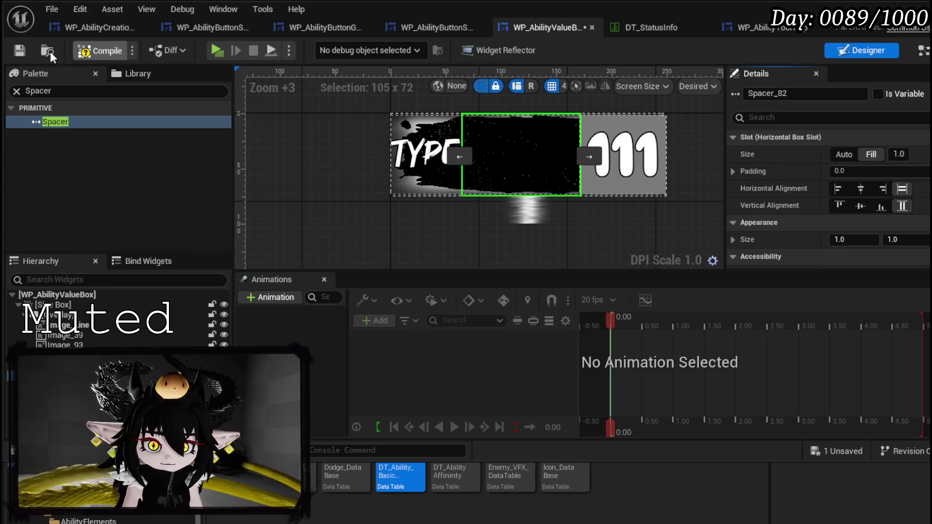
click(20, 51)
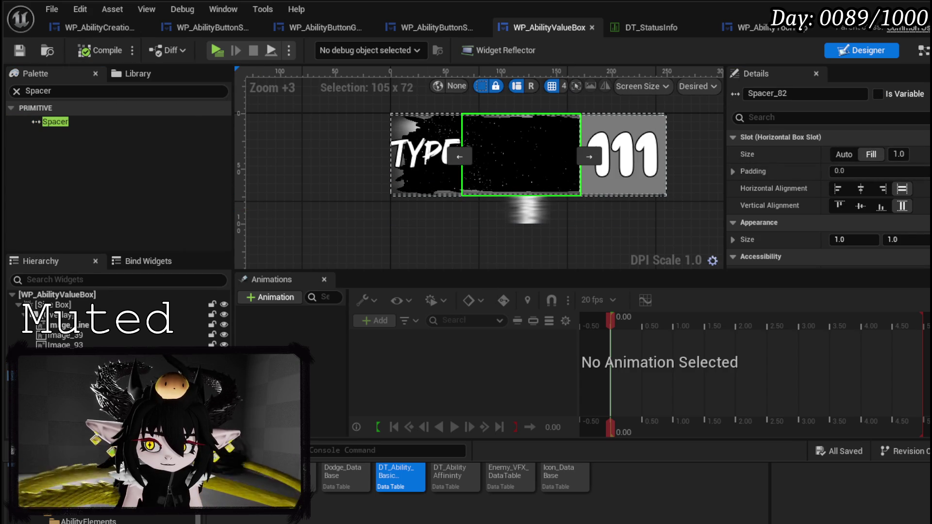
click(922, 50)
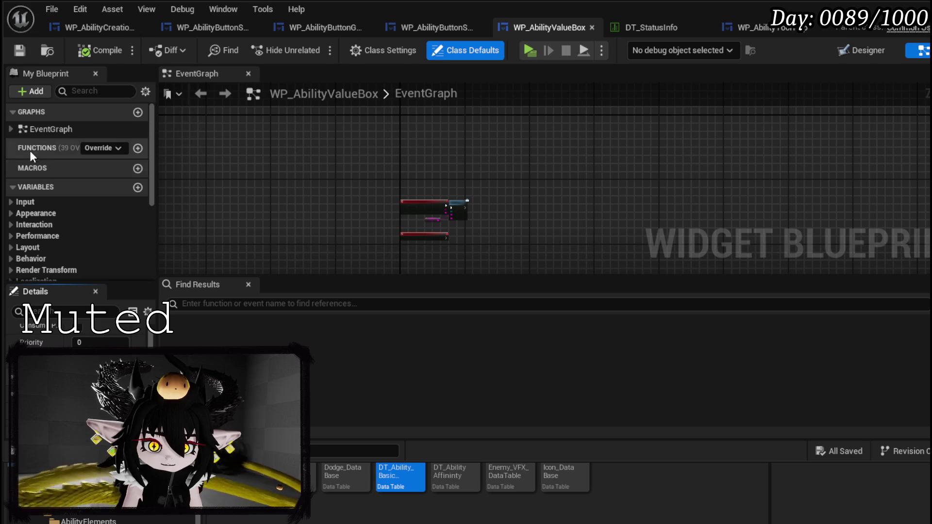
Create a new function named SetType and delete a stray Type variable node
click(138, 148)
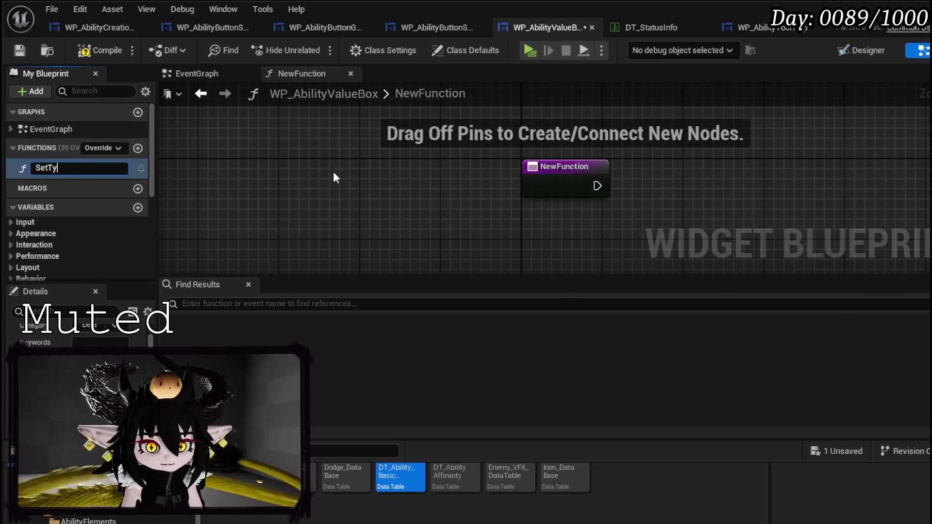
text(pe)
key(Return)
scroll(87, 223, down, 5)
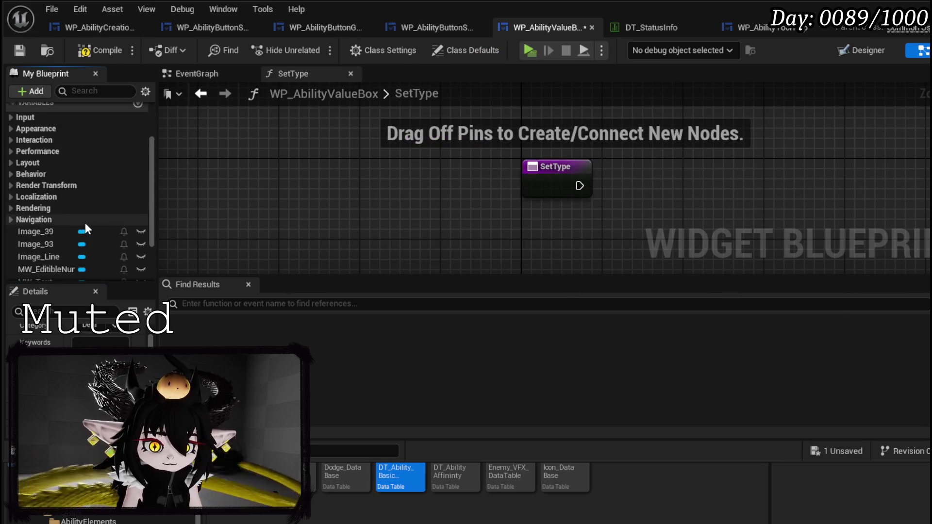
mouse_move(97, 212)
mouse_down()
mouse_move(284, 244)
mouse_move(559, 238)
mouse_up()
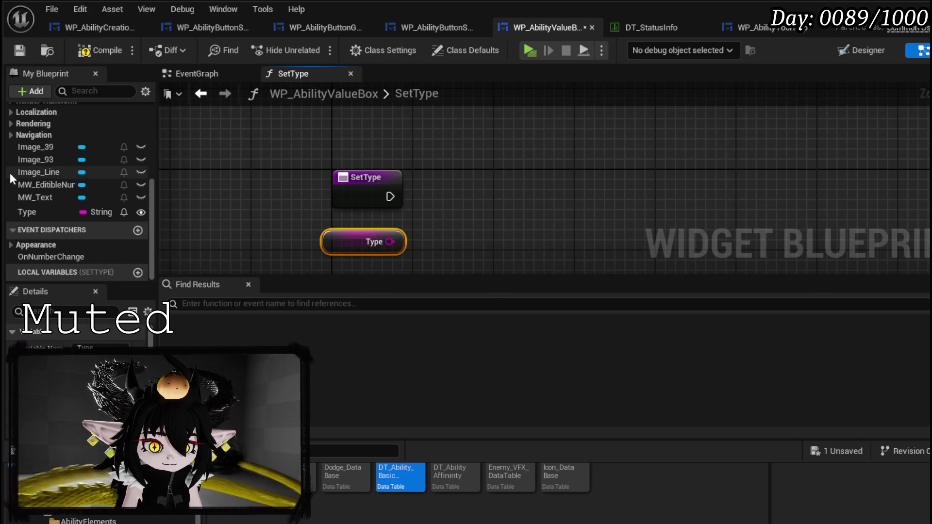
click(63, 213)
mouse_move(53, 197)
mouse_down()
mouse_move(424, 129)
mouse_move(335, 115)
mouse_up()
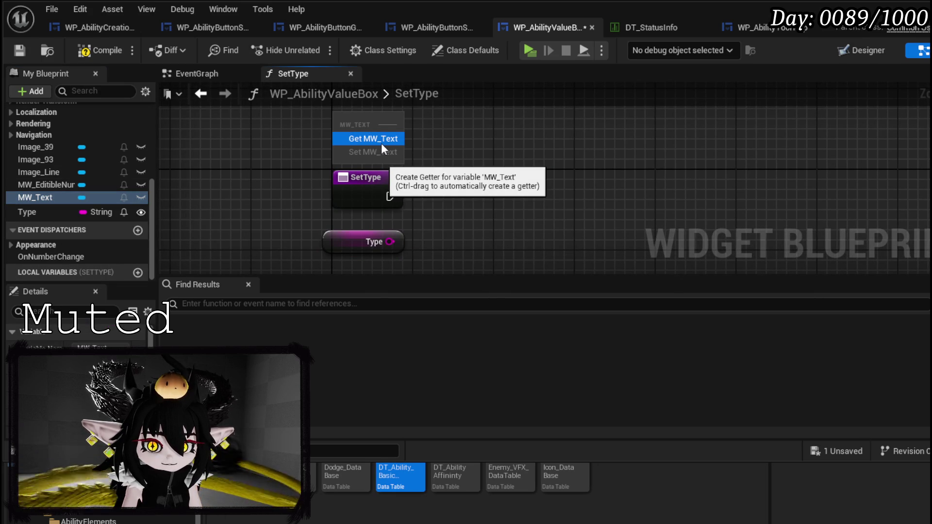
click(369, 241)
key(Delete)
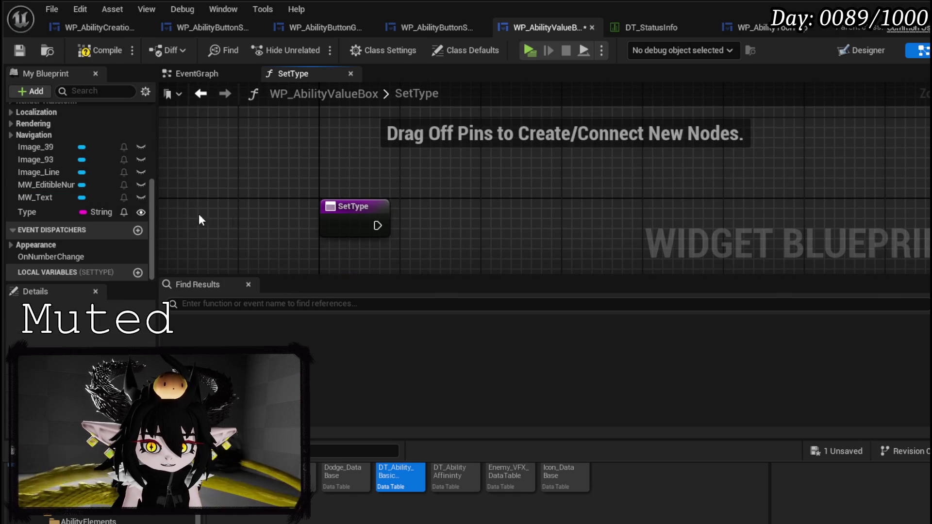
Add an MW_Text getter and Set Text driven by an In Text input; rename the function SetTypeName
mouse_move(28, 197)
mouse_down()
mouse_move(262, 158)
mouse_move(473, 175)
mouse_move(472, 232)
mouse_up()
click(299, 167)
text(Set Text)
click(517, 247)
mouse_move(377, 226)
mouse_down()
mouse_move(402, 240)
mouse_move(471, 249)
mouse_move(384, 199)
mouse_up()
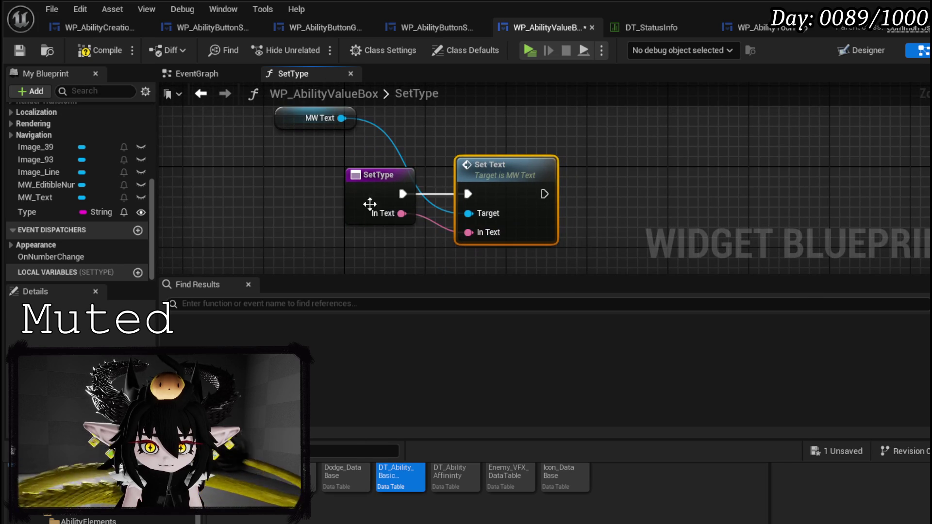
click(379, 185)
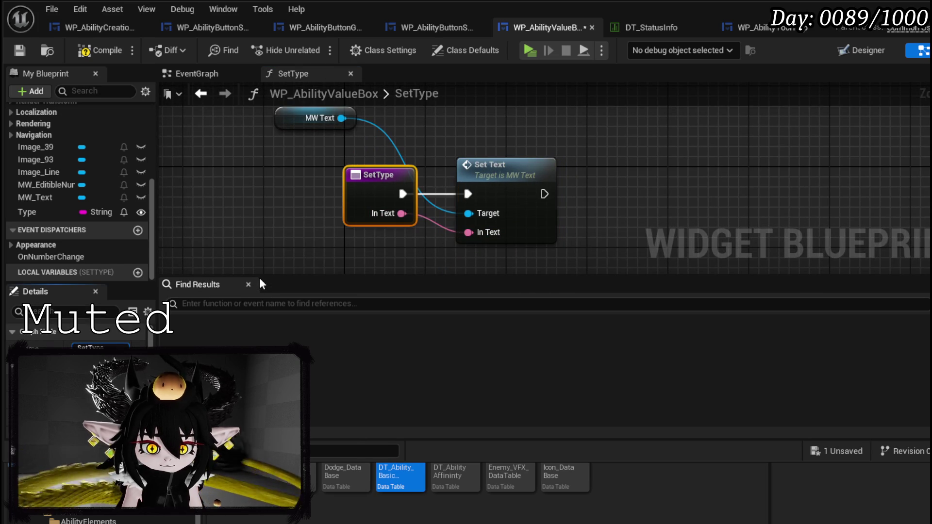
text(Name)
key(Return)
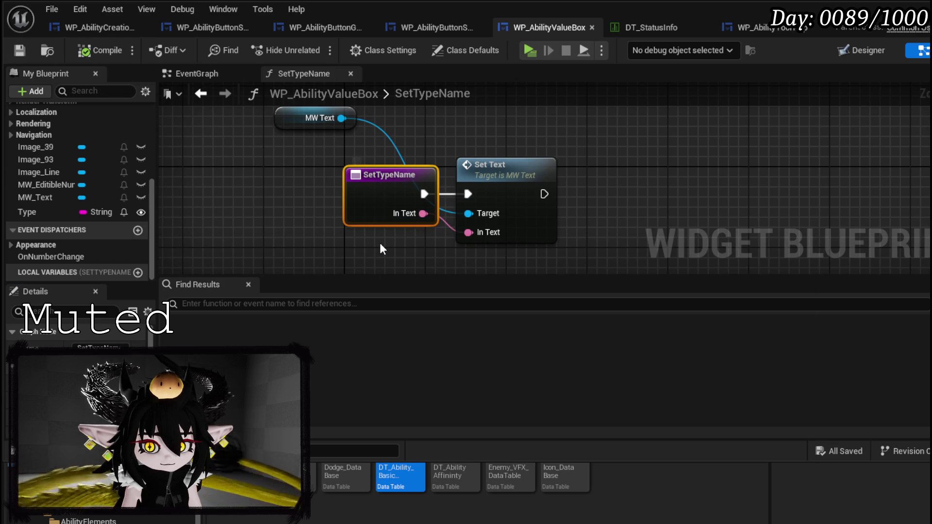
Tidy the MW Text node, save the blueprint and go back to the EventGraph
drag(284, 119, 353, 148)
click(300, 157)
click(20, 50)
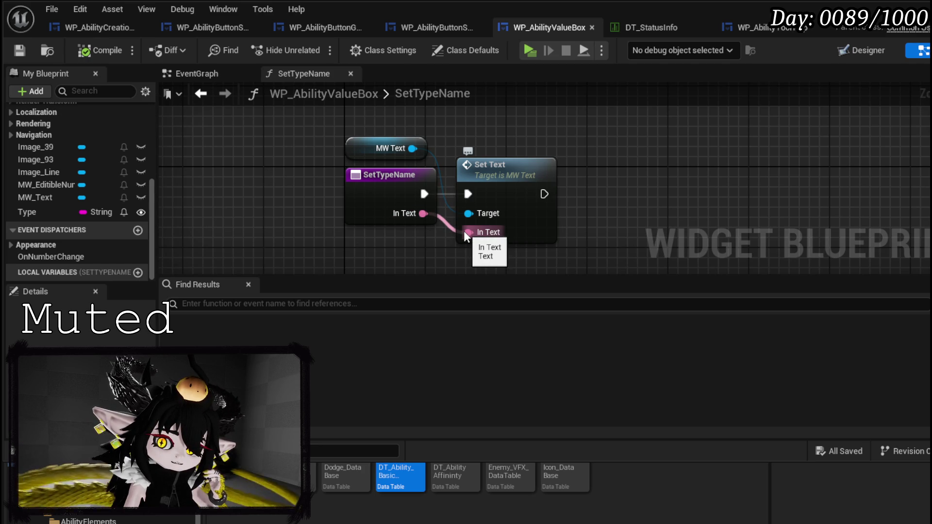
click(233, 74)
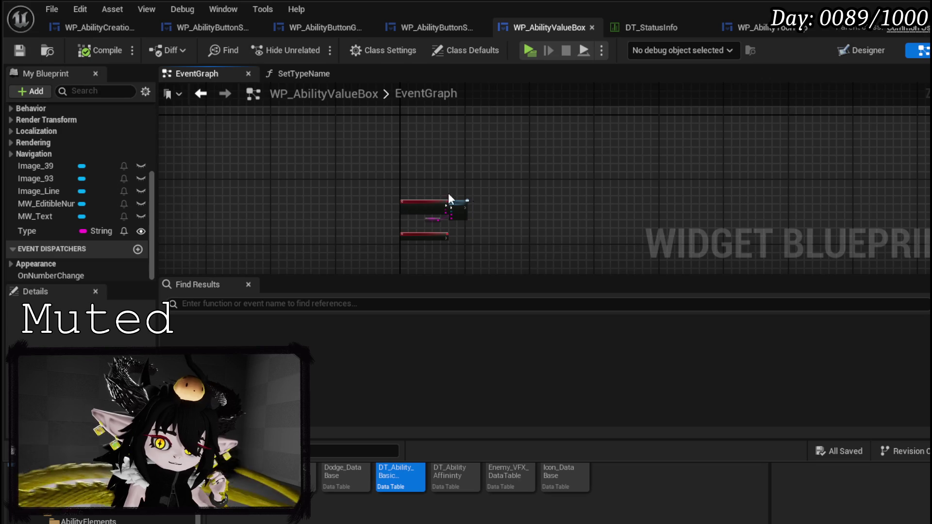
Call SetTypeName from Event Pre Construct, promoting its In Text to a new Name variable
scroll(457, 198, up, 4)
right_click(428, 153)
text(Precon)
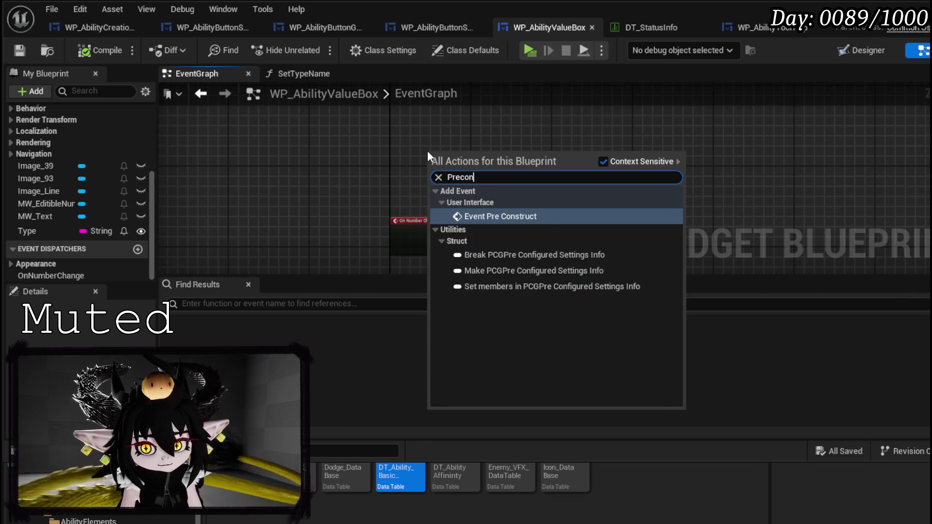
click(472, 216)
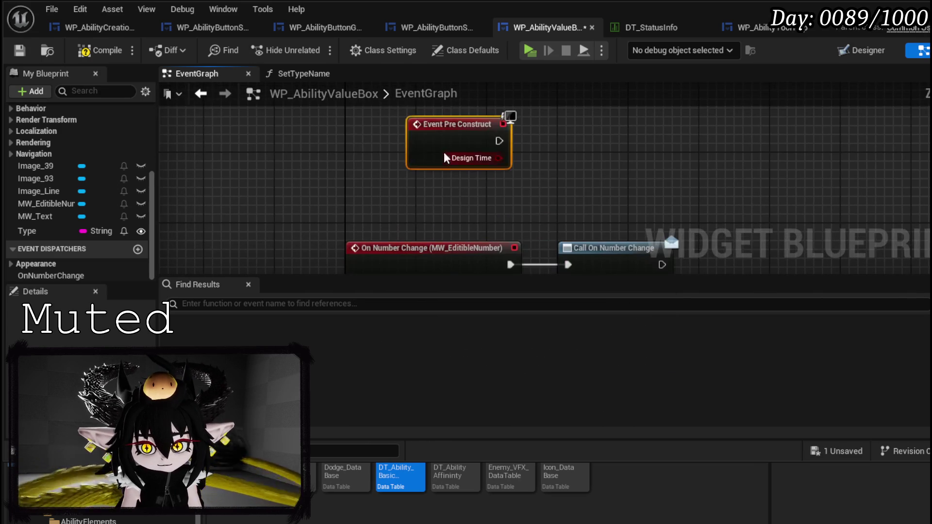
drag(444, 160, 347, 151)
scroll(51, 141, up, 5)
mouse_move(54, 122)
mouse_down()
mouse_move(246, 139)
mouse_move(481, 104)
mouse_up()
drag(402, 132, 503, 134)
key(Escape)
drag(402, 132, 488, 133)
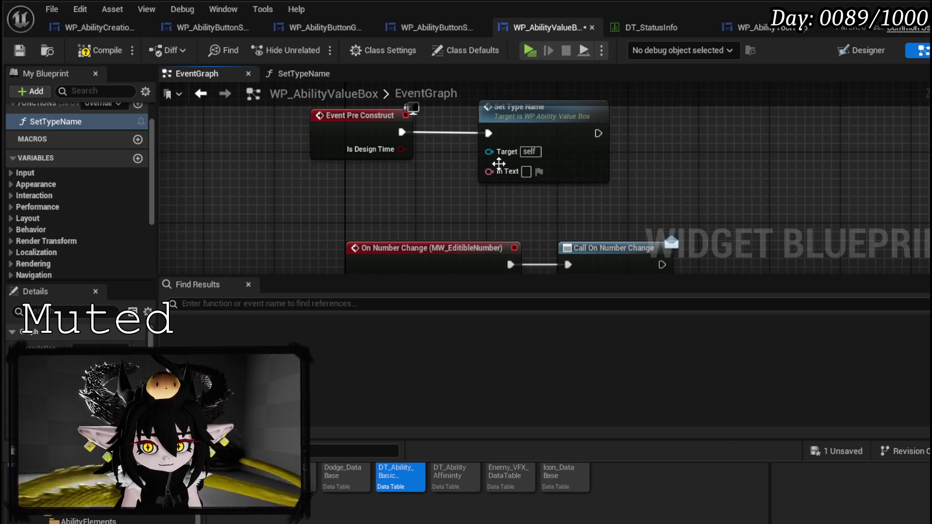
right_click(495, 171)
click(539, 215)
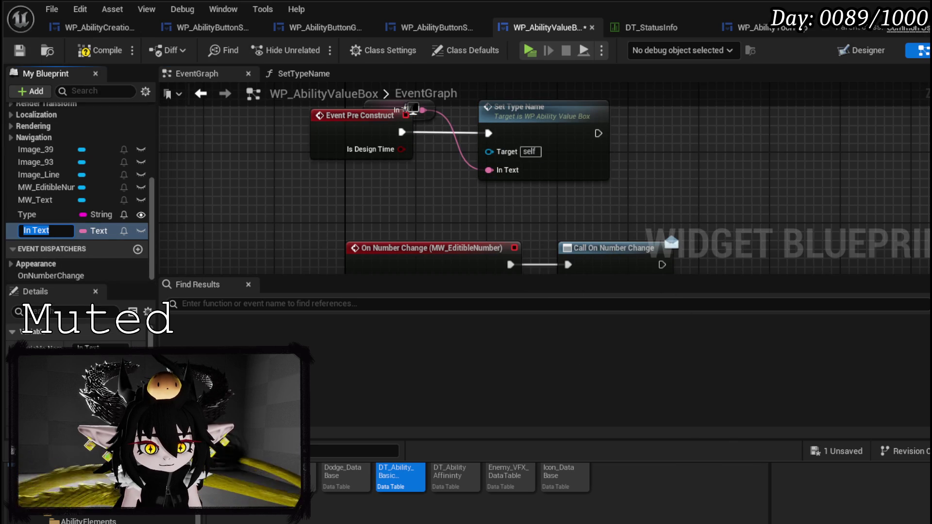
click(29, 343)
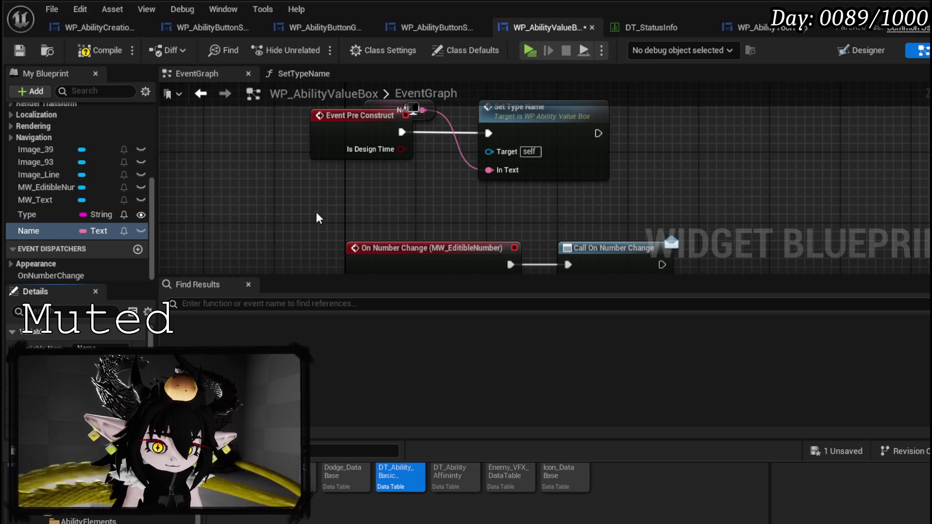
drag(413, 148, 508, 117)
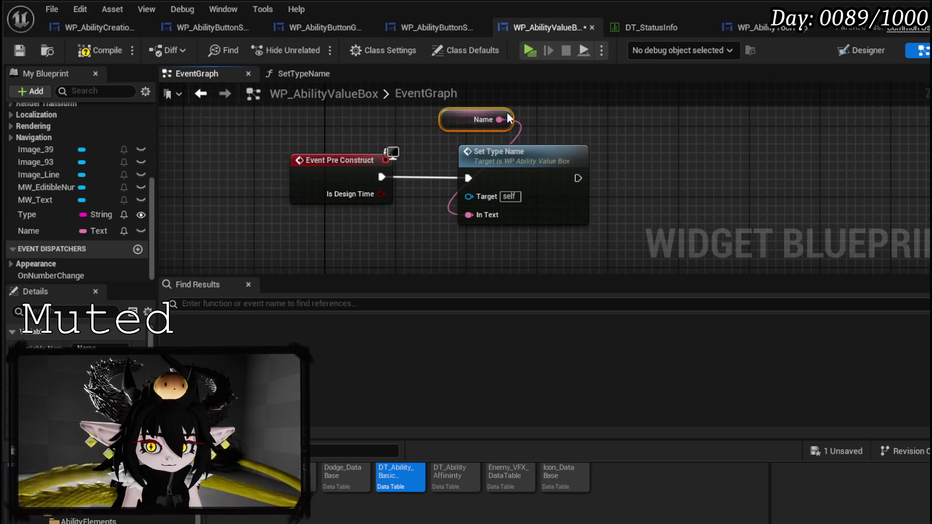
Make the Name variable instance editable, then compile and save the value box
click(18, 50)
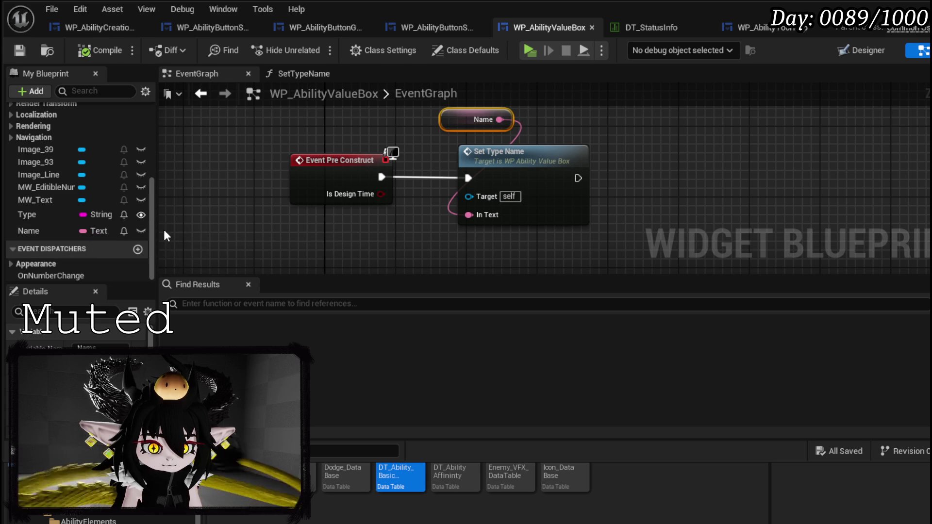
click(33, 230)
click(141, 231)
click(330, 249)
click(19, 53)
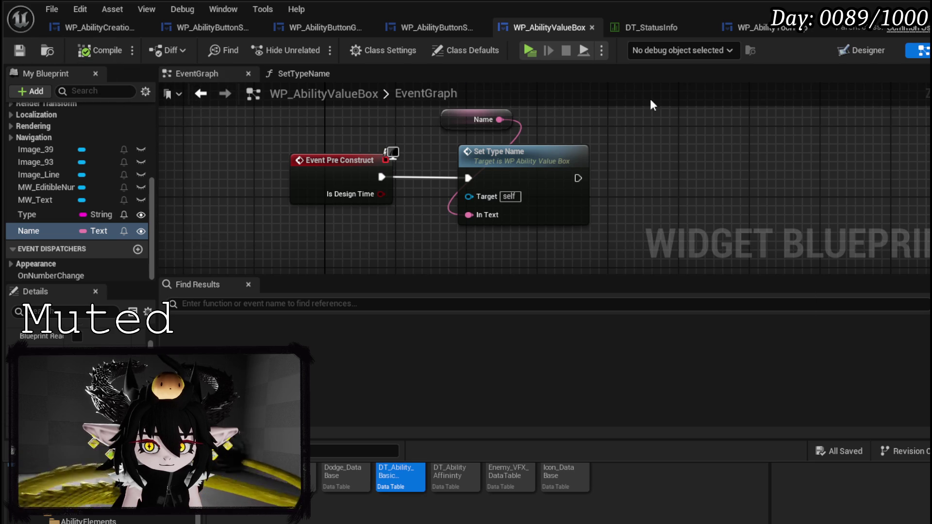
click(846, 56)
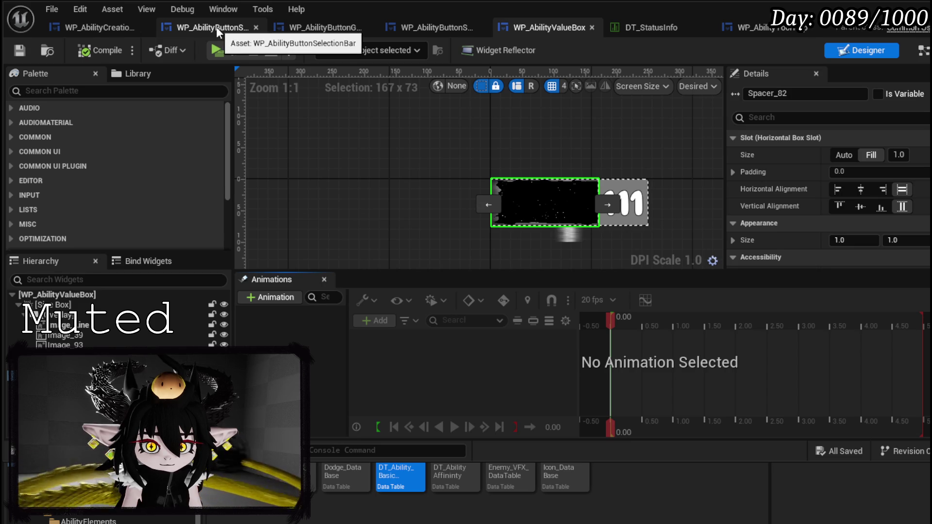
Refresh BuildValueBar's Create Widget node and expose its Name pin as the first function input
click(104, 24)
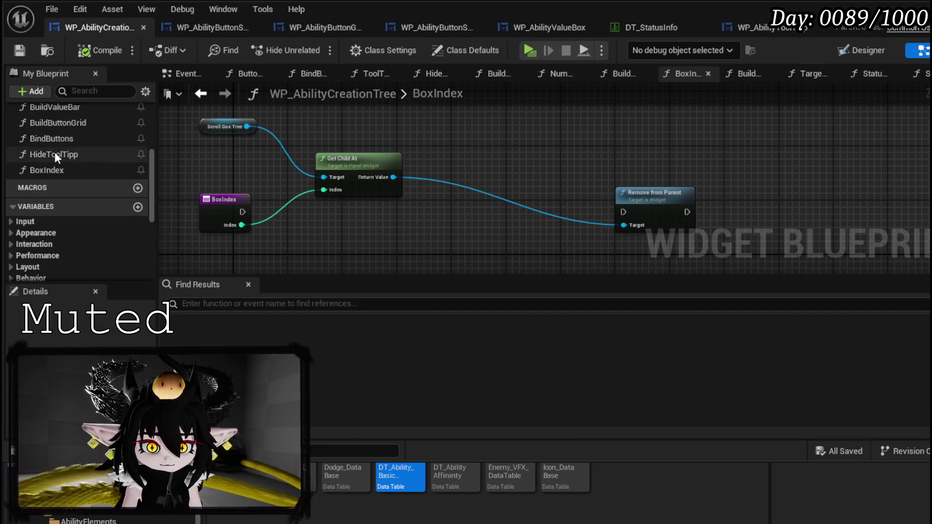
scroll(55, 152, up, 5)
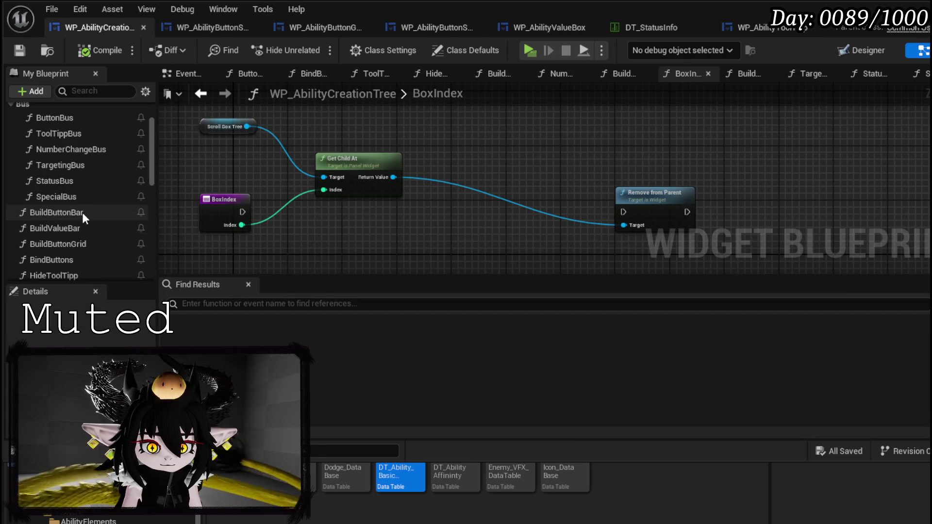
double_click(84, 228)
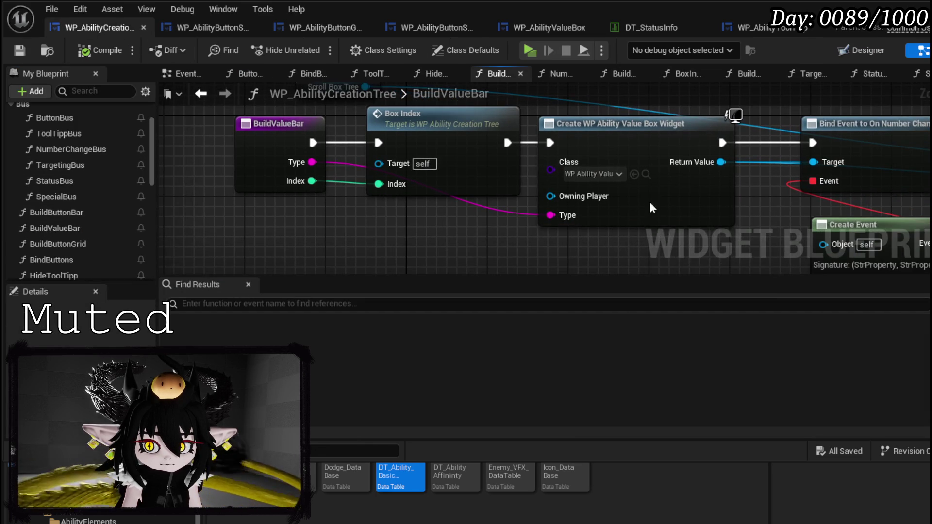
right_click(653, 208)
click(686, 296)
mouse_move(551, 236)
mouse_down()
mouse_move(532, 243)
mouse_move(268, 163)
mouse_up()
click(262, 206)
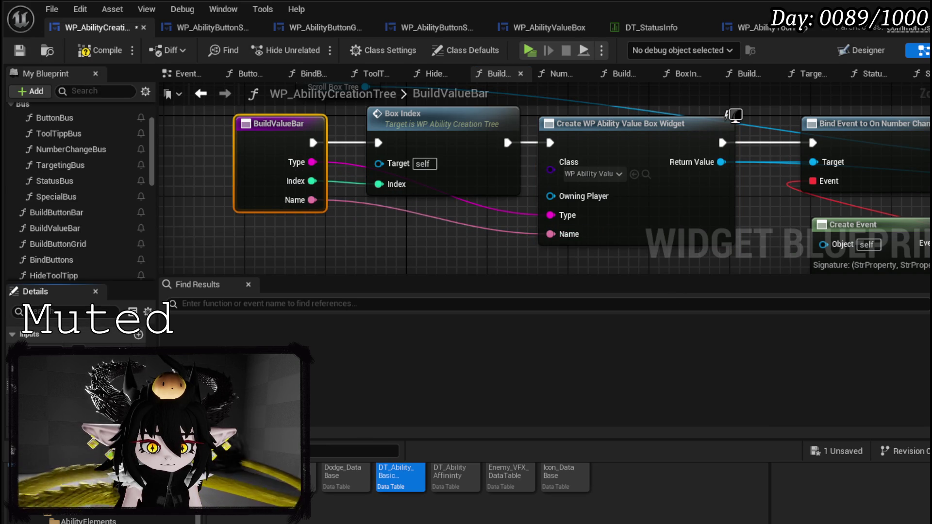
drag(78, 346, 77, 344)
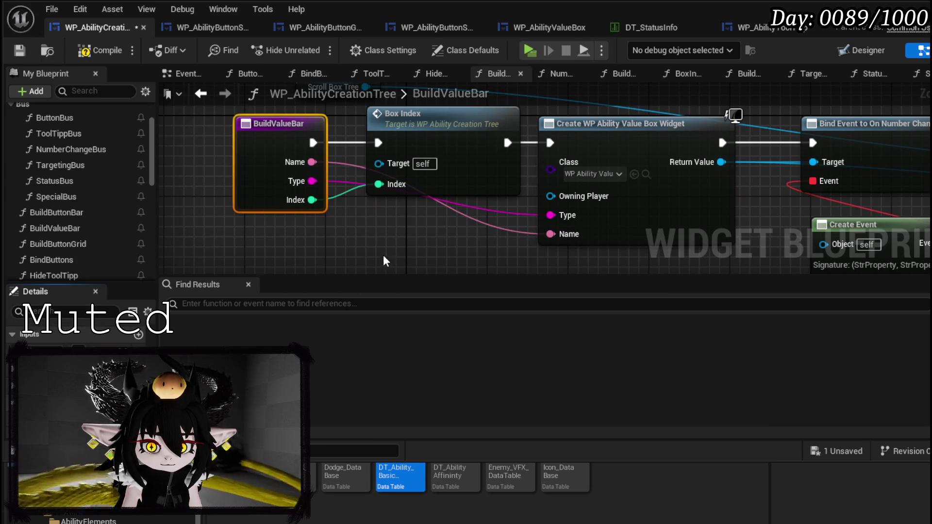
click(19, 51)
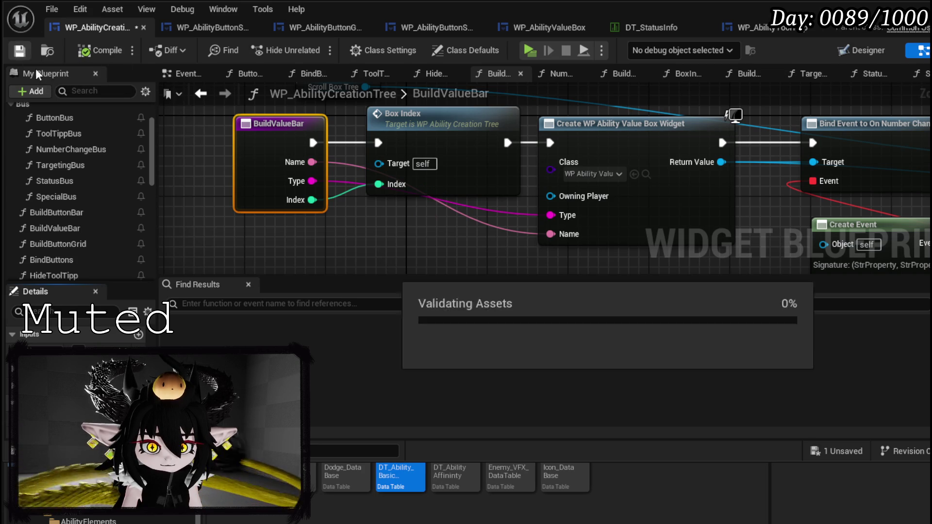
double_click(77, 199)
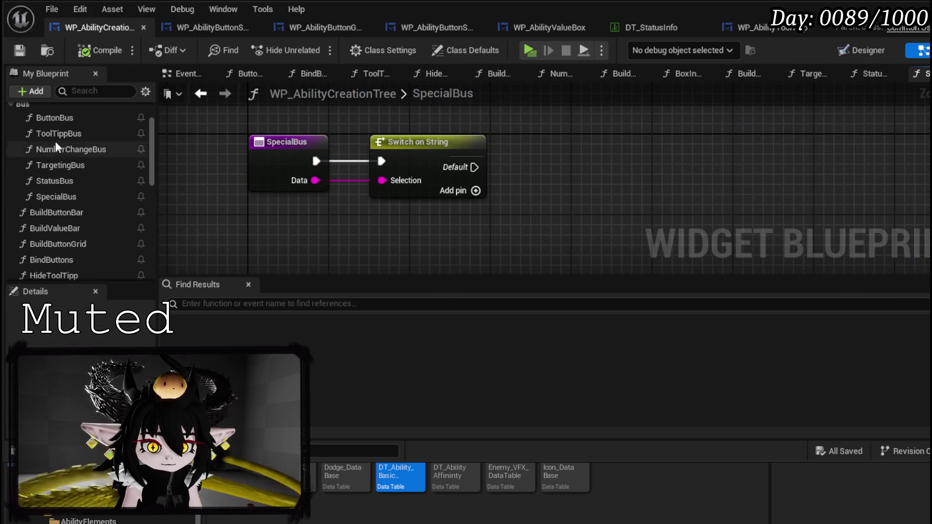
Set ButtonBus's Build Value Bar Name input to Power, then compile and save
double_click(55, 118)
scroll(590, 98, down, 5)
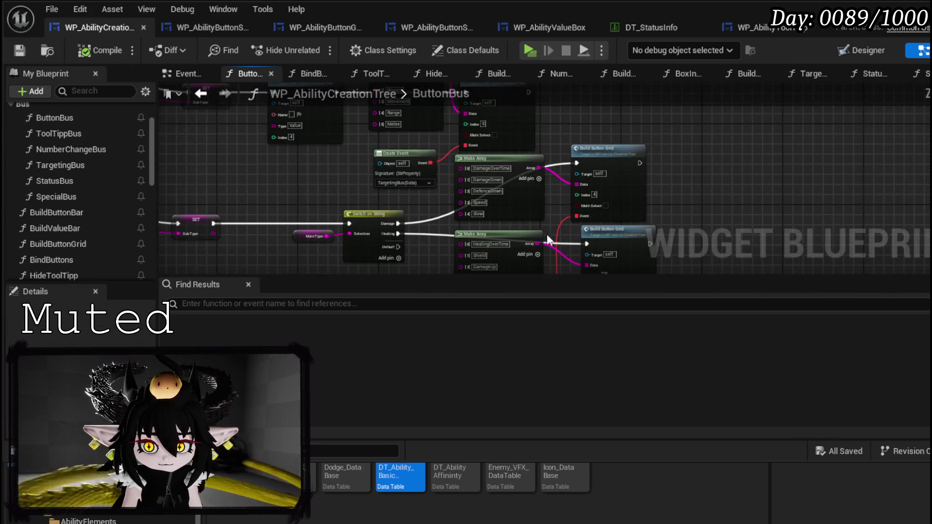
drag(625, 94, 372, 223)
scroll(373, 223, up, 5)
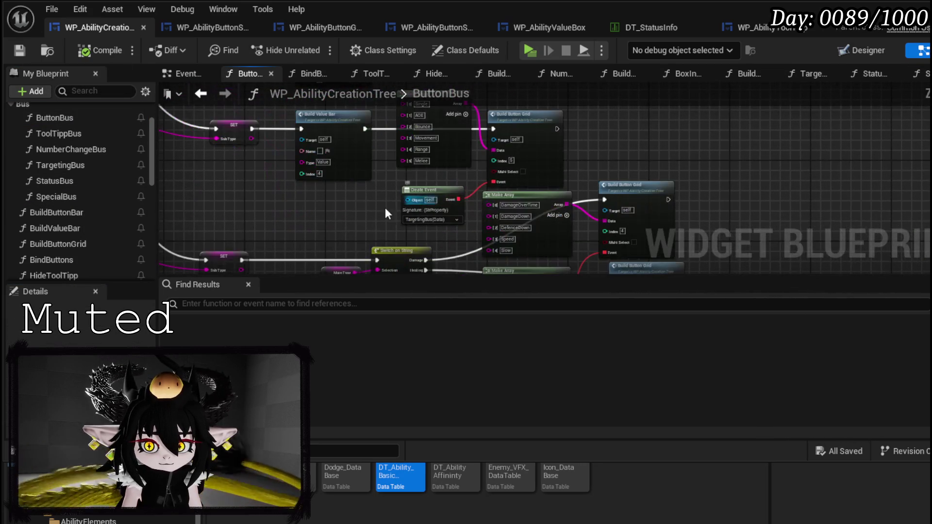
scroll(406, 202, up, 4)
click(429, 167)
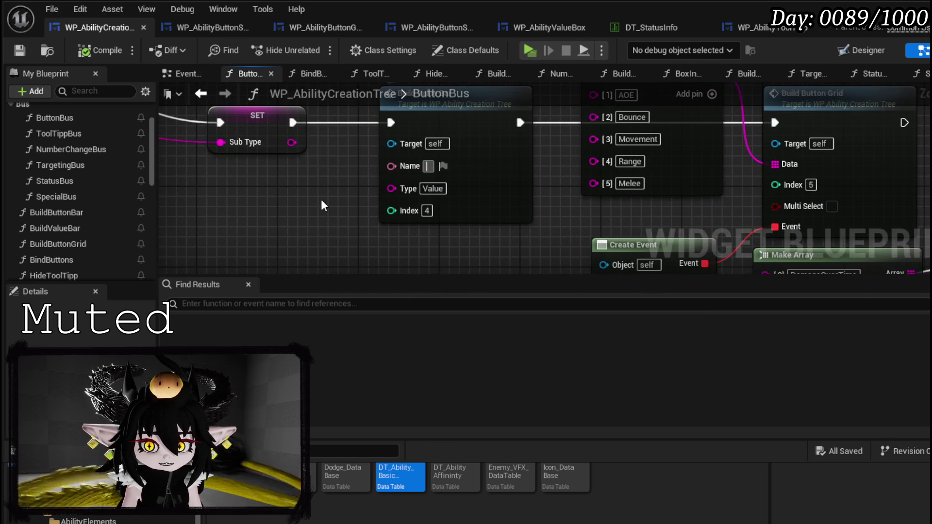
text(Power)
key(Return)
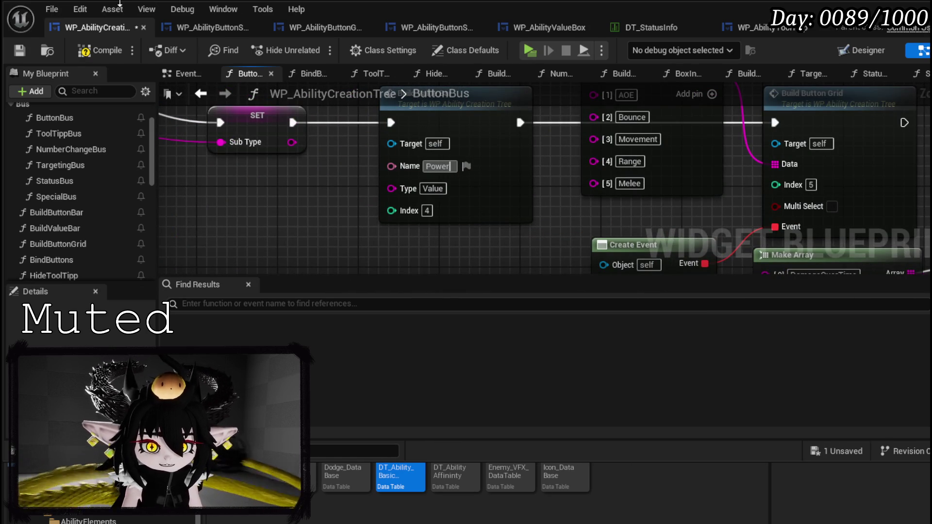
click(25, 48)
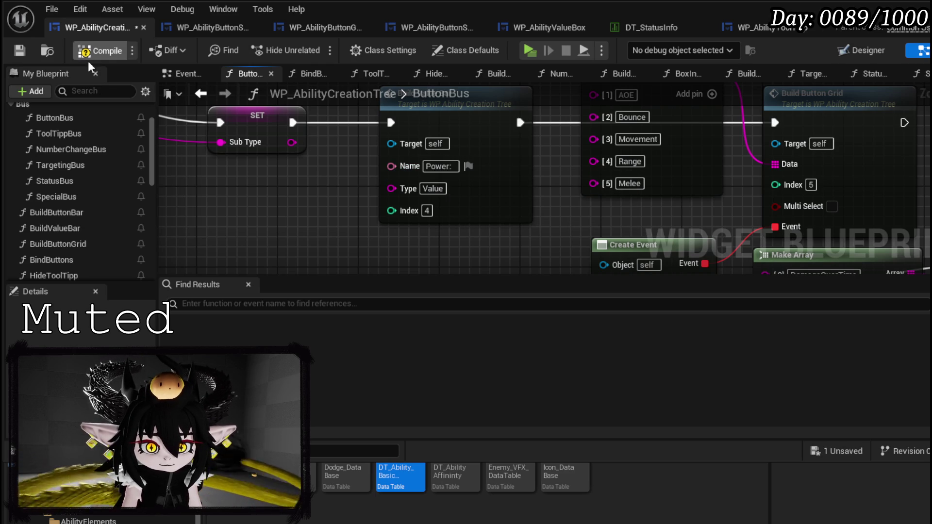
click(24, 51)
Copy the Build Value Bar node into StatusBus, then return to ButtonBus
scroll(355, 197, down, 6)
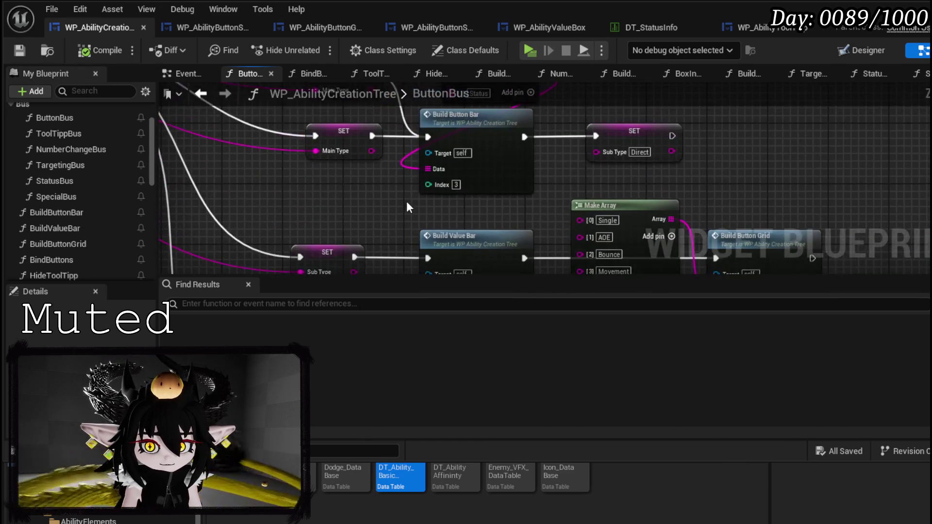
scroll(397, 206, up, 6)
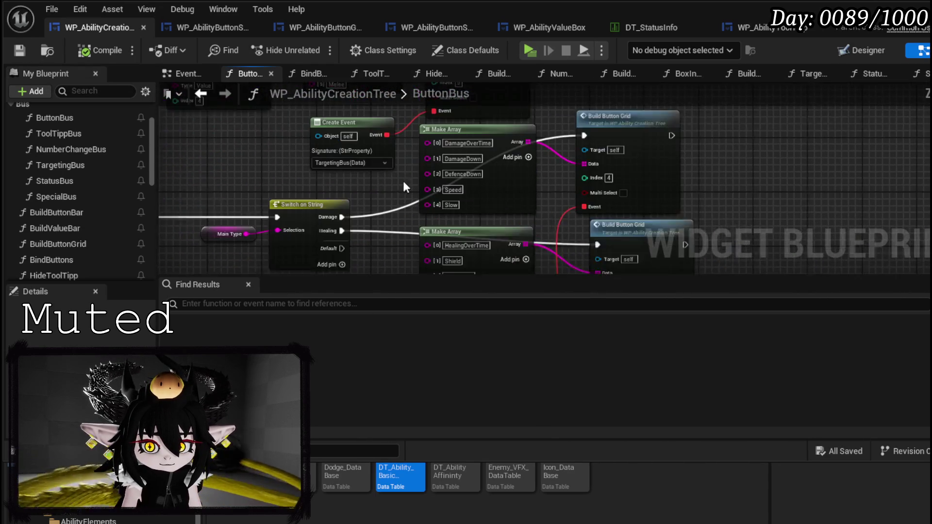
scroll(320, 176, down, 2)
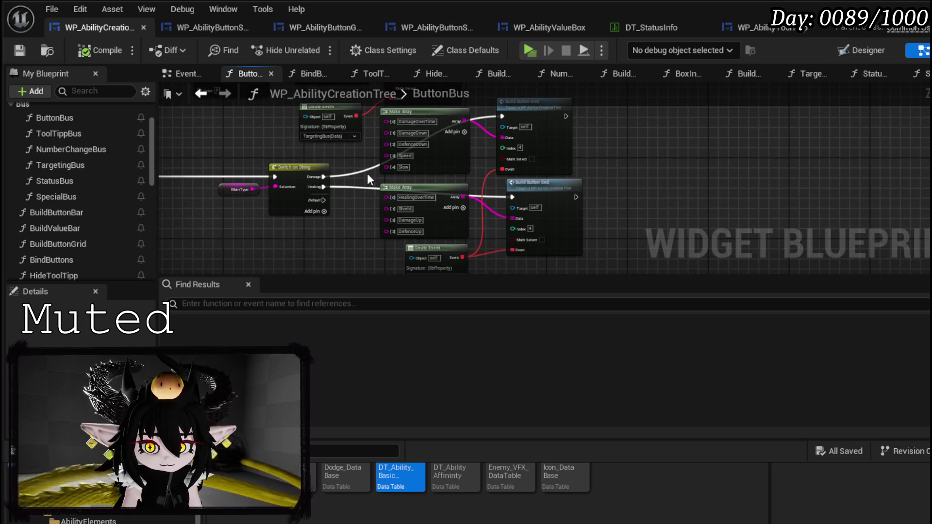
scroll(277, 160, down, 2)
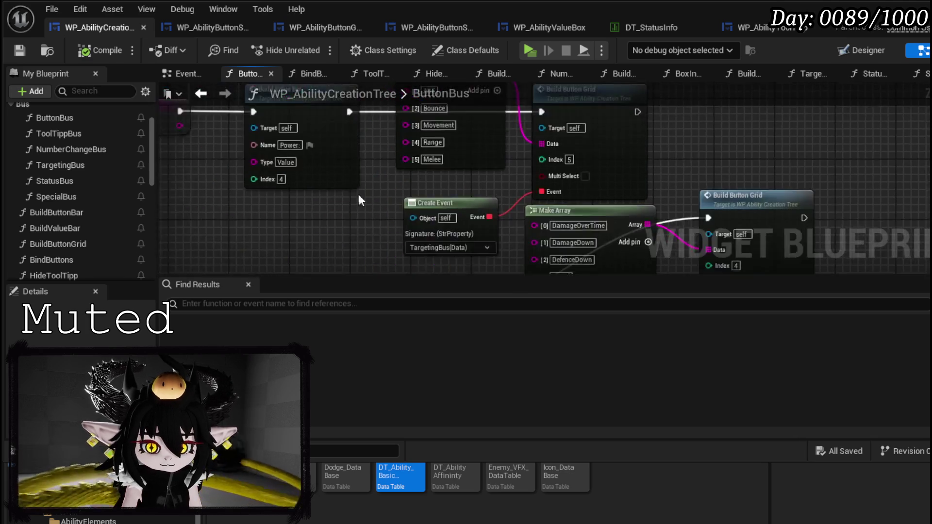
drag(372, 200, 407, 219)
scroll(345, 209, up, 2)
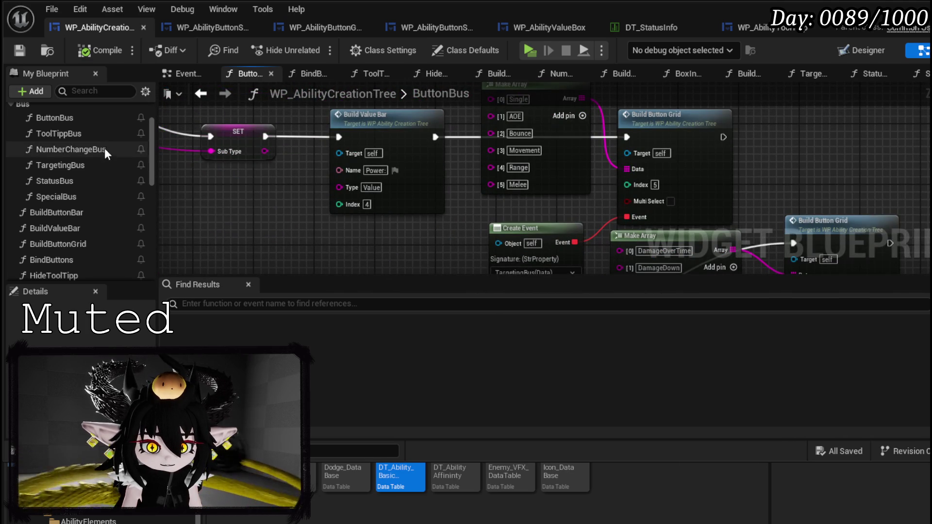
click(422, 154)
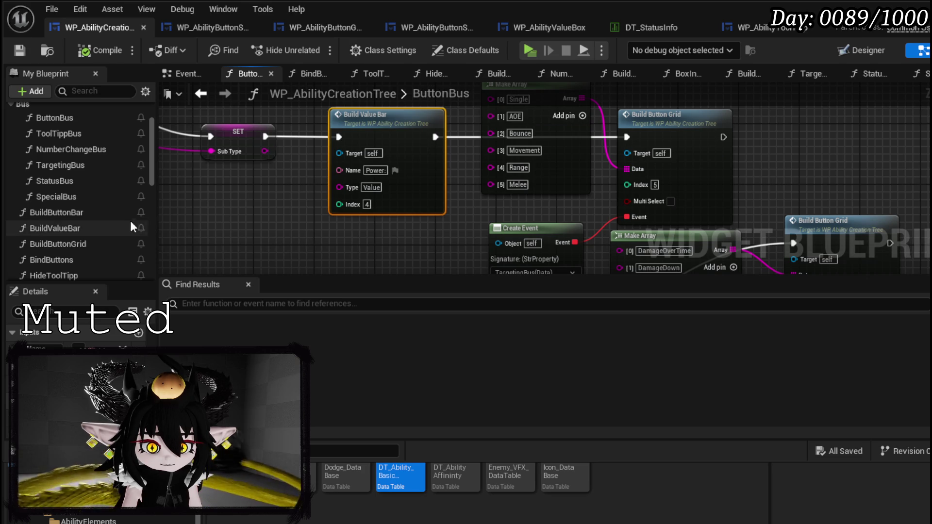
double_click(79, 182)
key(ctrl+v)
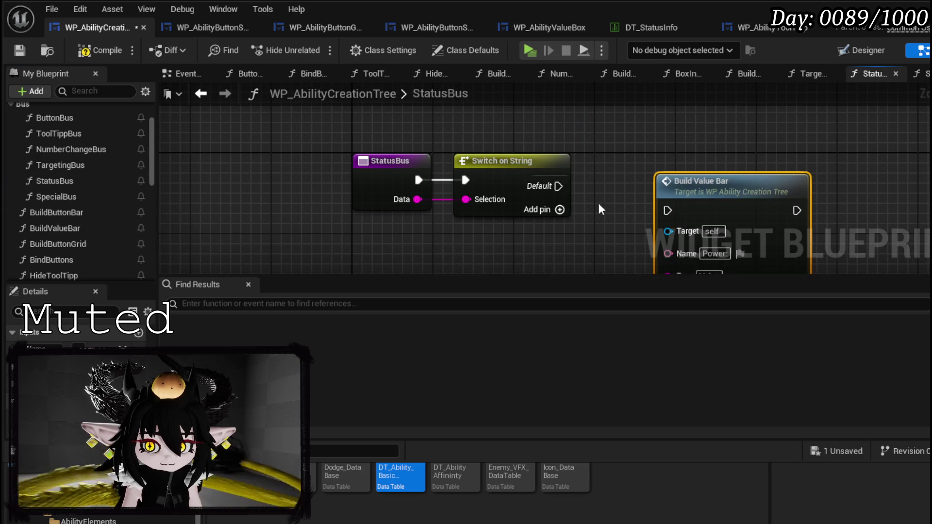
click(210, 96)
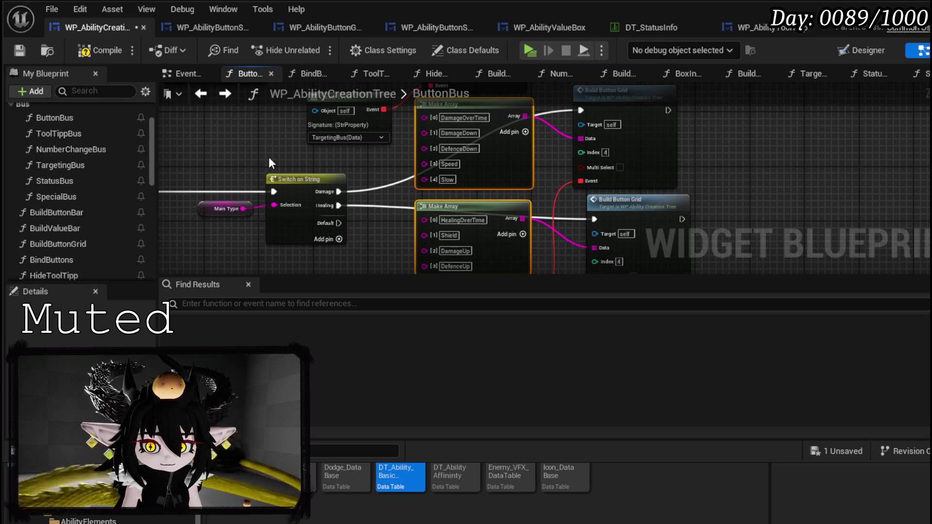
Paste the copied Make Array nodes into SpecialBus and move them down-left
double_click(64, 197)
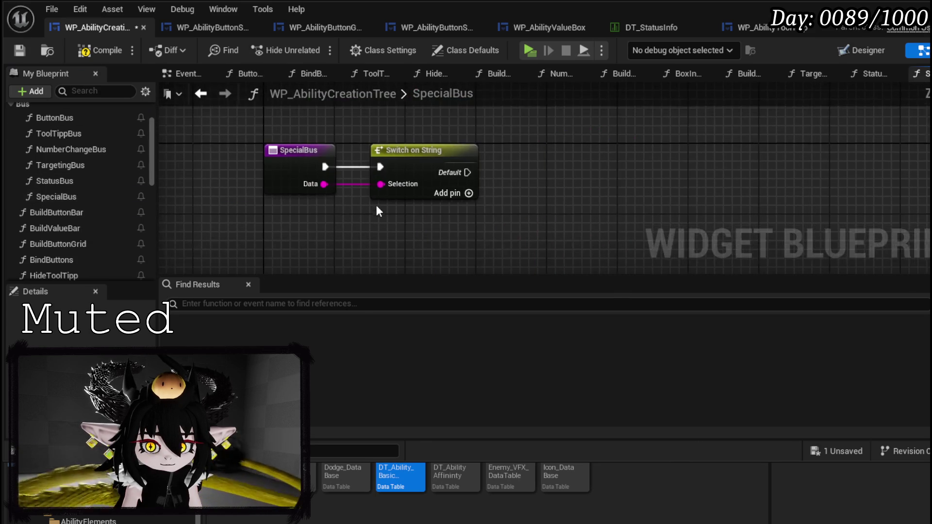
key(ctrl+v)
mouse_move(462, 136)
mouse_down()
mouse_move(343, 198)
mouse_move(395, 184)
mouse_up()
scroll(508, 171, down, 2)
drag(391, 238, 368, 238)
scroll(453, 209, up, 3)
Add six case outputs to the SpecialBus Switch on String
click(457, 139)
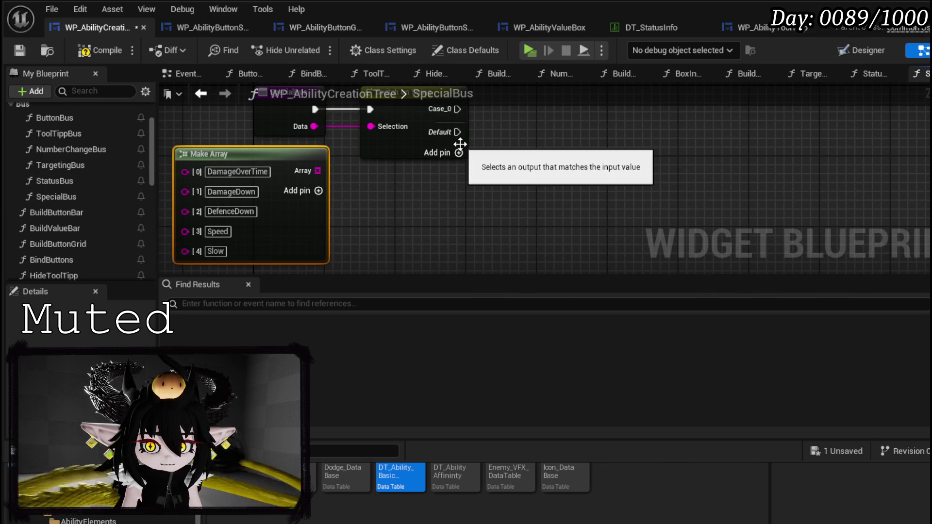
click(459, 152)
click(459, 171)
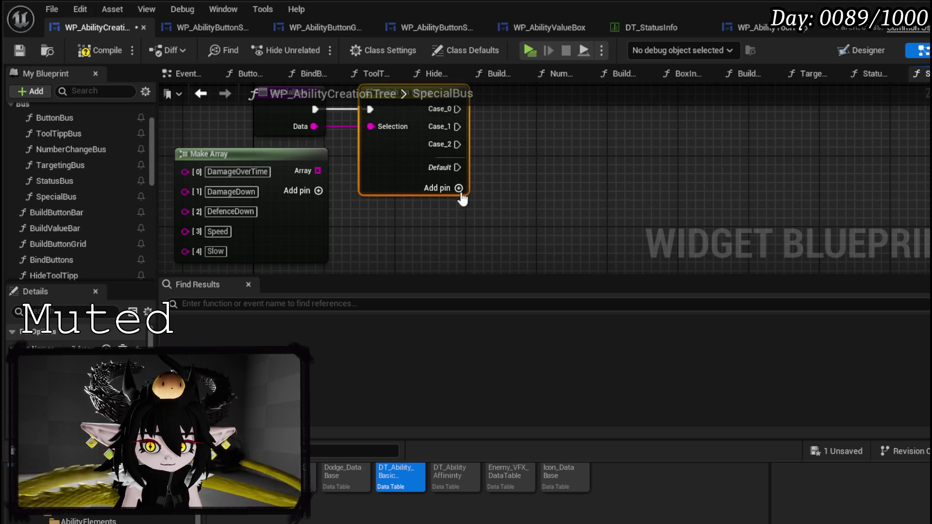
click(459, 188)
click(459, 206)
click(459, 224)
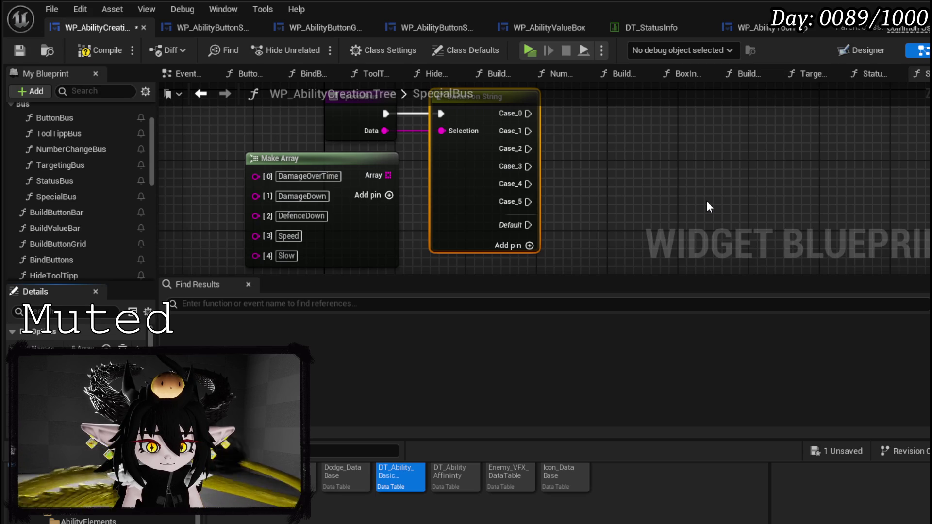
Name the first two switch cases DamageOverTime and DamageDown
key(Return)
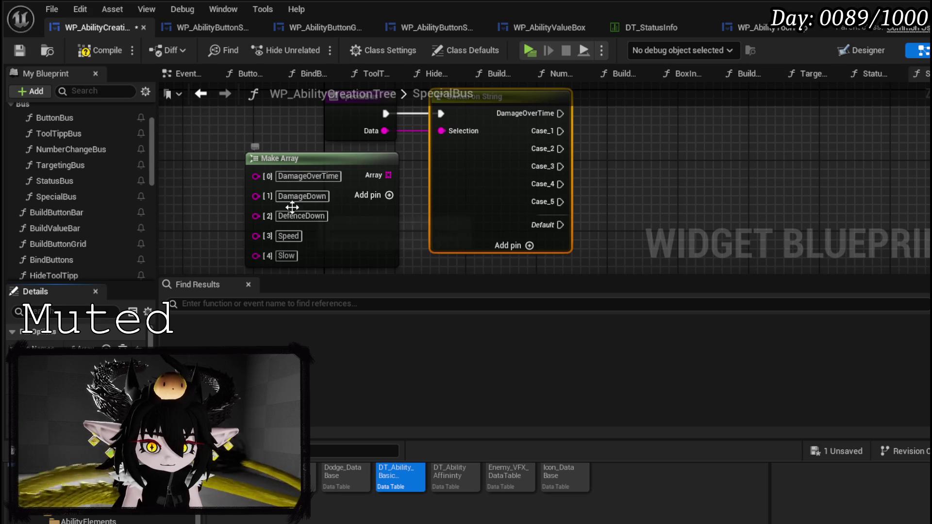
click(296, 197)
key(Return)
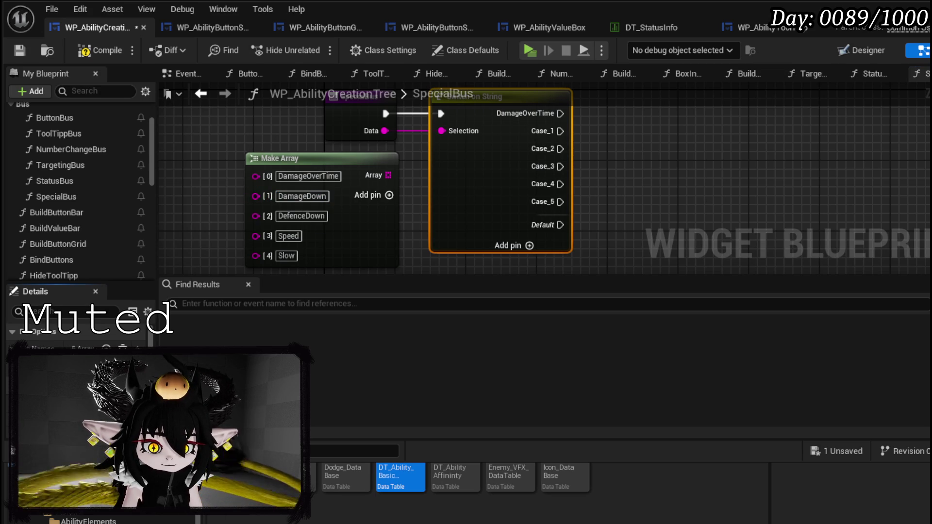
drag(191, 246, 237, 139)
mouse_move(367, 143)
mouse_down()
mouse_move(440, 223)
mouse_move(513, 193)
mouse_up()
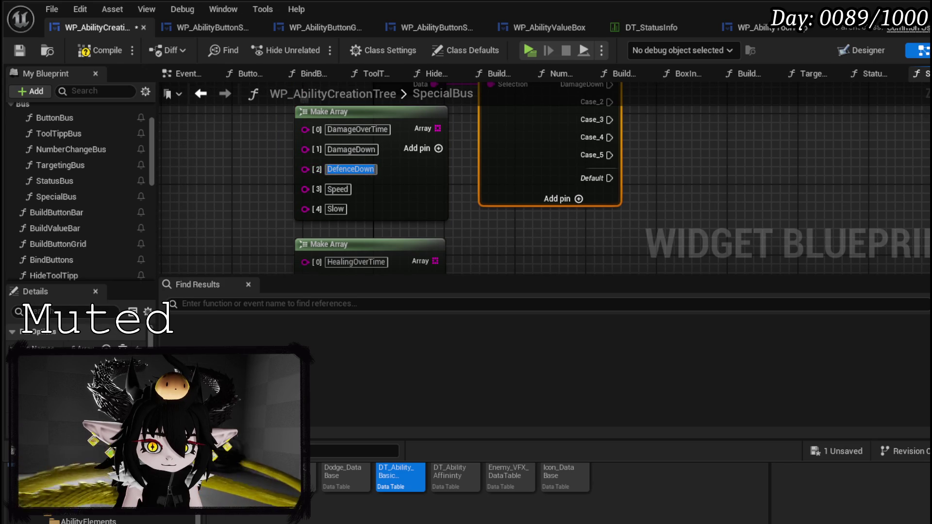
Name the third and fourth cases DefenceDown and Speed, copied from the Make Array entries
click(88, 328)
text(DefenceDown)
key(Return)
click(340, 189)
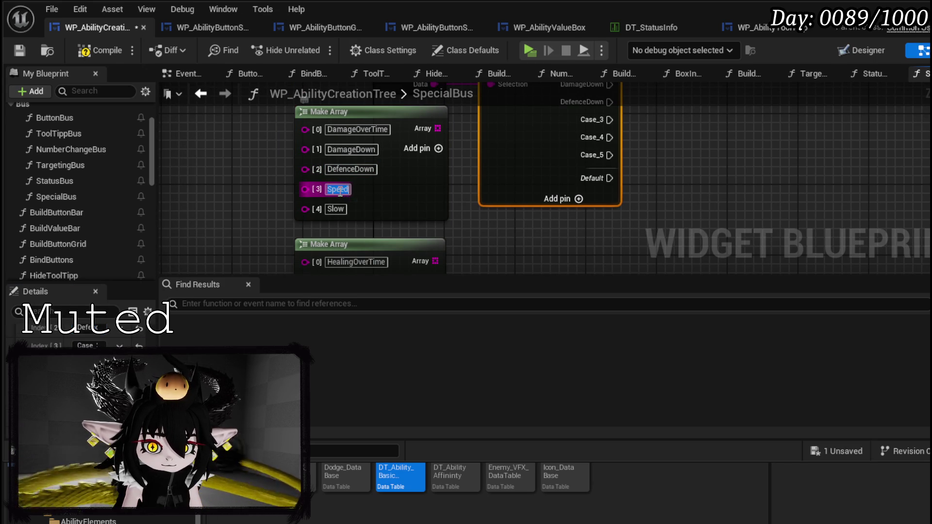
key(ctrl+c)
click(88, 345)
key(ctrl+v)
key(Return)
click(338, 209)
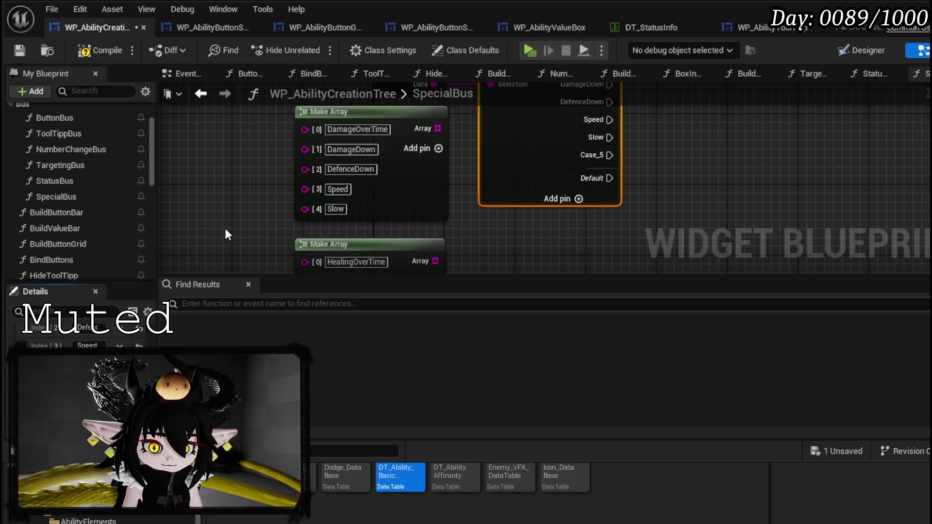
scroll(225, 228, down, 2)
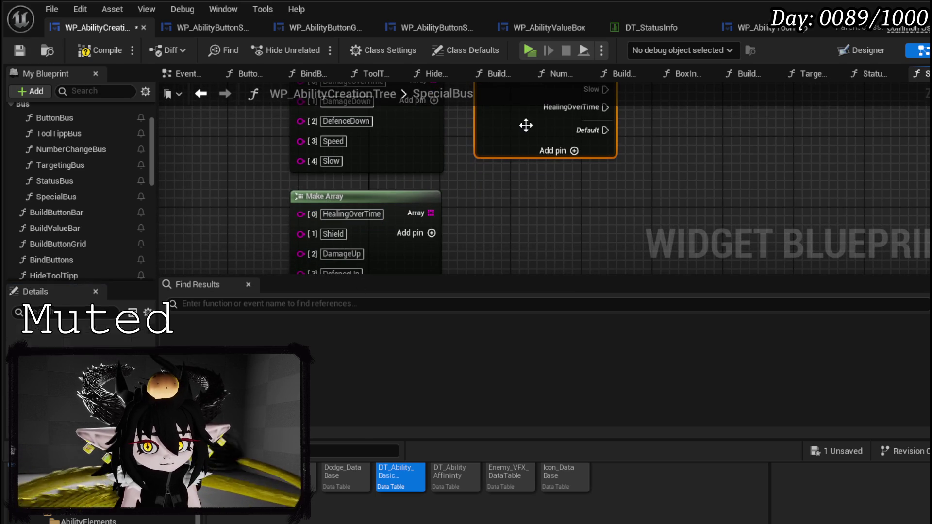
Add four more switch cases and name them Shield, DamageUp and DefenceUp from the second array
click(575, 151)
click(574, 168)
click(574, 186)
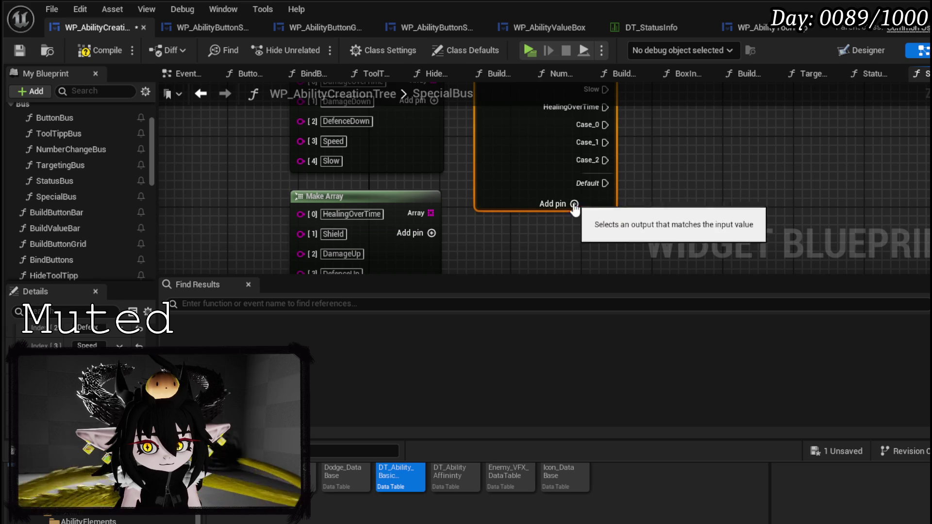
click(574, 204)
scroll(567, 214, down, 1)
double_click(331, 180)
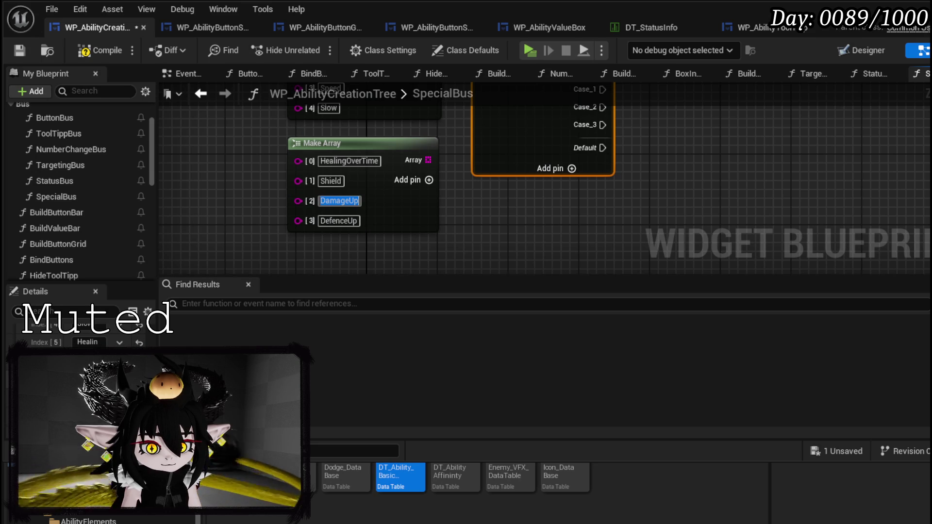
double_click(327, 226)
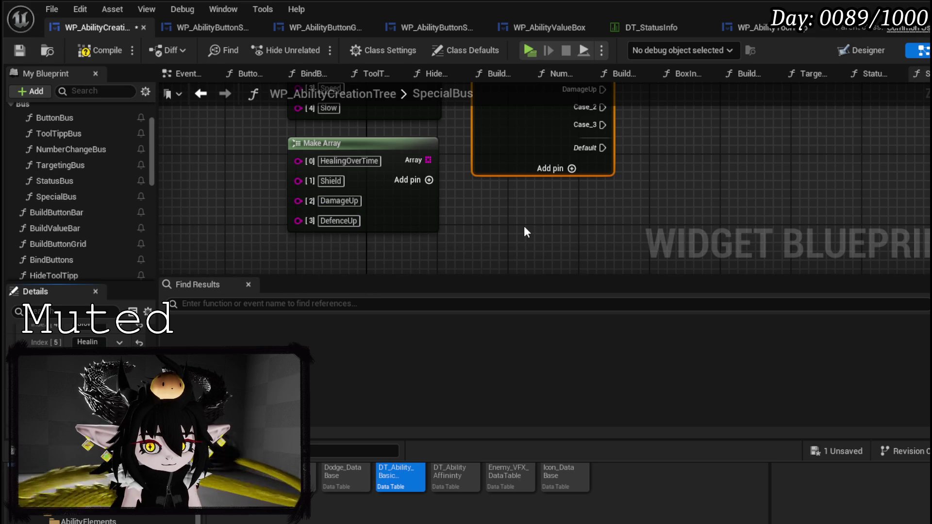
drag(474, 222, 434, 248)
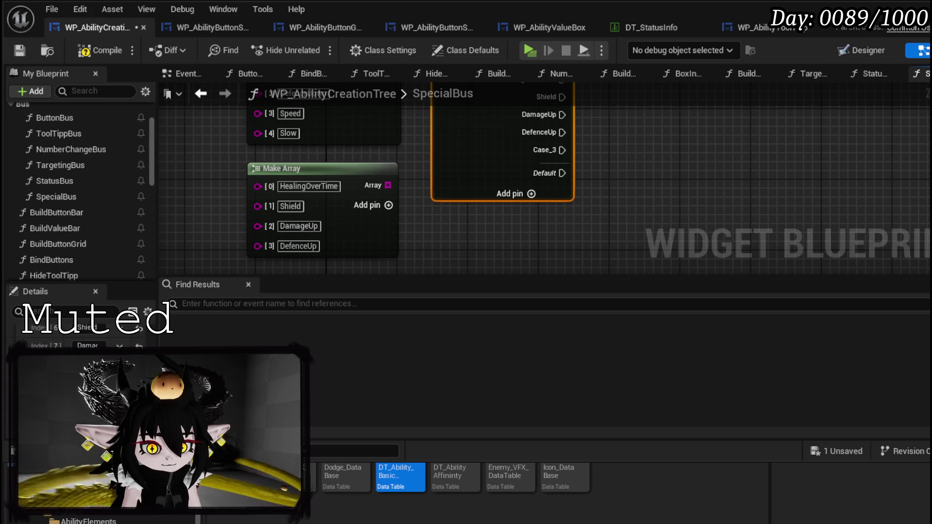
scroll(362, 246, down, 5)
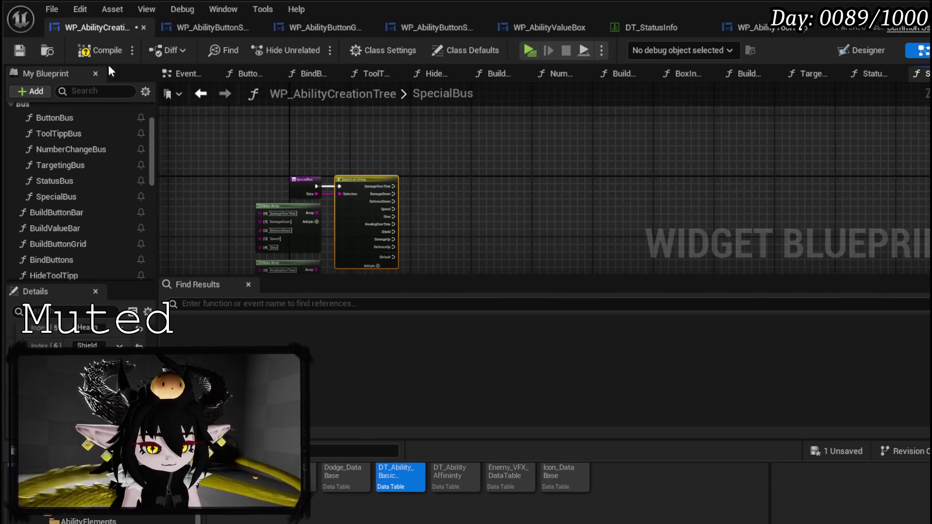
Compile and save the blueprint, then drag the switch node further right
click(22, 48)
scroll(383, 233, up, 3)
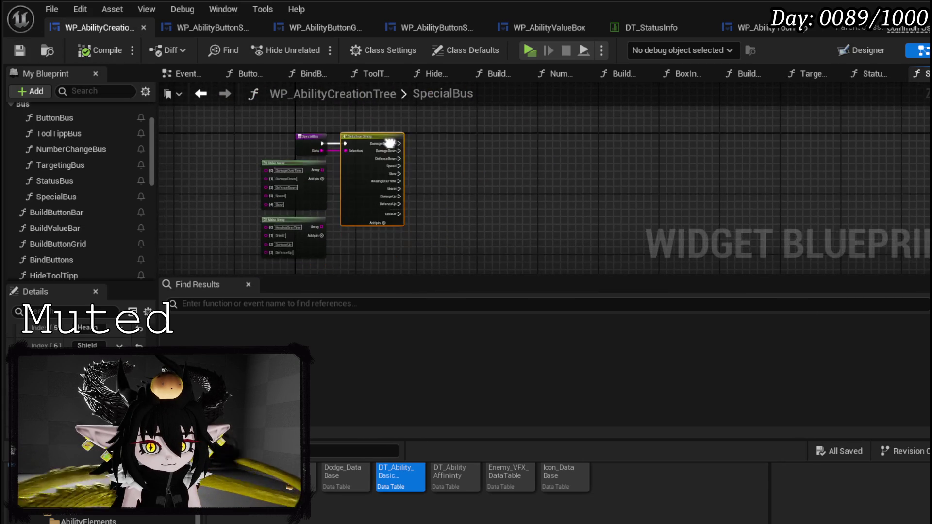
drag(342, 136, 638, 136)
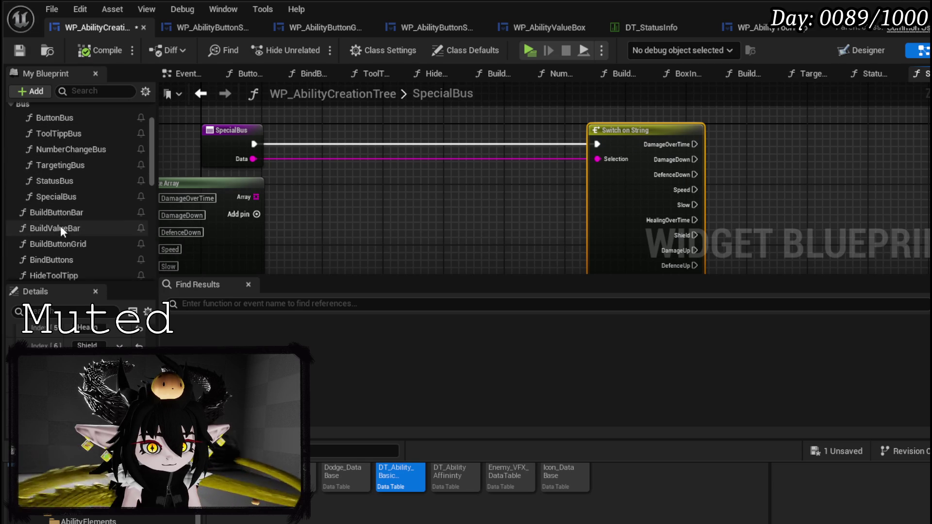
Insert two chained Build Value Bar calls between SpecialBus's entry and the switch
drag(57, 233, 329, 157)
drag(634, 129, 687, 130)
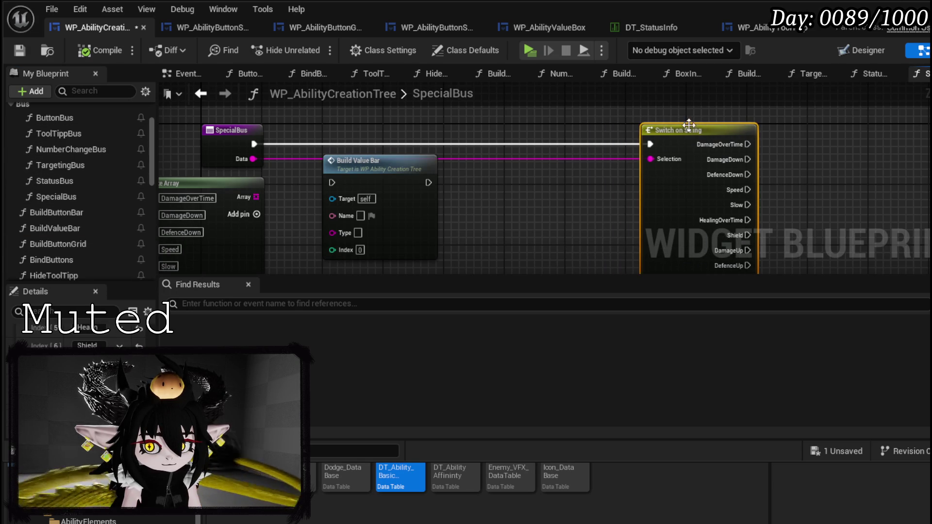
mouse_move(375, 166)
mouse_down()
mouse_move(334, 140)
mouse_move(360, 124)
mouse_up()
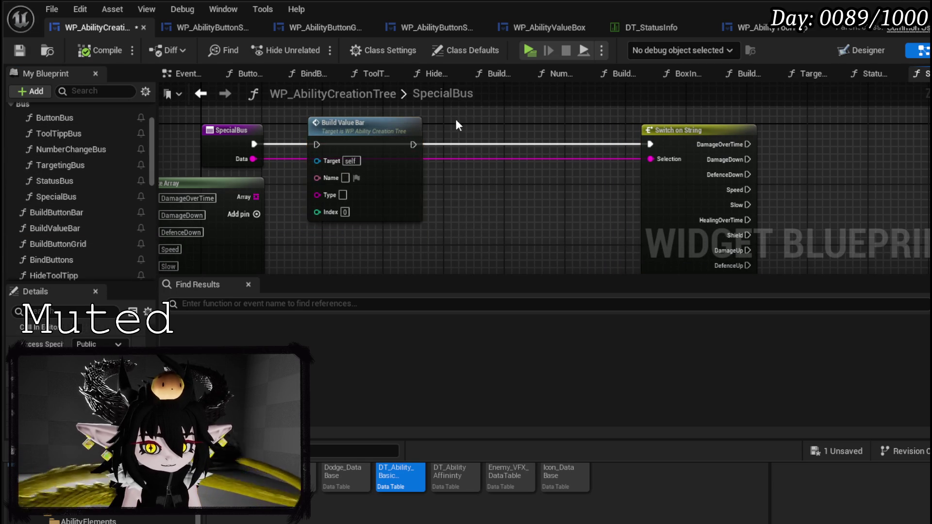
key(ctrl+d)
drag(499, 232, 498, 125)
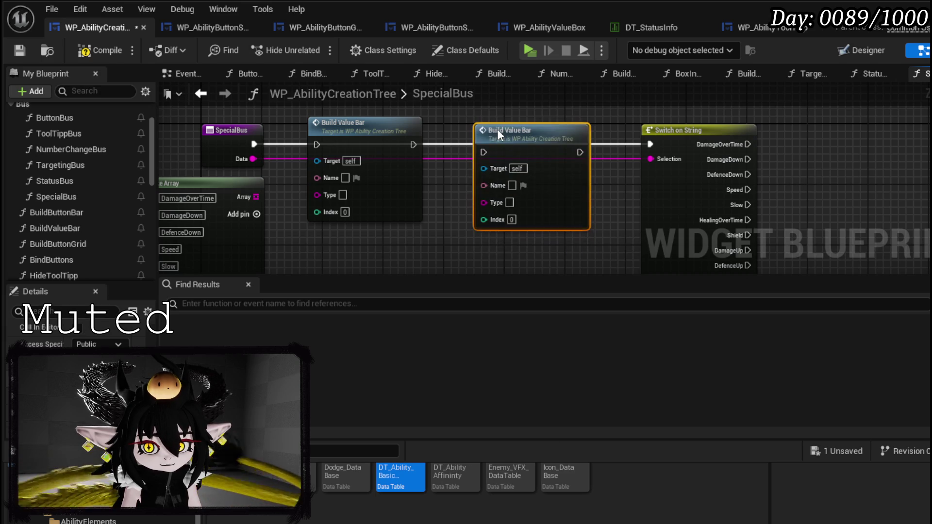
drag(413, 145, 487, 143)
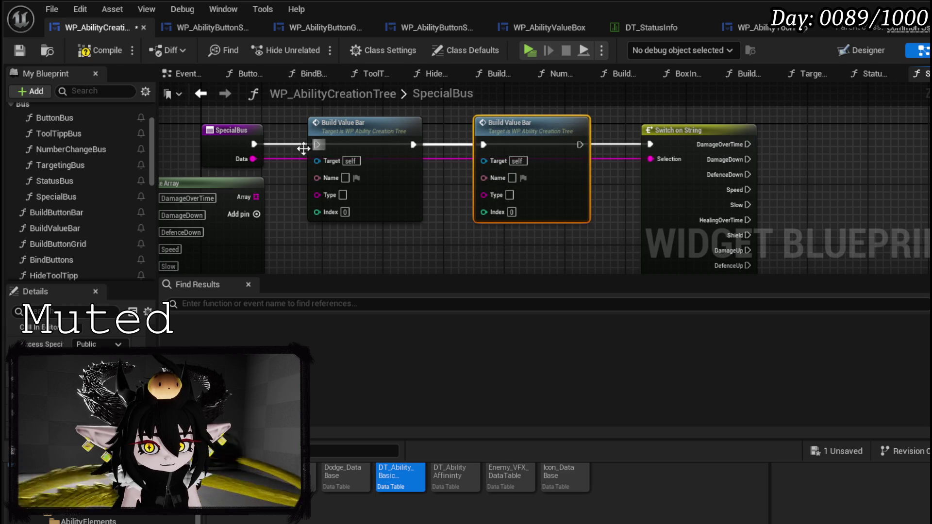
drag(254, 145, 319, 147)
drag(580, 144, 653, 147)
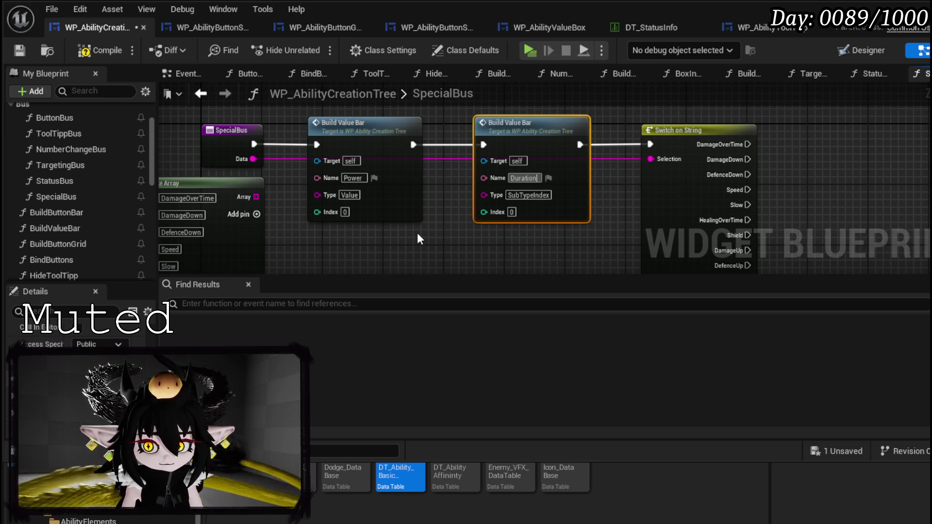
Name the value bars 'Power:' and 'Duration:' and save WP_AbilityCreationTree
click(346, 178)
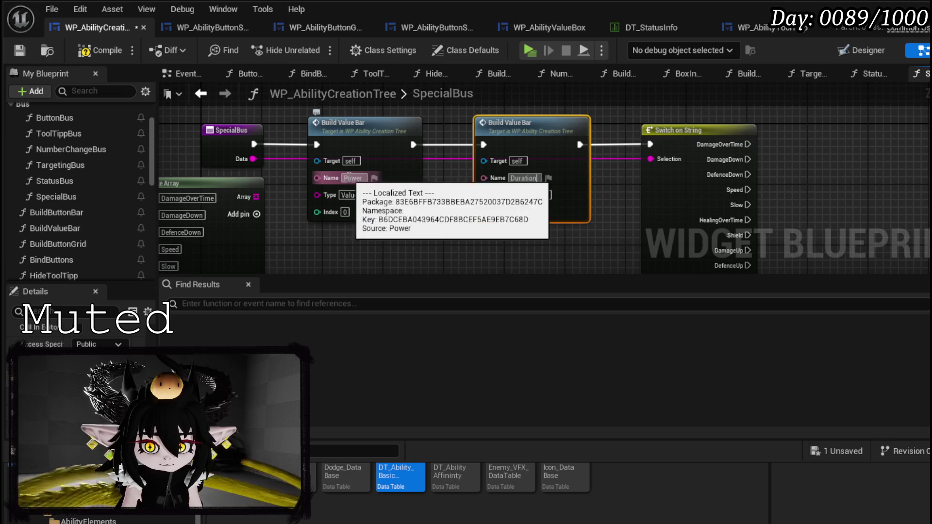
text(:)
click(531, 178)
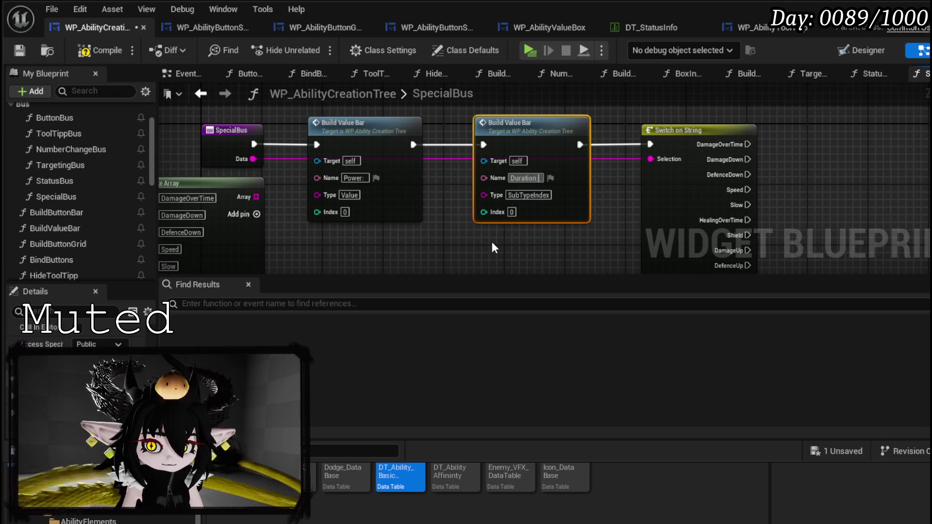
click(826, 452)
click(697, 476)
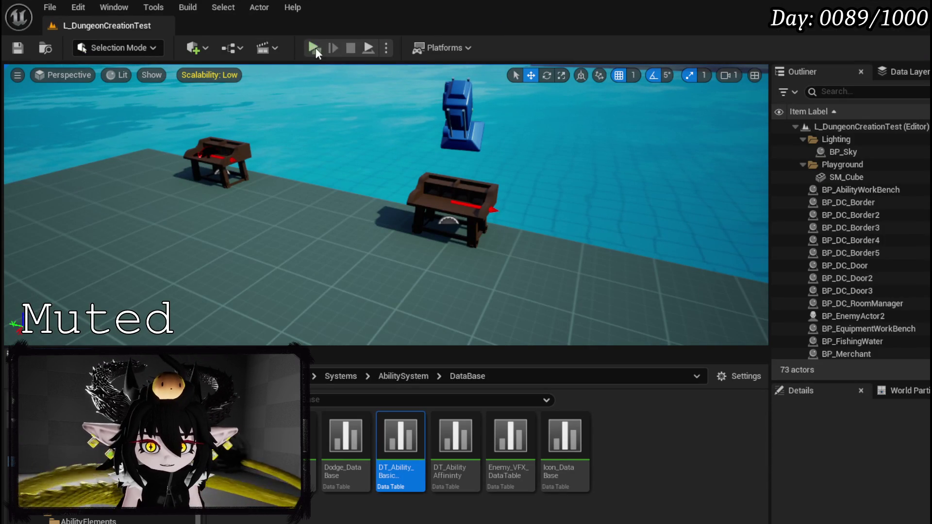
Play-test the ability menu's fire option, then stop, save the map and return to the blueprint
key(alt+p)
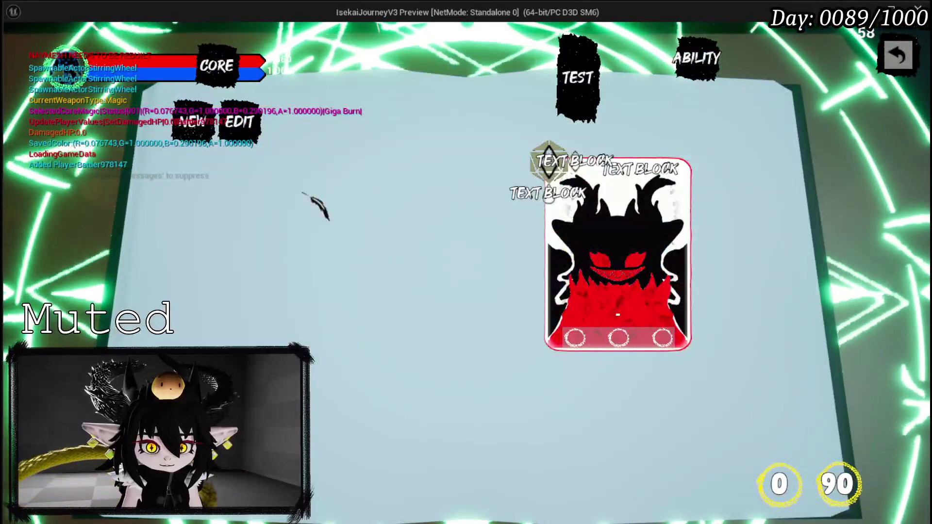
click(194, 122)
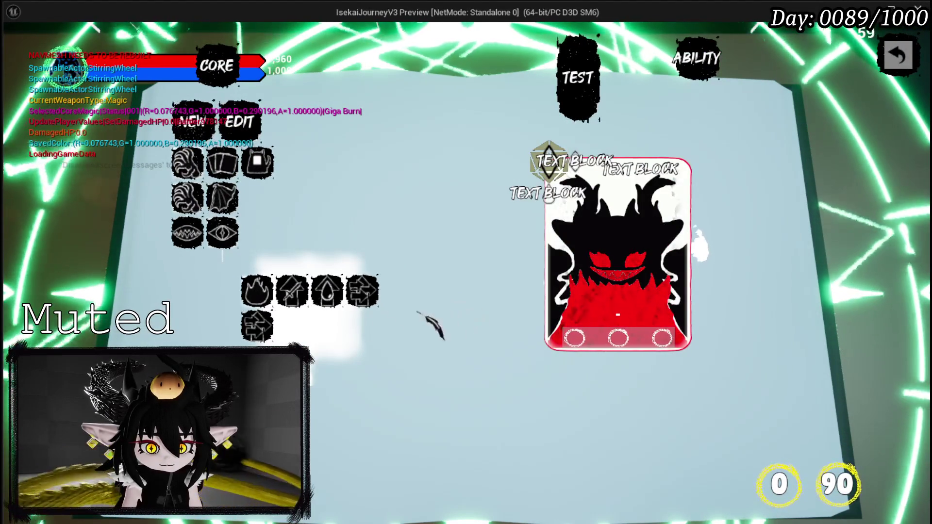
mouse_move(265, 291)
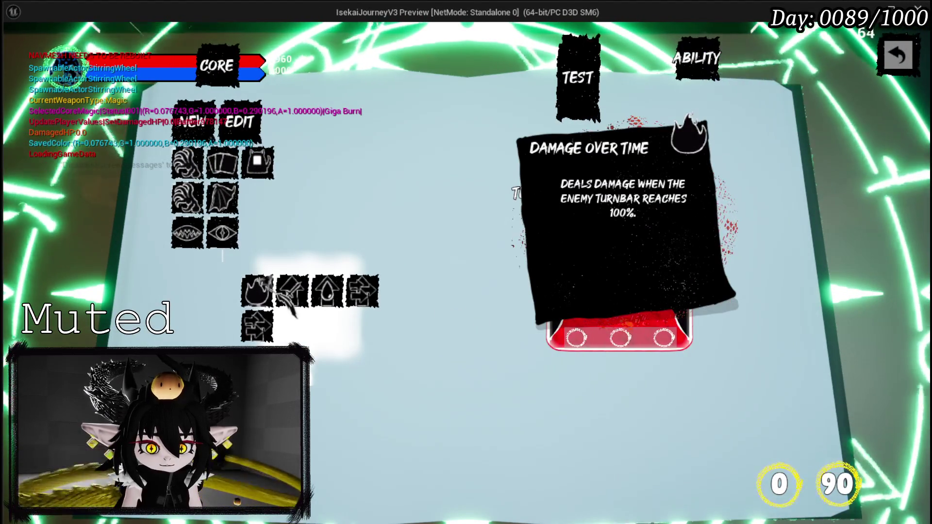
key(Escape)
click(20, 48)
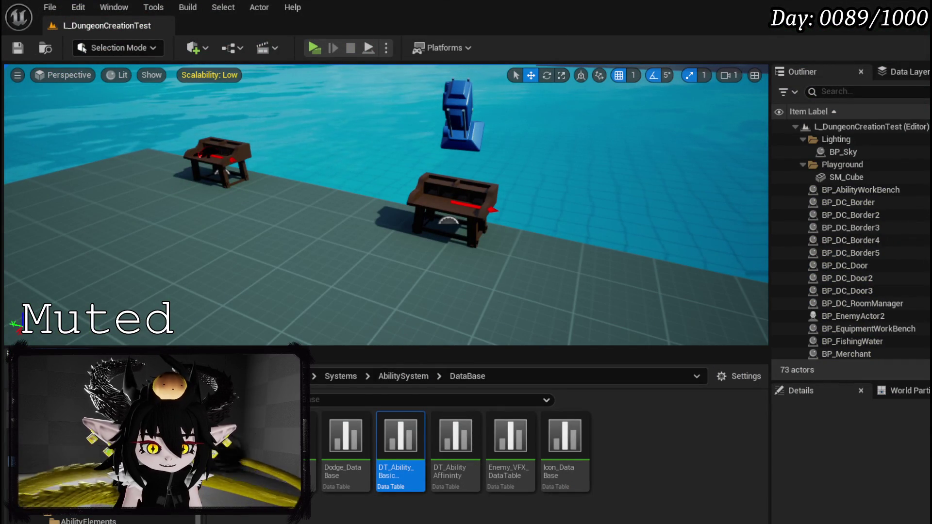
key(alt+Tab)
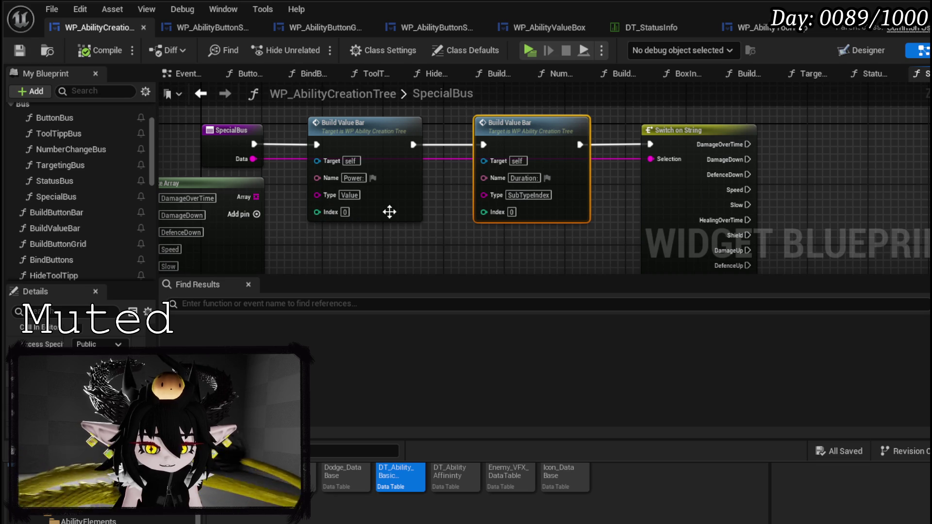
Cut both Build Value Bar nodes and the switch out of SpecialBus
double_click(400, 214)
double_click(437, 141)
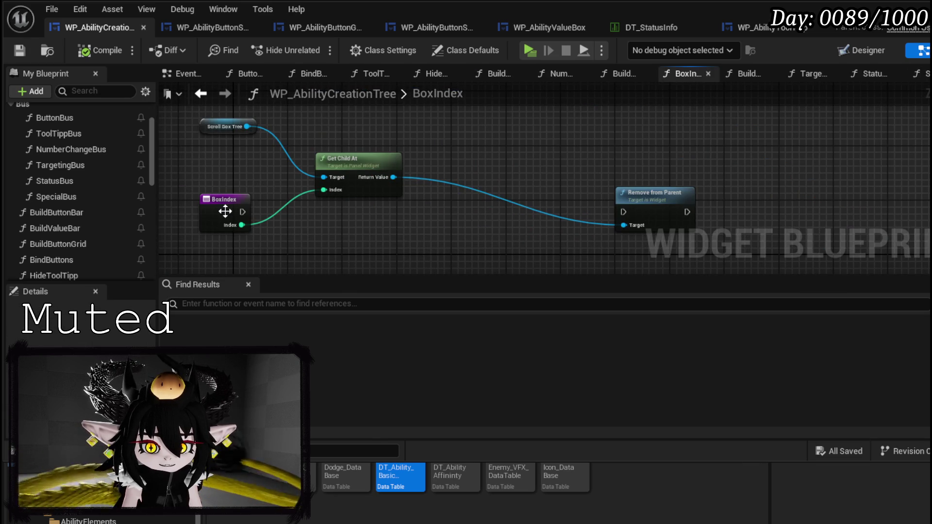
click(201, 95)
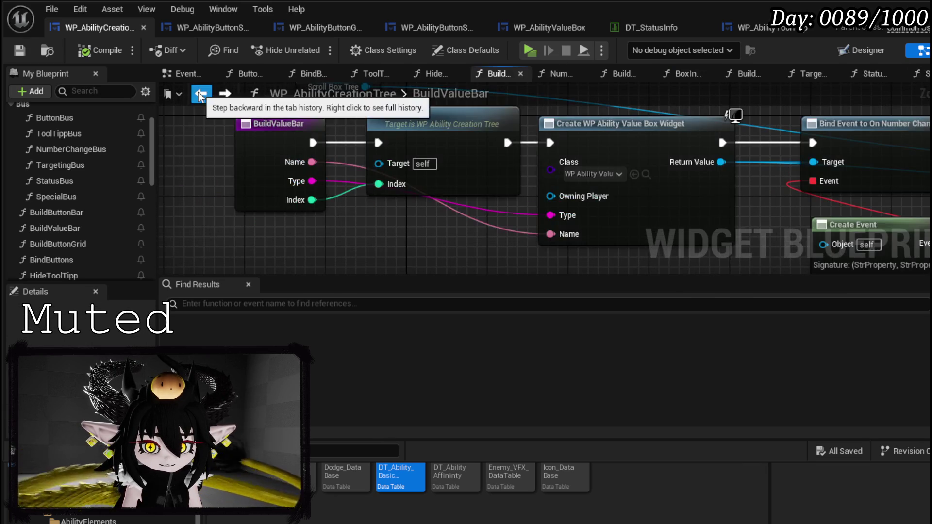
click(201, 96)
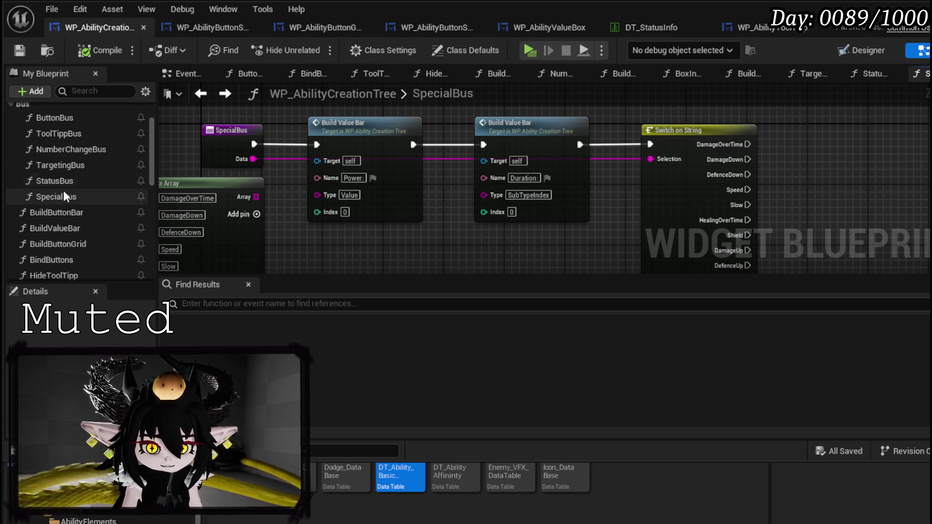
scroll(251, 151, down, 1)
scroll(359, 145, down, 2)
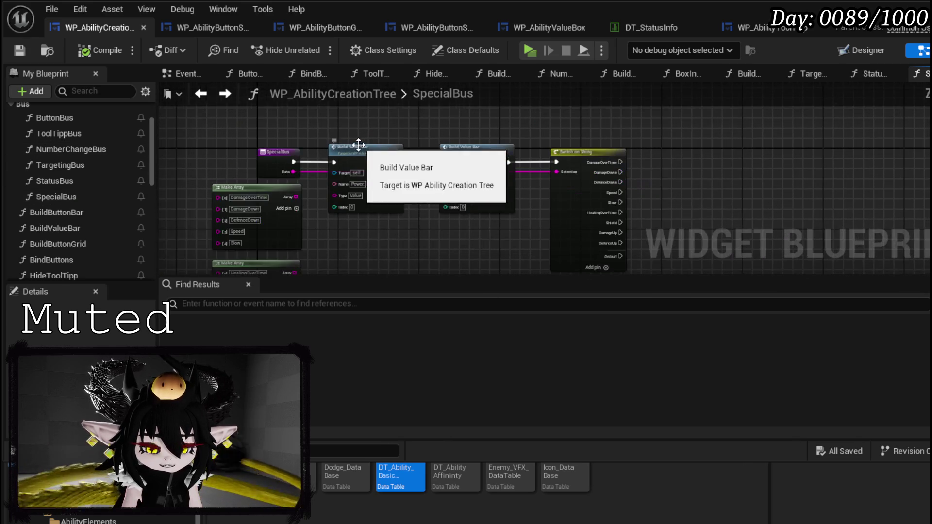
drag(348, 118, 614, 223)
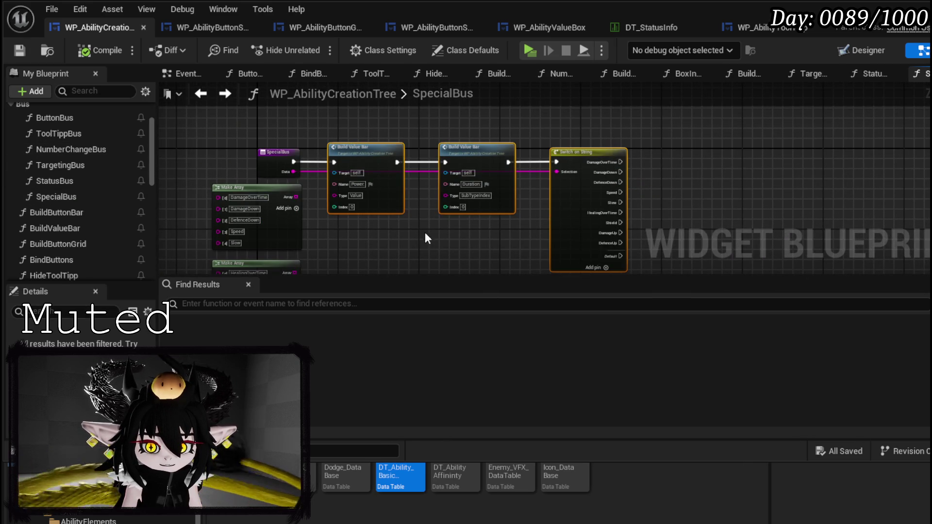
key(ctrl+x)
Delete StatusBus's old Build Value Bar and switch nodes
double_click(95, 182)
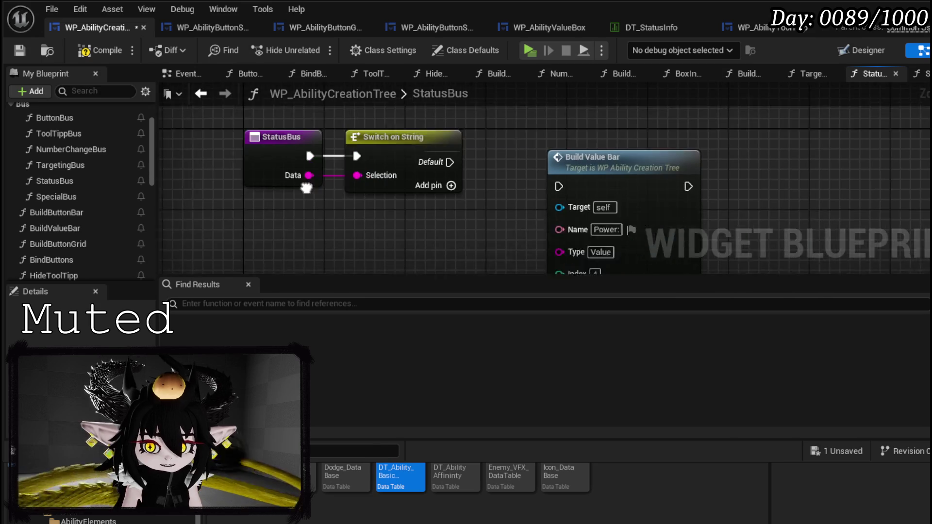
click(532, 149)
key(Delete)
click(340, 118)
key(Delete)
scroll(442, 163, down, 2)
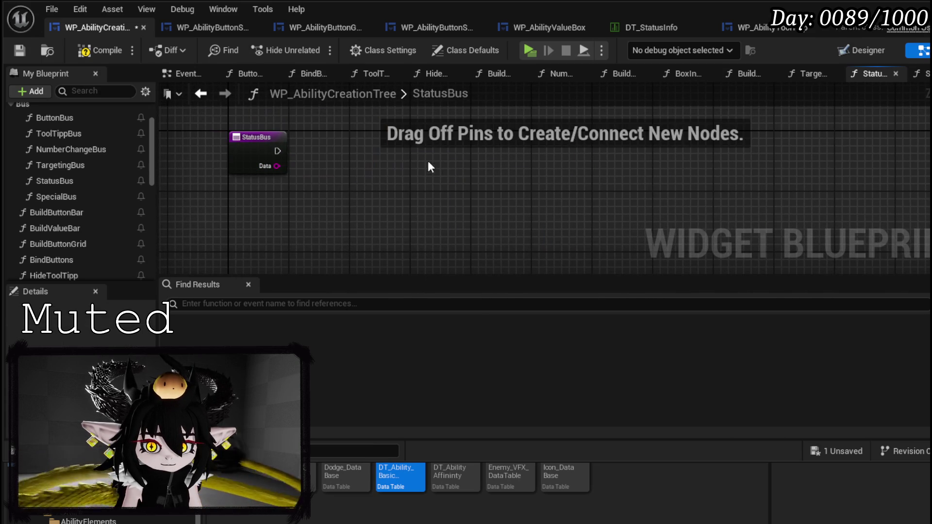
Paste the Power and Duration value bars and switch into StatusBus, wire them, compile and save
key(ctrl+v)
drag(305, 136, 375, 143)
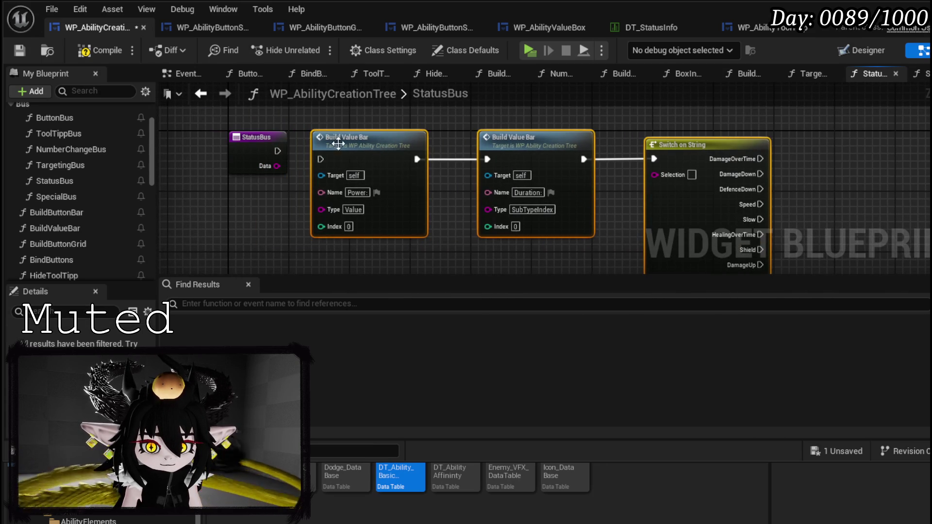
drag(280, 150, 680, 176)
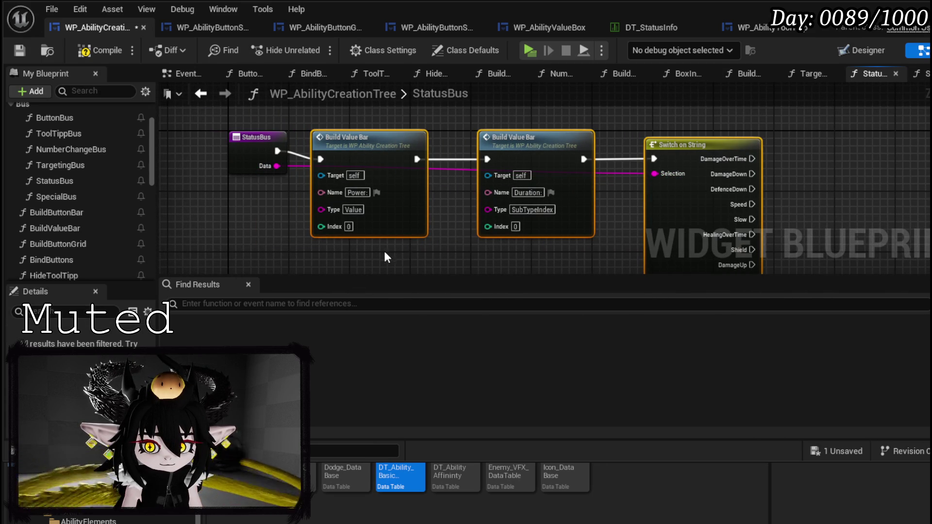
drag(699, 144, 693, 135)
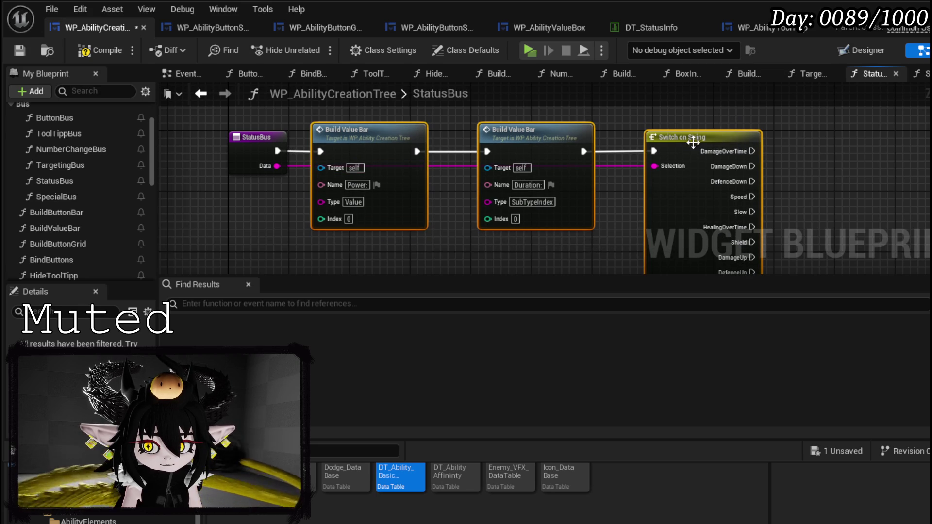
click(95, 51)
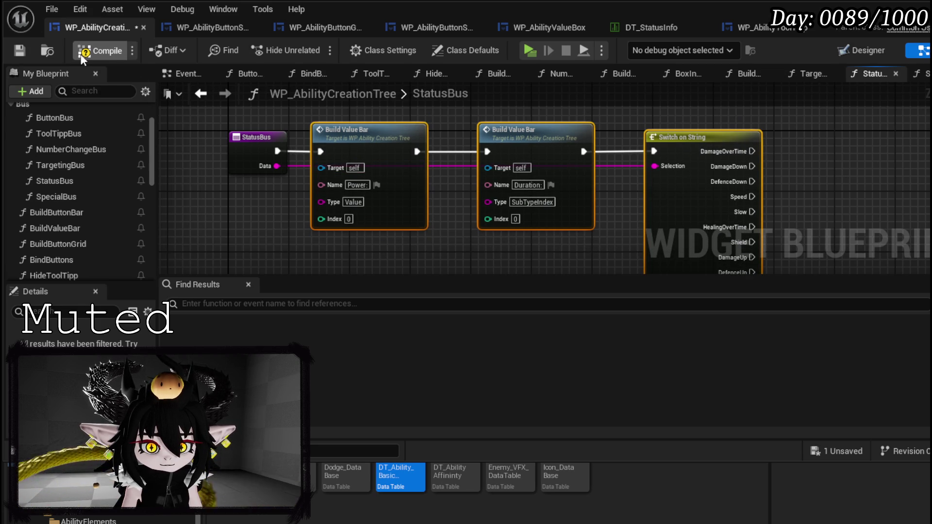
click(18, 54)
double_click(56, 196)
mouse_move(302, 193)
mouse_down()
mouse_move(408, 137)
mouse_move(407, 167)
mouse_move(318, 255)
mouse_up()
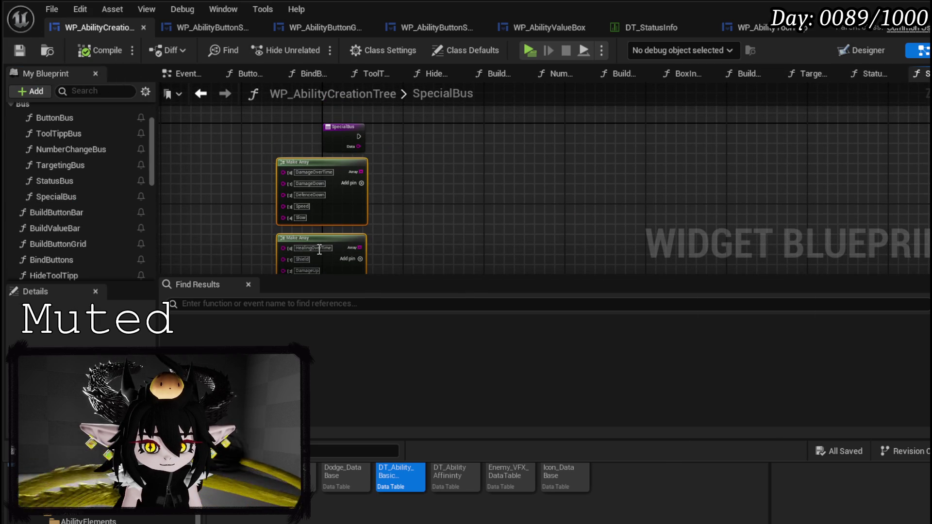
Delete SpecialBus's Make Array nodes and remove an accidentally promoted Data variable
key(Delete)
scroll(395, 158, up, 3)
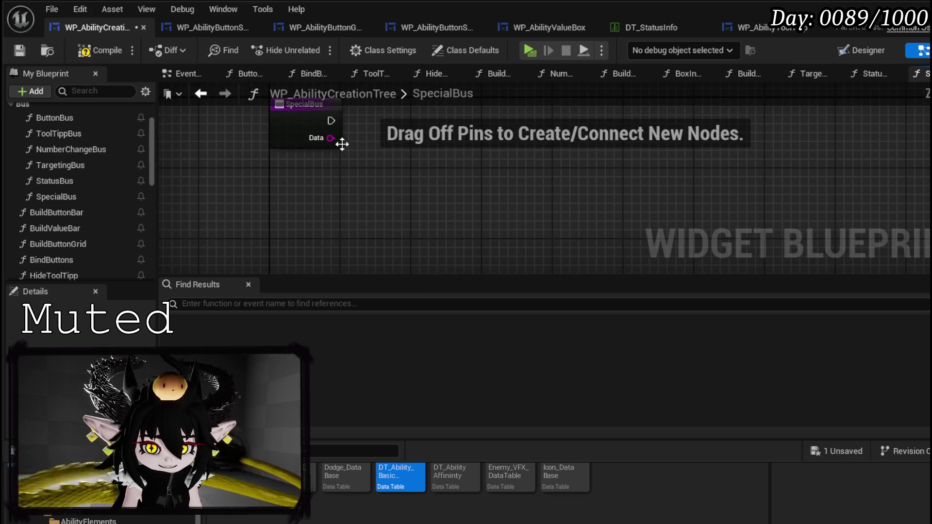
right_click(332, 139)
click(378, 182)
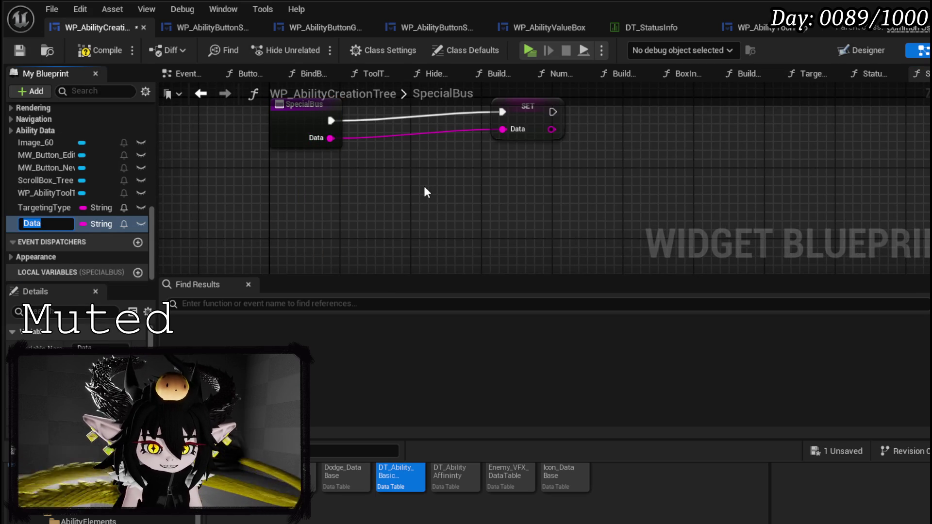
key(Return)
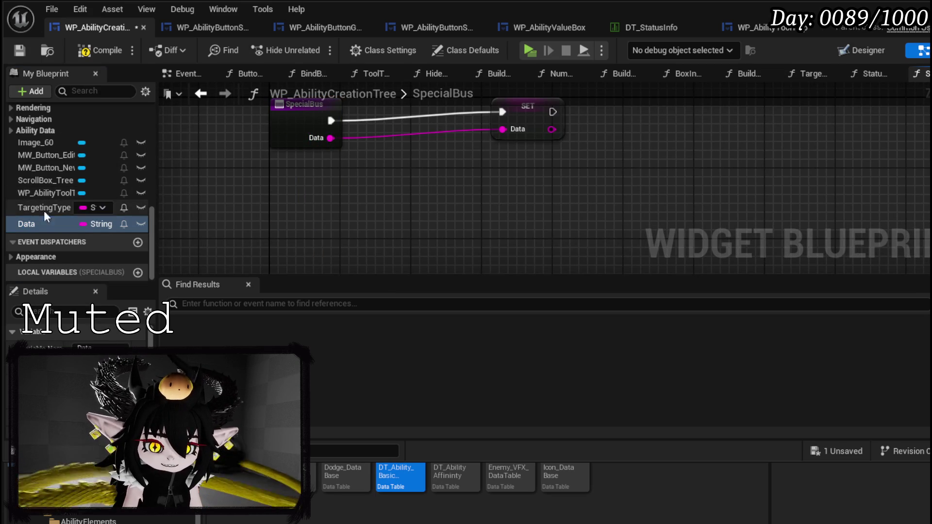
key(Delete)
key(Escape)
key(Delete)
key(Return)
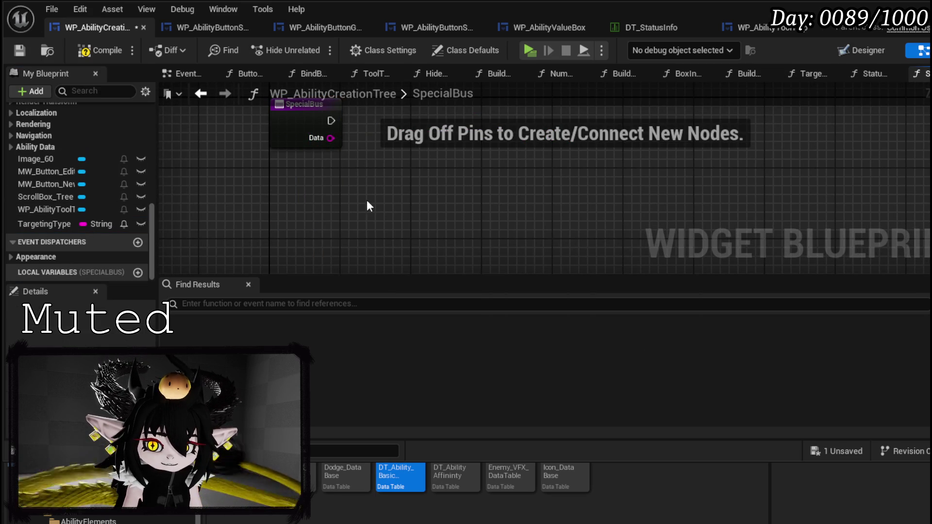
click(49, 224)
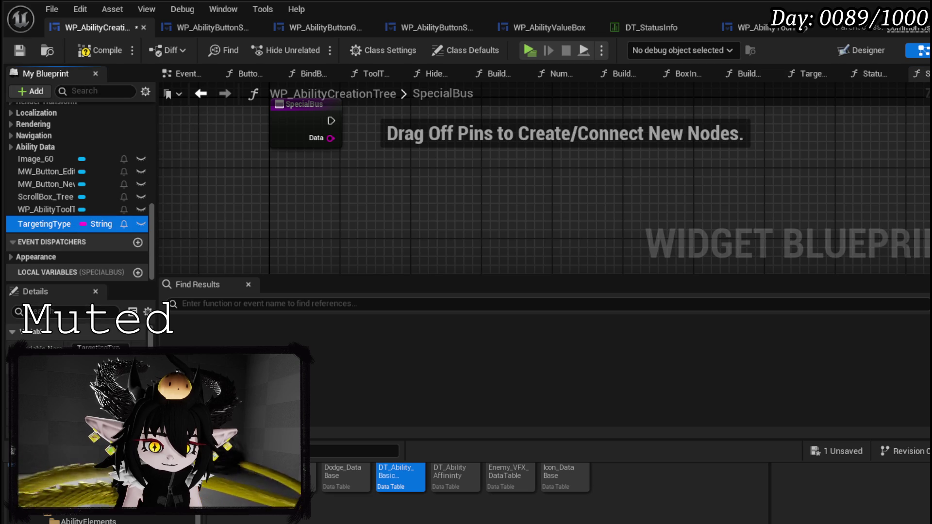
scroll(92, 346, down, 2)
scroll(92, 345, down, 2)
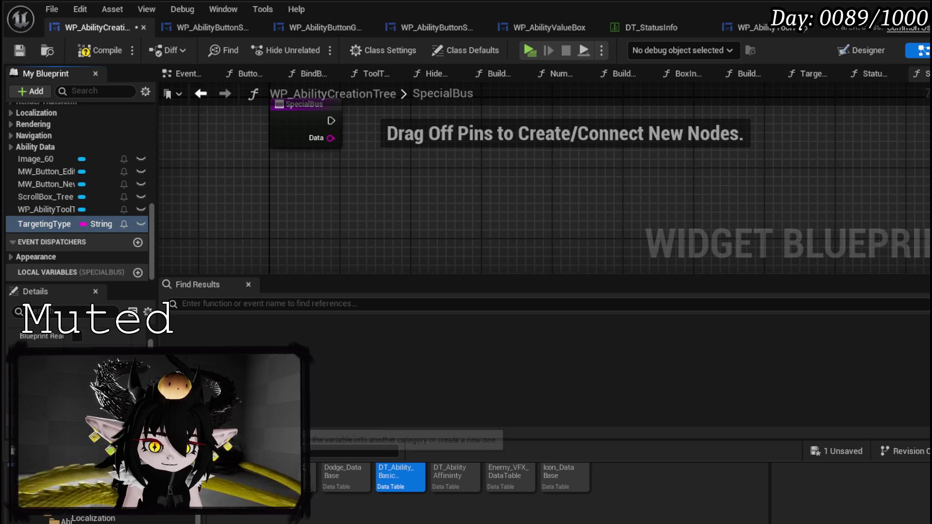
Add a Switch on String driven by SpecialBus's Data pin, place it, and save
drag(327, 186, 384, 214)
text(switch)
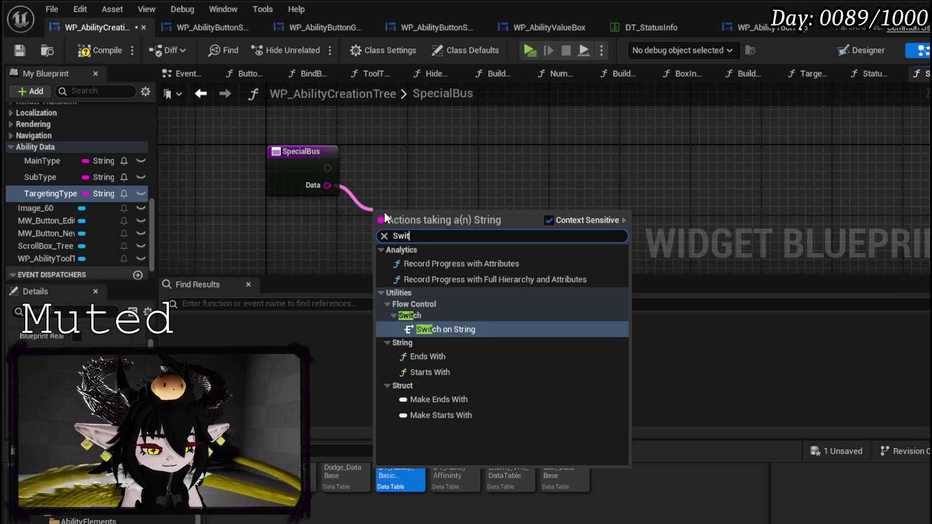
key(Return)
drag(384, 212, 456, 153)
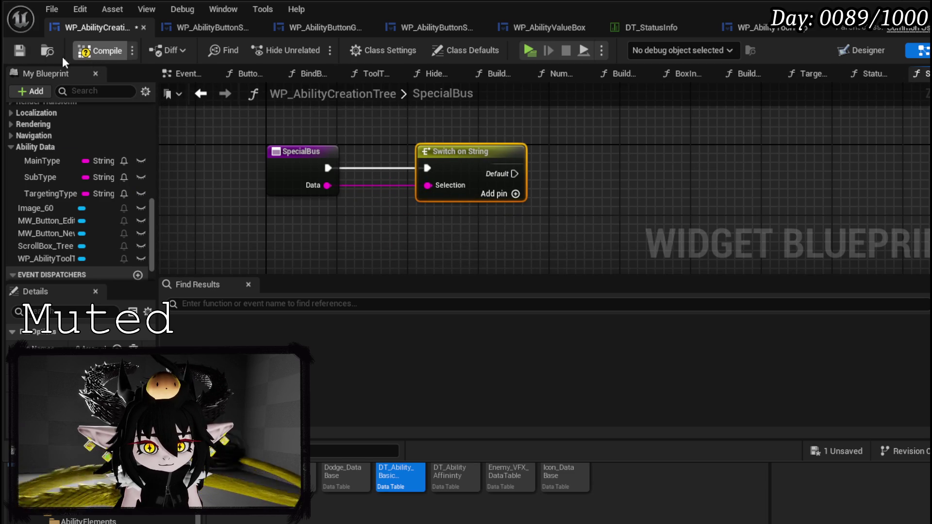
click(14, 50)
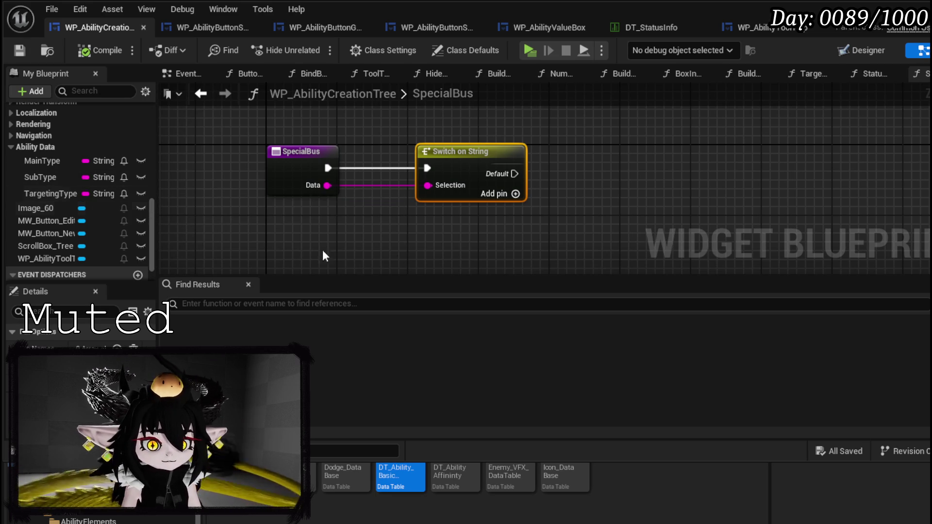
Zoom the SpecialBus graph to check the new Switch on String
scroll(97, 206, up, 5)
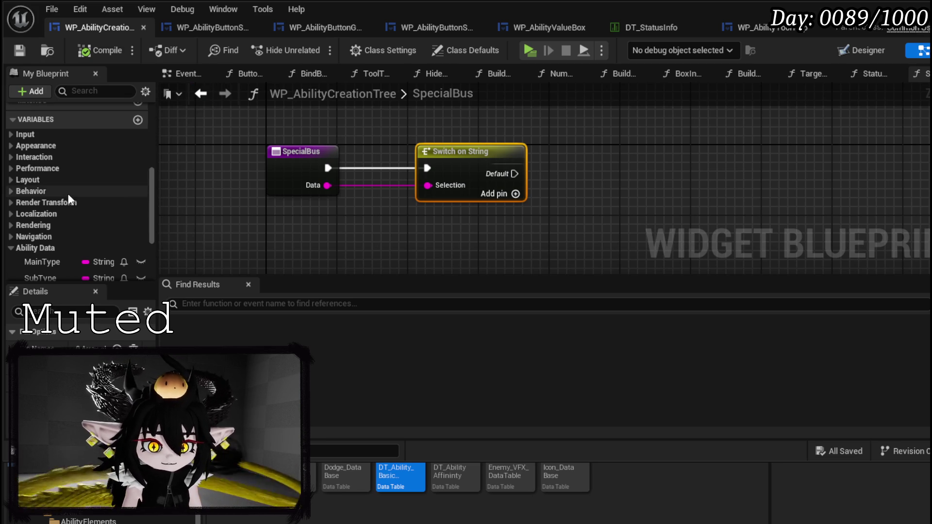
Open ButtonBus and pan through its graph to review the nodes
scroll(67, 194, up, 3)
scroll(67, 194, up, 5)
double_click(72, 173)
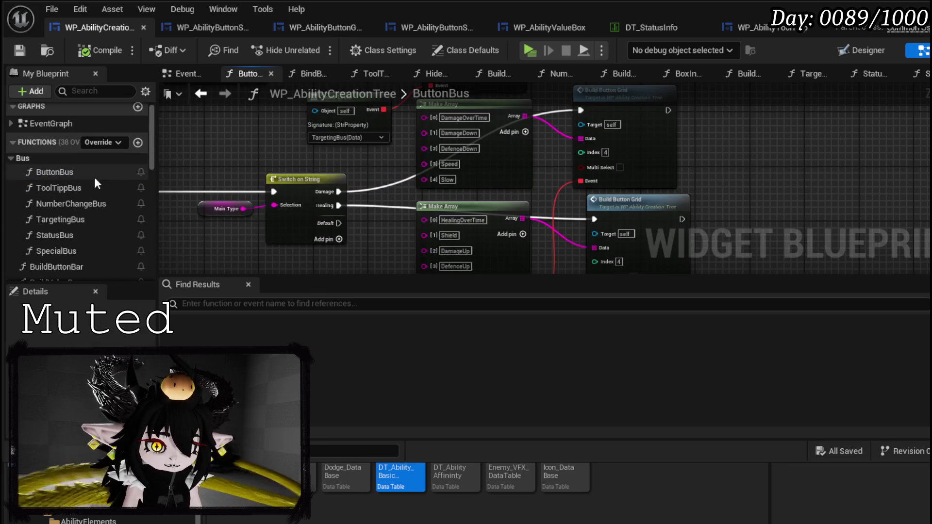
drag(396, 169, 489, 139)
scroll(367, 228, down, 3)
scroll(384, 177, up, 3)
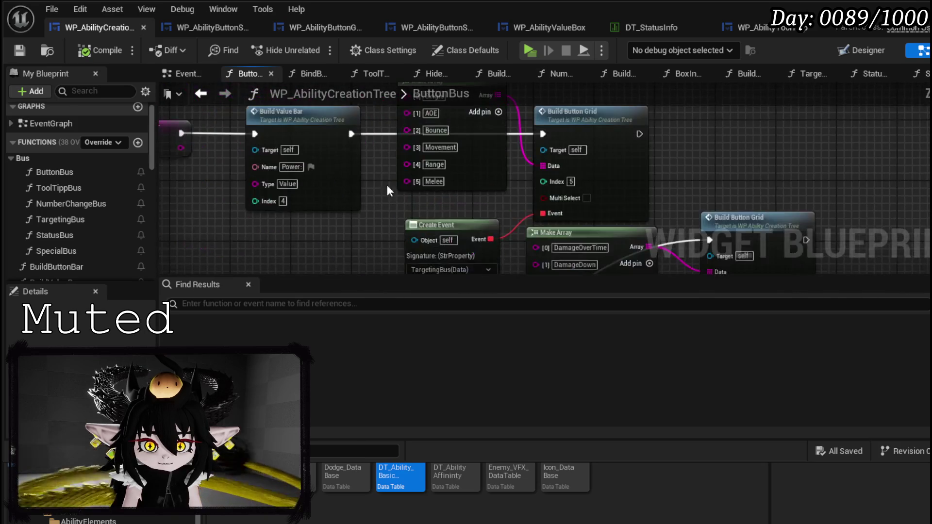
scroll(380, 174, down, 2)
drag(380, 174, 379, 134)
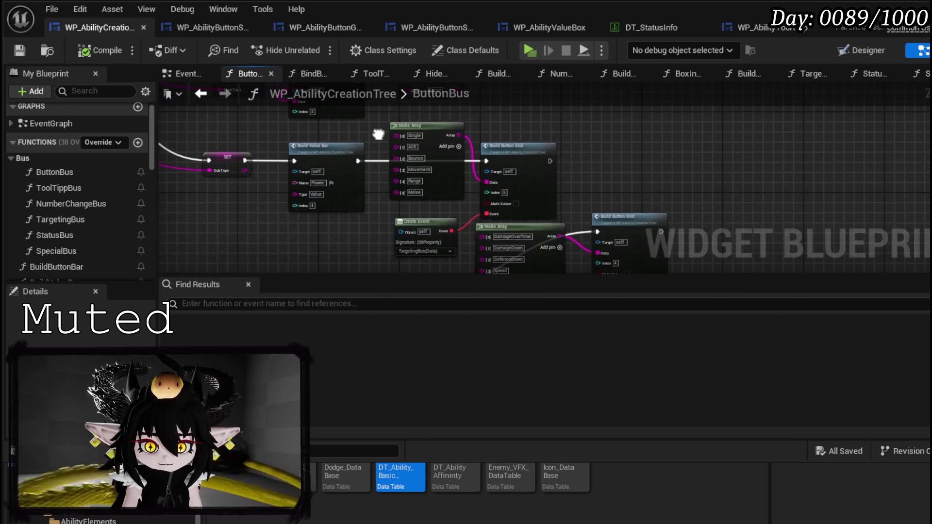
scroll(378, 134, down, 3)
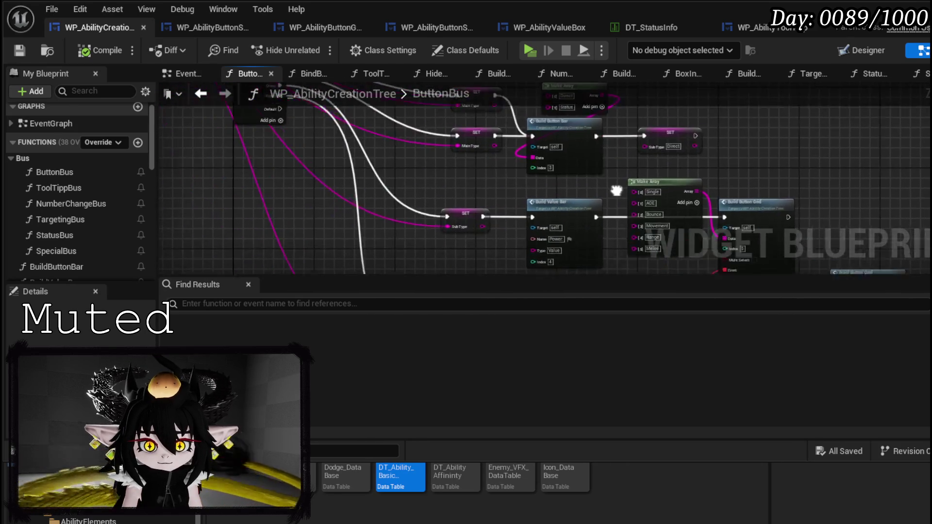
scroll(372, 151, up, 3)
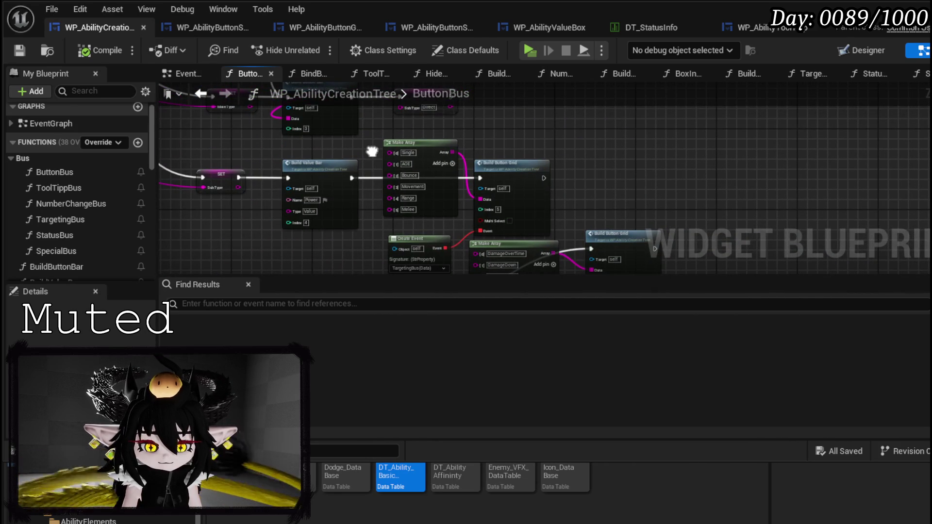
drag(372, 151, 372, 116)
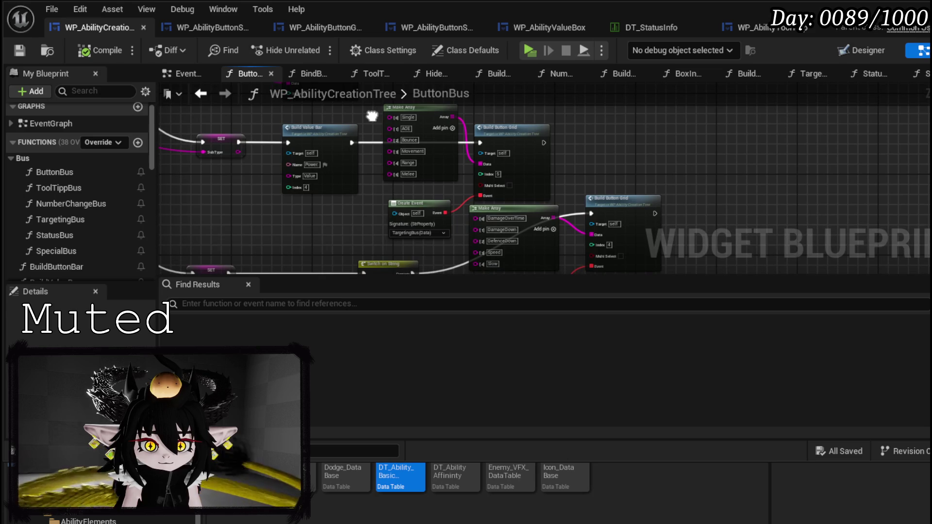
Select TargetingBus's Make Array and Build Button Grid nodes and bring them into StatusBus
double_click(74, 221)
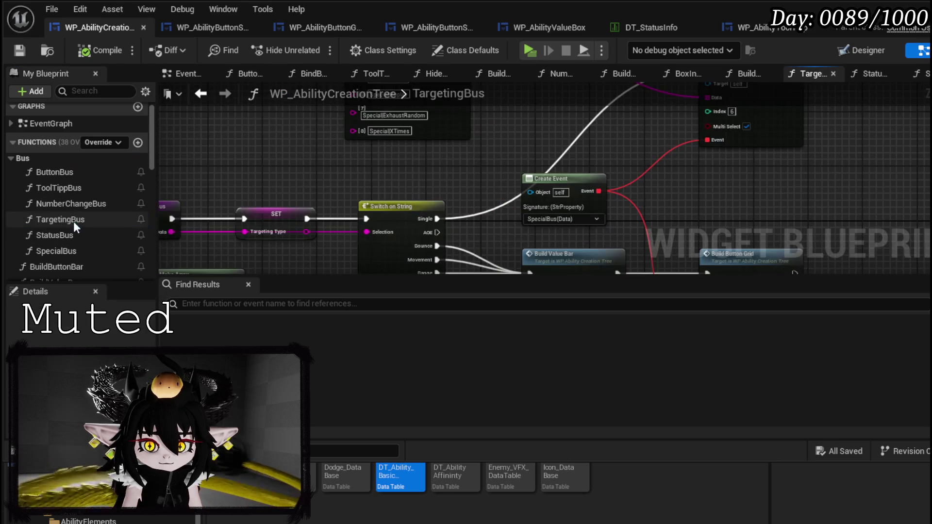
mouse_move(691, 178)
mouse_down()
mouse_move(602, 262)
mouse_move(507, 208)
mouse_move(502, 108)
mouse_move(548, 209)
mouse_move(491, 219)
mouse_up()
drag(313, 125, 639, 237)
mouse_move(473, 251)
mouse_down()
mouse_move(437, 144)
mouse_move(397, 219)
mouse_up()
drag(313, 136, 631, 184)
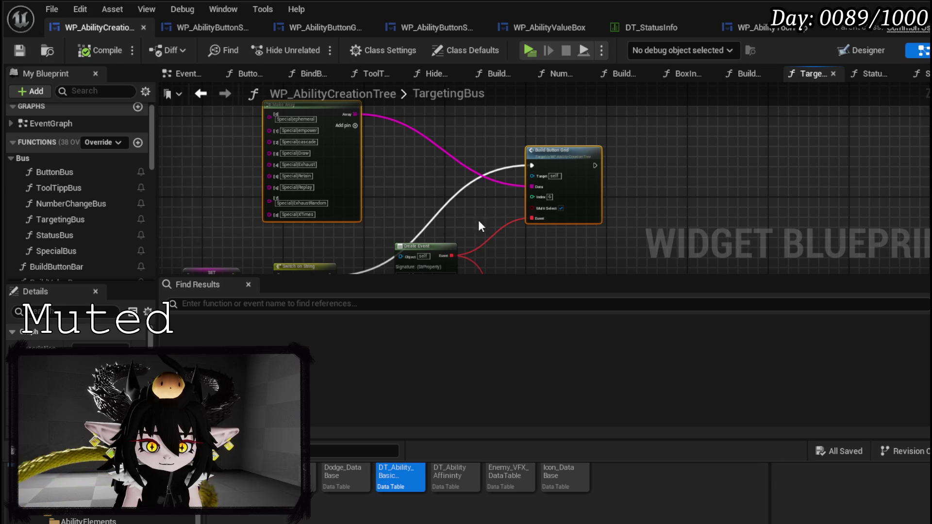
double_click(75, 235)
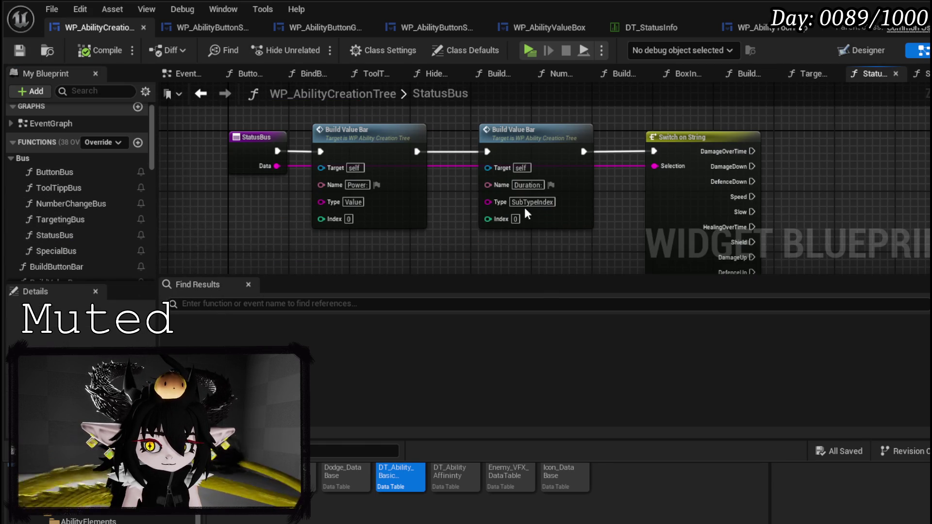
mouse_move(388, 262)
mouse_down()
mouse_move(383, 211)
mouse_move(287, 237)
mouse_up()
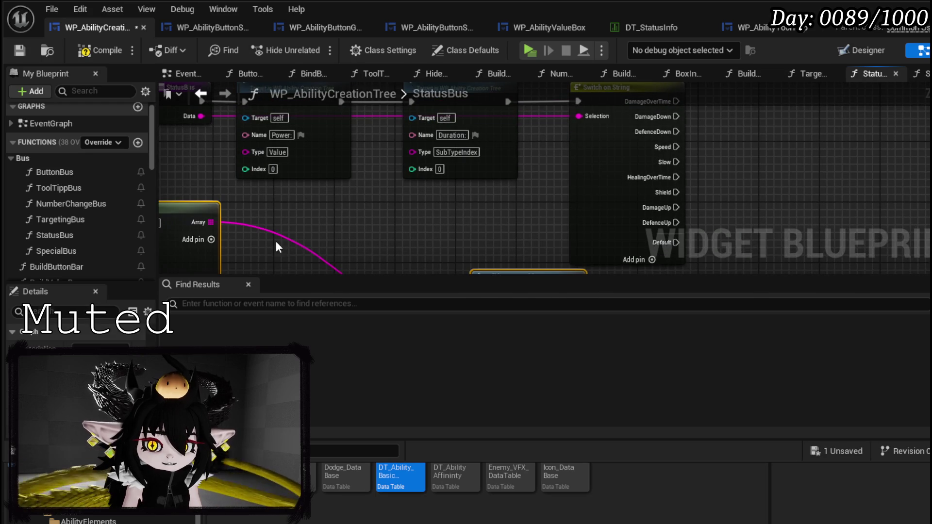
mouse_move(473, 272)
mouse_down()
mouse_move(452, 180)
mouse_move(282, 267)
mouse_up()
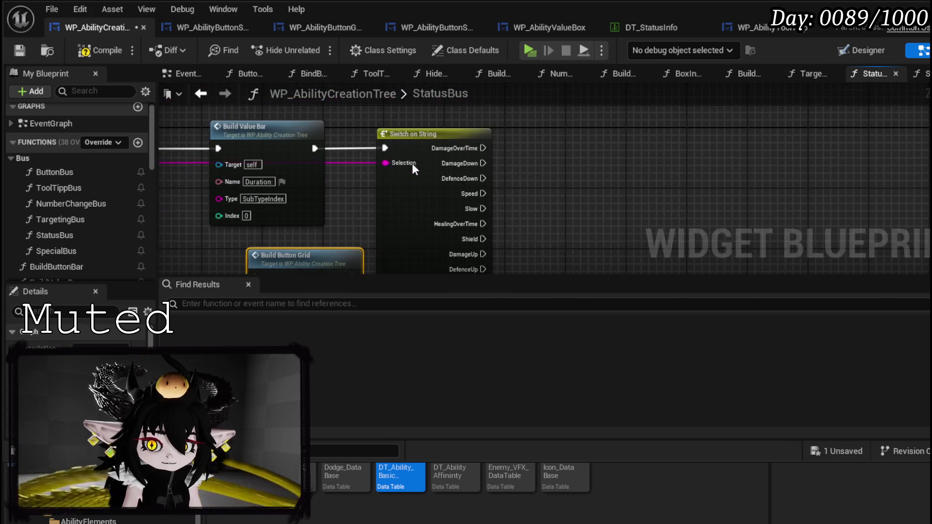
Insert Build Button Grid between the Duration value bar and Switch on String, and move the Make Array right
drag(427, 135, 607, 133)
mouse_move(318, 257)
mouse_down()
mouse_move(473, 122)
mouse_move(467, 128)
mouse_up()
drag(314, 148, 408, 149)
drag(504, 149, 569, 152)
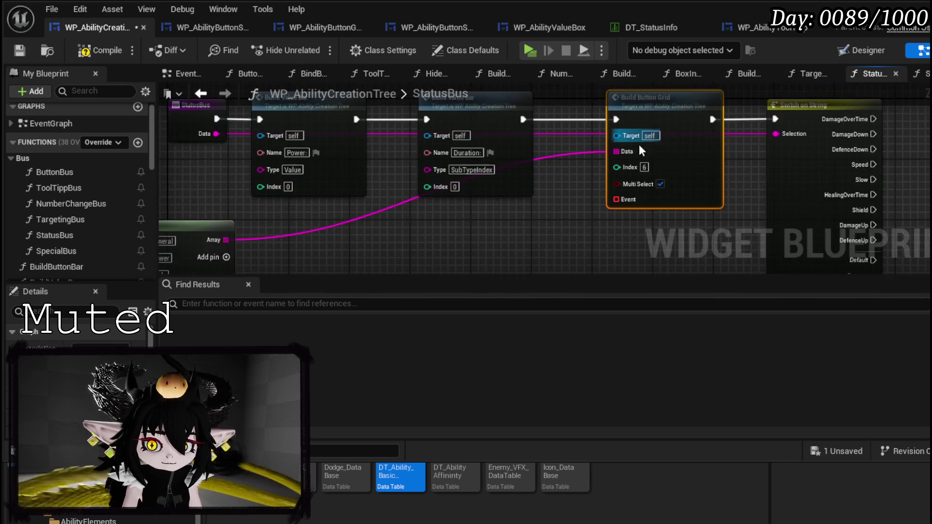
drag(256, 167, 595, 183)
Feed the grid's Event input a Create Event node bound to SpecialBus
drag(434, 162, 453, 217)
text(Cre)
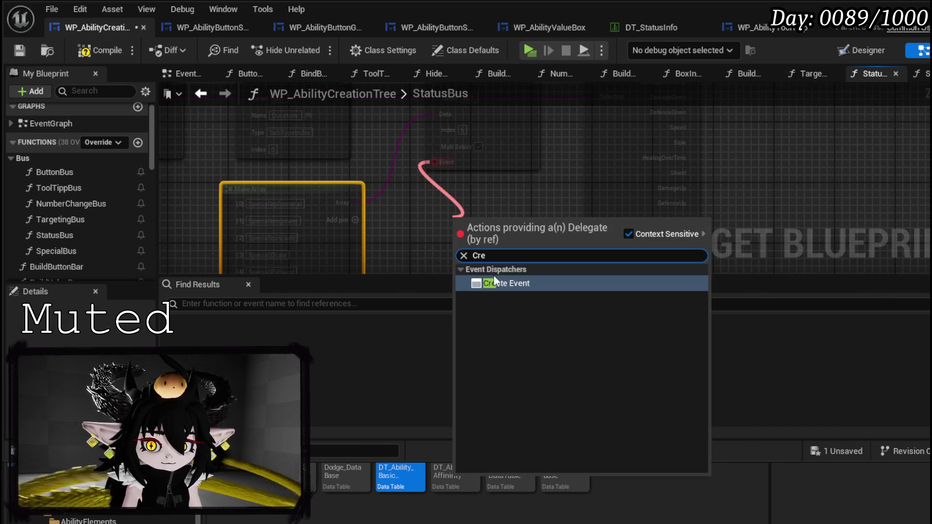
click(495, 283)
scroll(480, 155, down, 2)
click(445, 242)
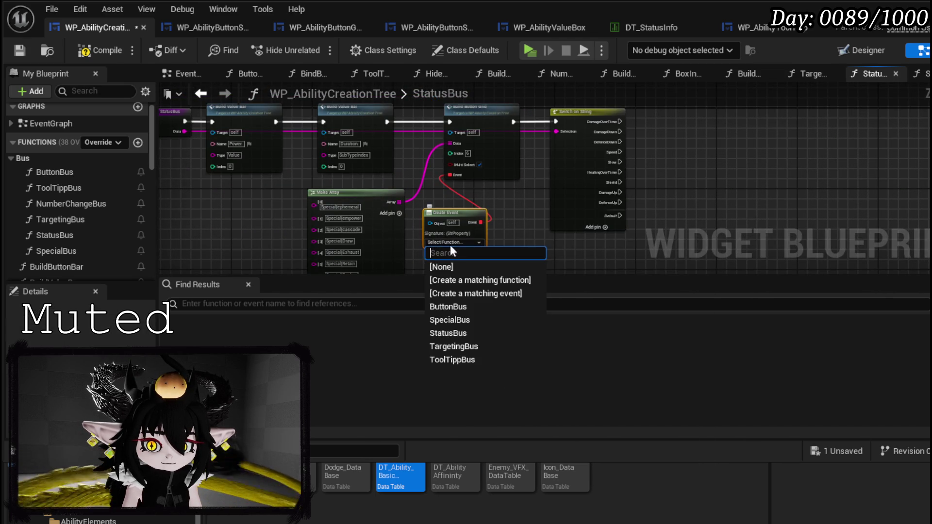
click(469, 320)
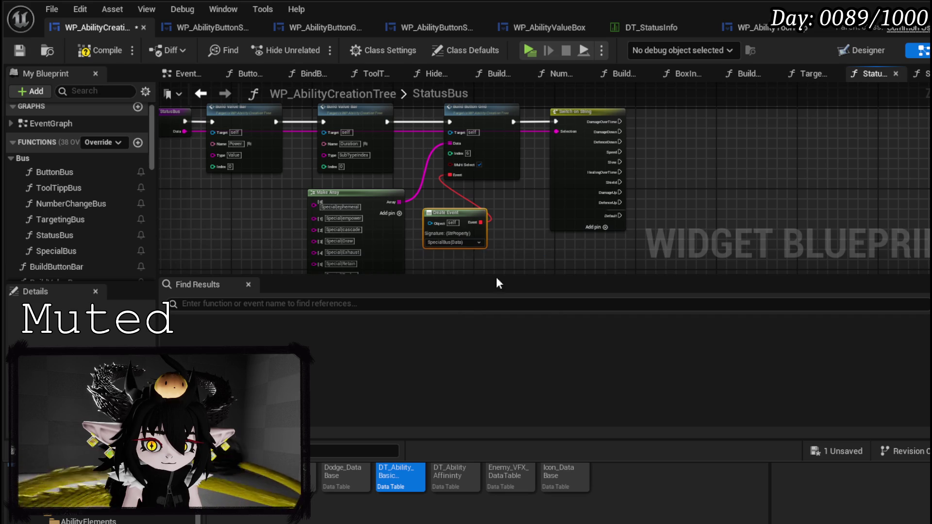
drag(460, 213, 462, 197)
click(340, 185)
Compile and save the blueprint, then open the SpecialBus function graph
click(342, 190)
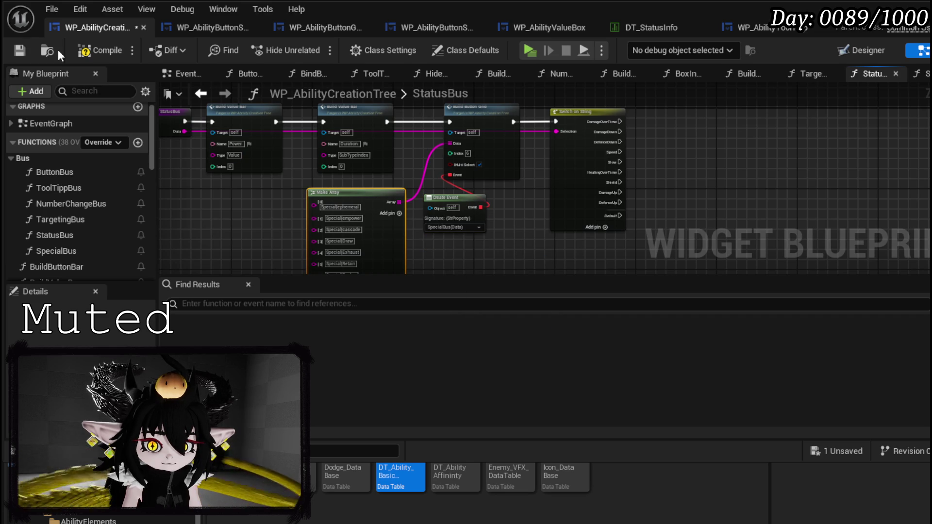
click(18, 49)
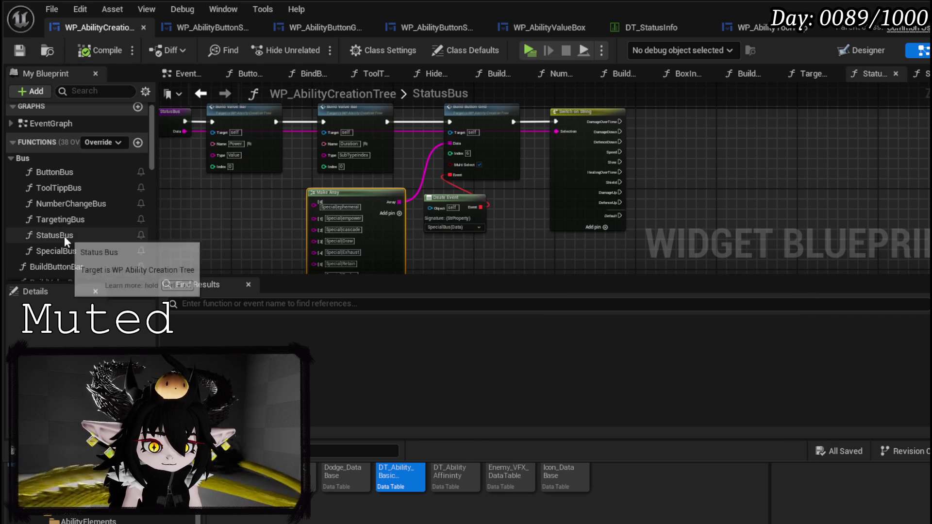
double_click(81, 247)
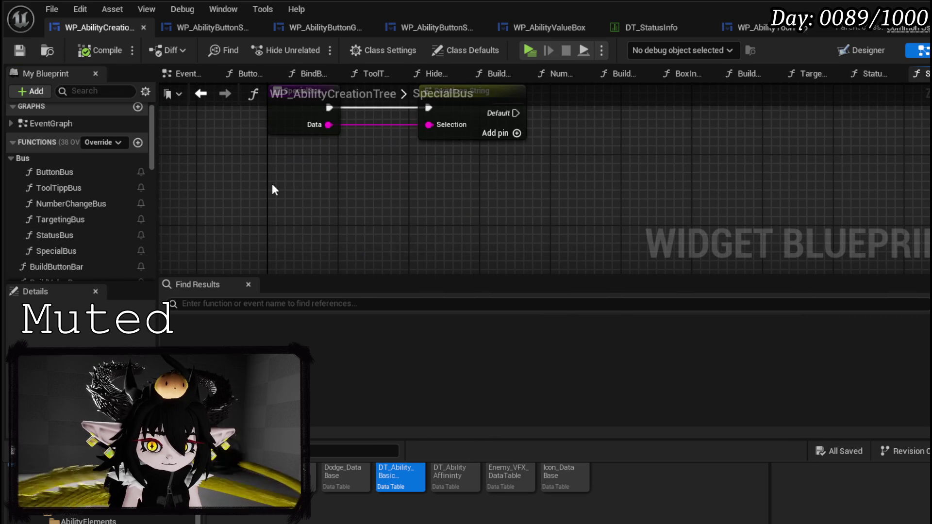
Paste the copied Make Array of Special entries into SpecialBus beside the Switch on String
key(ctrl+v)
drag(447, 195, 358, 231)
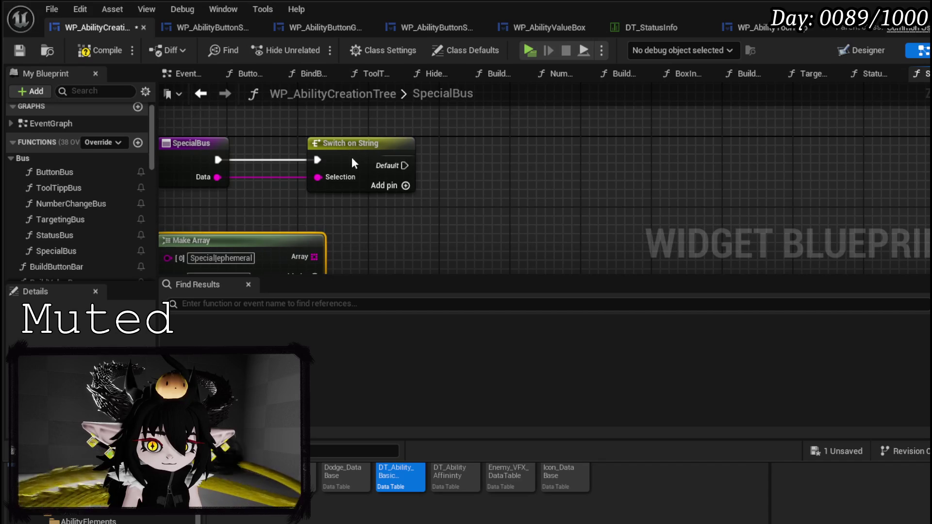
drag(410, 156, 379, 156)
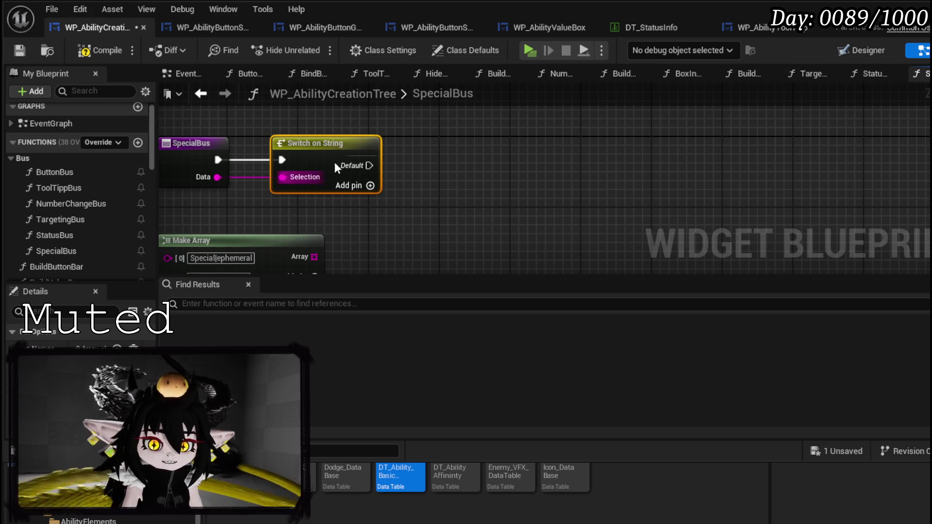
mouse_move(301, 189)
mouse_down()
mouse_move(364, 165)
mouse_move(363, 118)
mouse_up()
mouse_move(314, 174)
mouse_down()
mouse_move(333, 132)
mouse_move(299, 227)
mouse_up()
mouse_move(367, 237)
mouse_down()
mouse_move(256, 203)
mouse_move(423, 214)
mouse_up()
drag(325, 222, 271, 193)
Add switch case pins up to Case_5 and tuck the Make Array beside them
click(422, 168)
mouse_move(422, 168)
mouse_down()
mouse_move(517, 130)
mouse_move(566, 136)
mouse_move(580, 193)
mouse_up()
click(566, 136)
click(579, 193)
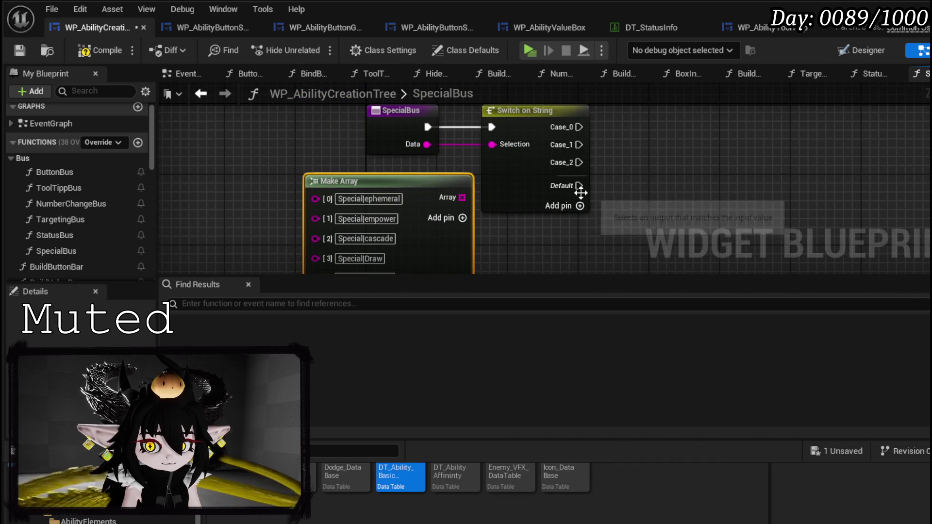
click(580, 206)
click(581, 224)
click(581, 224)
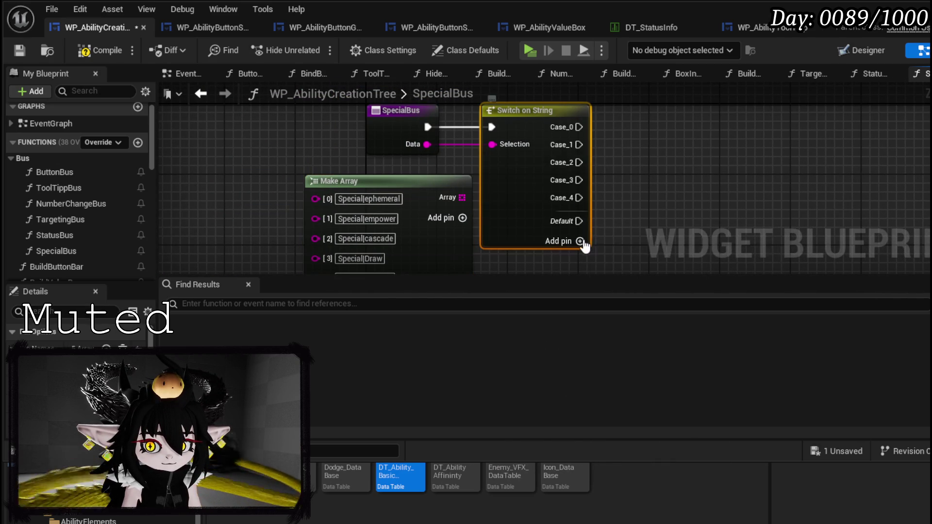
click(581, 241)
mouse_move(408, 139)
mouse_down()
mouse_move(384, 129)
mouse_move(337, 198)
mouse_up()
double_click(292, 211)
key(ctrl+c)
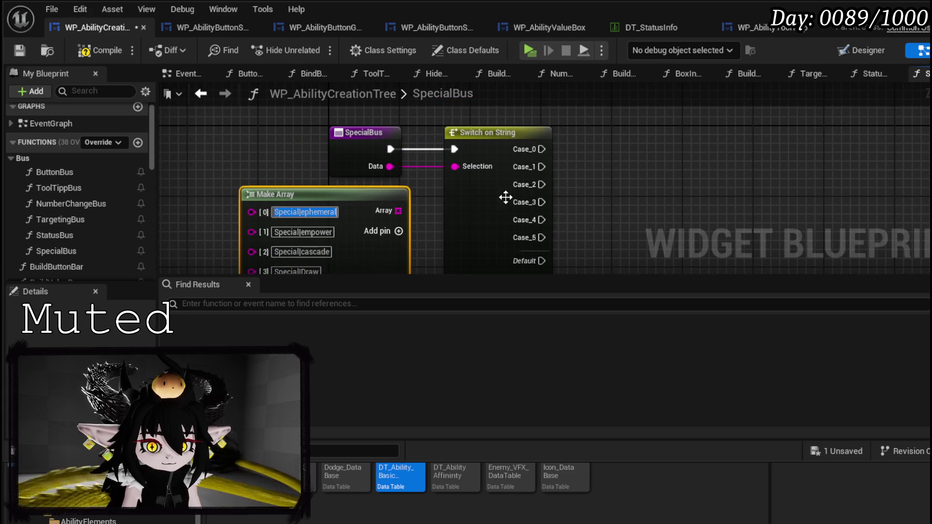
Name the first four cases Special|ephemeral, Special|empower, Special|cascade and Special|Draw
click(504, 141)
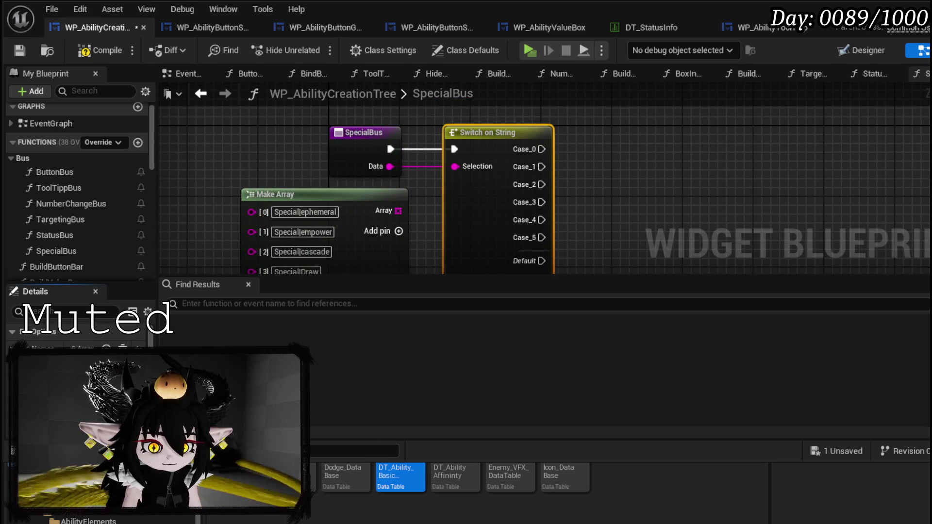
key(ctrl+v)
key(Return)
double_click(274, 233)
key(ctrl+c)
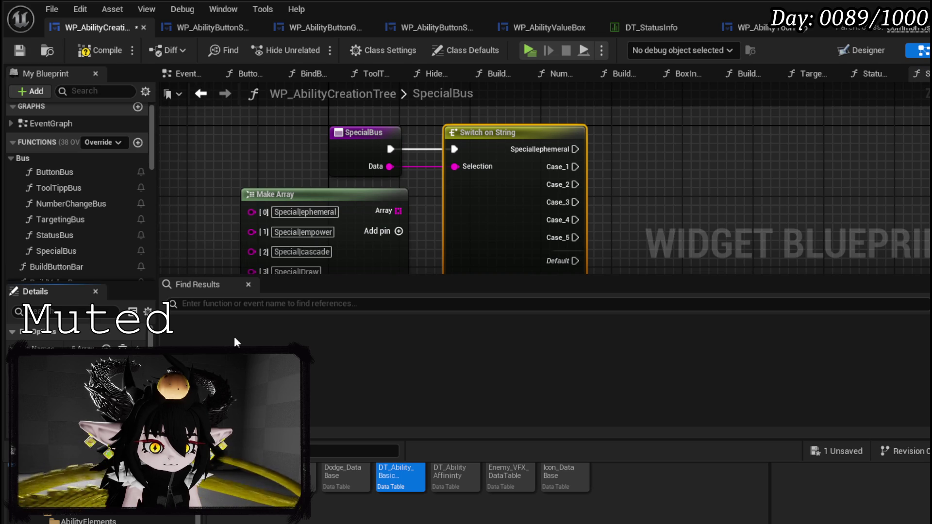
key(ctrl+v)
key(Return)
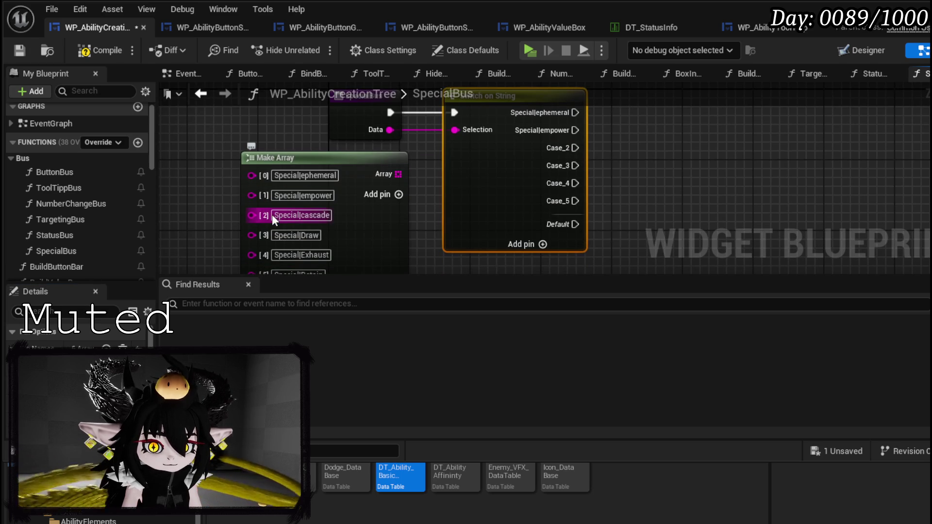
double_click(291, 215)
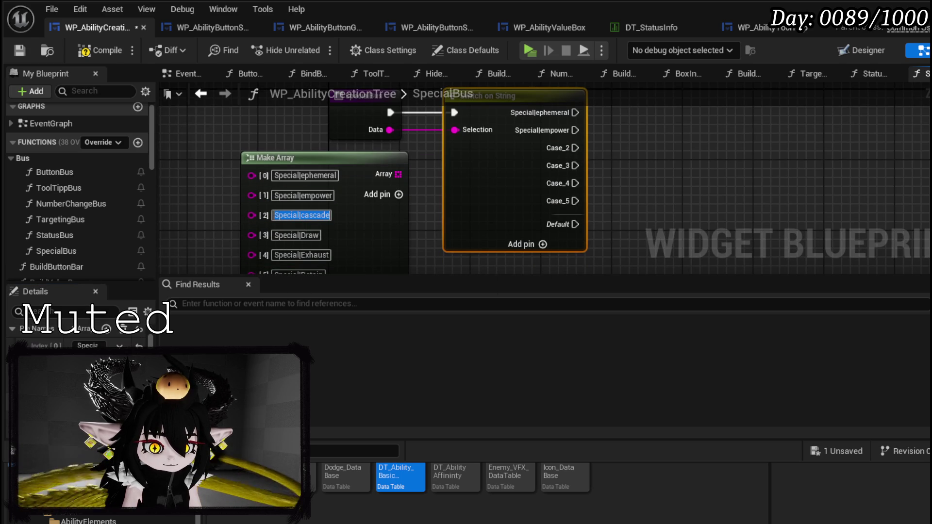
key(Return)
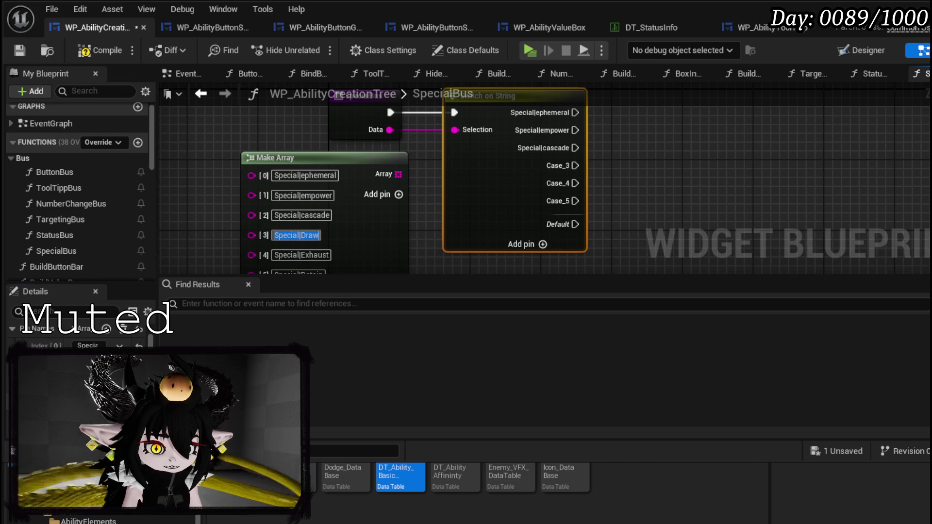
key(Return)
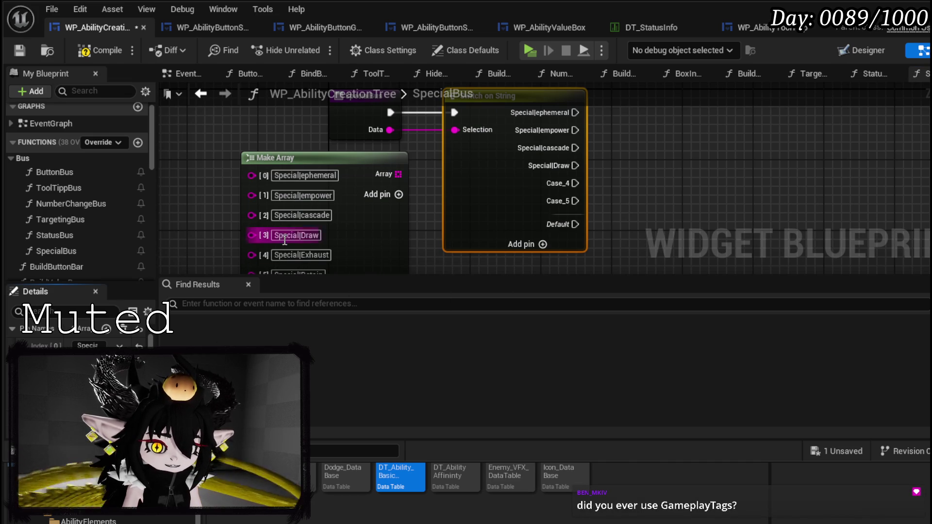
Name the fifth case Special|Exhaust and copy Special|Retain for the next one
mouse_move(211, 240)
mouse_down()
mouse_move(433, 209)
mouse_move(424, 230)
mouse_up()
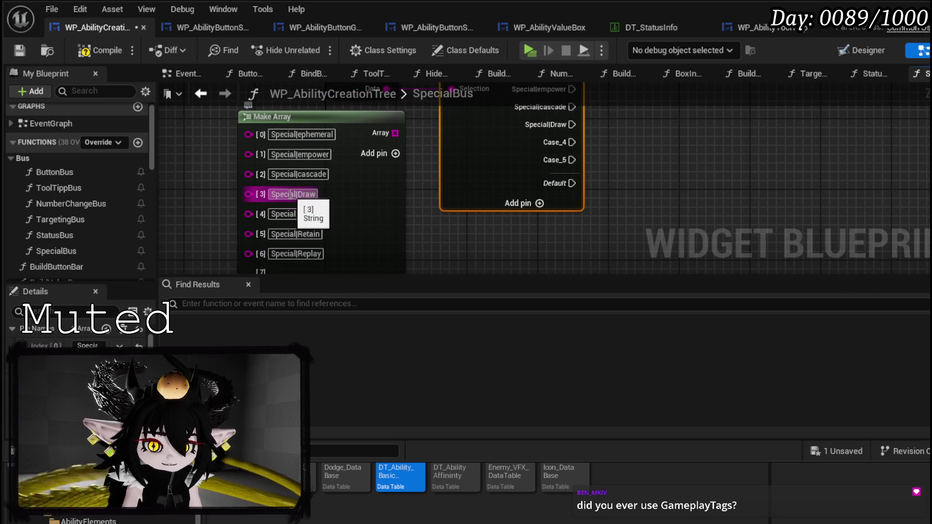
click(274, 214)
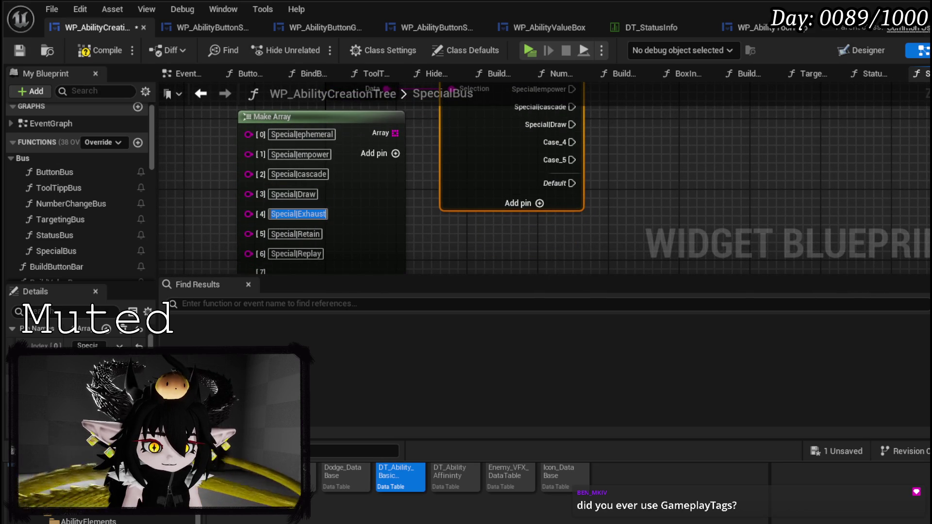
key(Return)
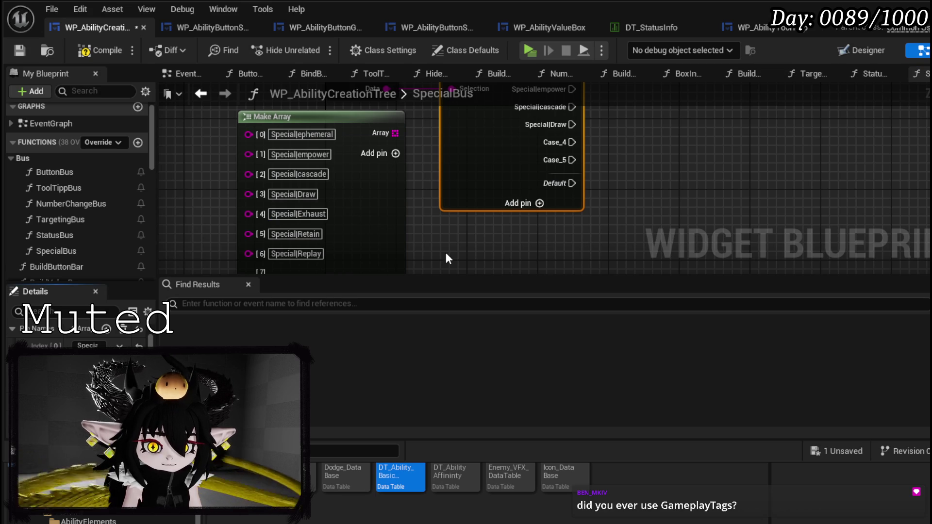
click(281, 238)
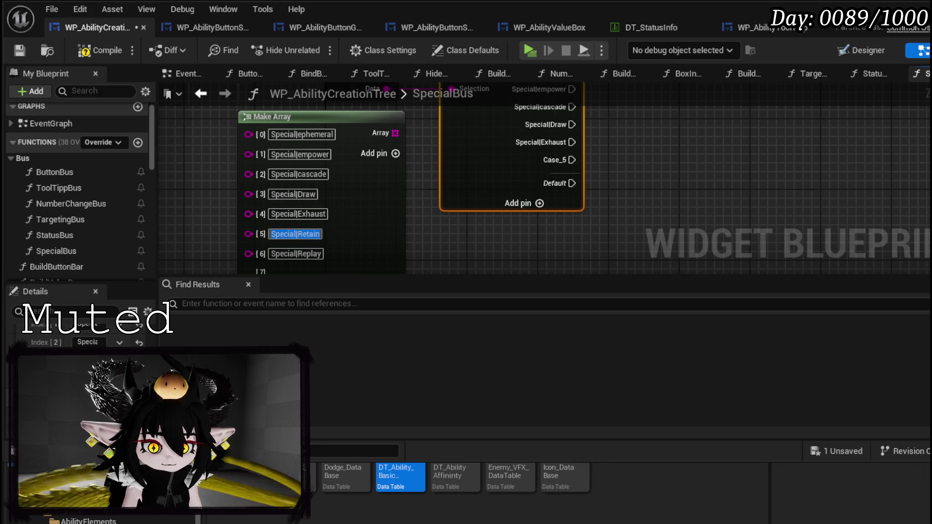
drag(156, 194, 219, 194)
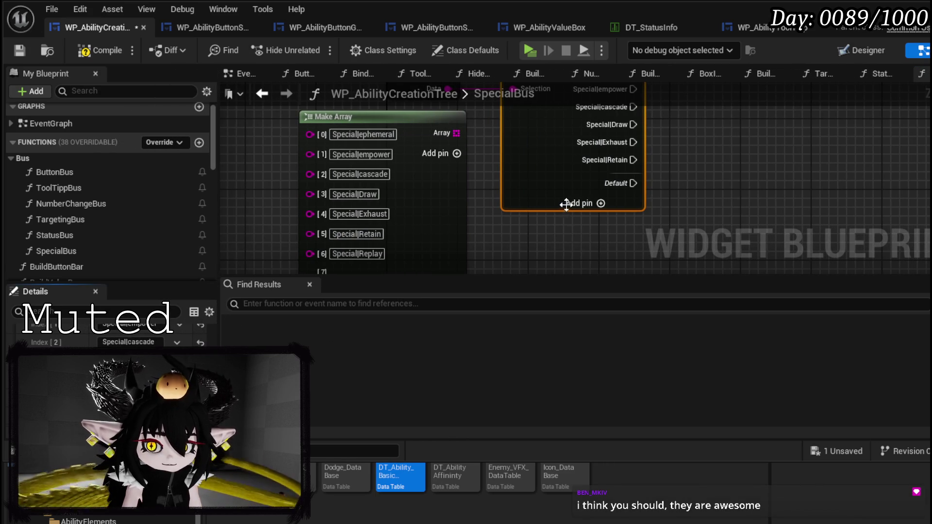
Add three more case pins to the switch and name one Special|Replay
click(600, 203)
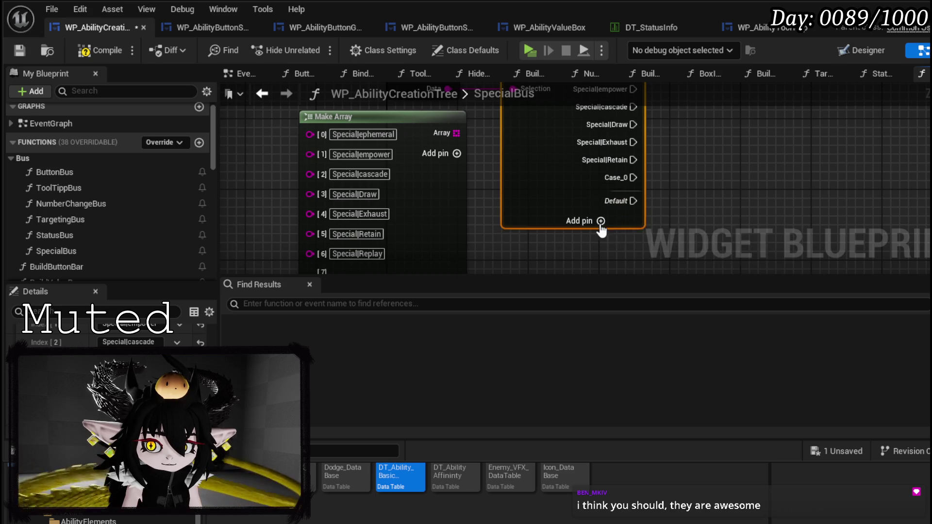
click(601, 221)
click(599, 238)
scroll(559, 194, down, 3)
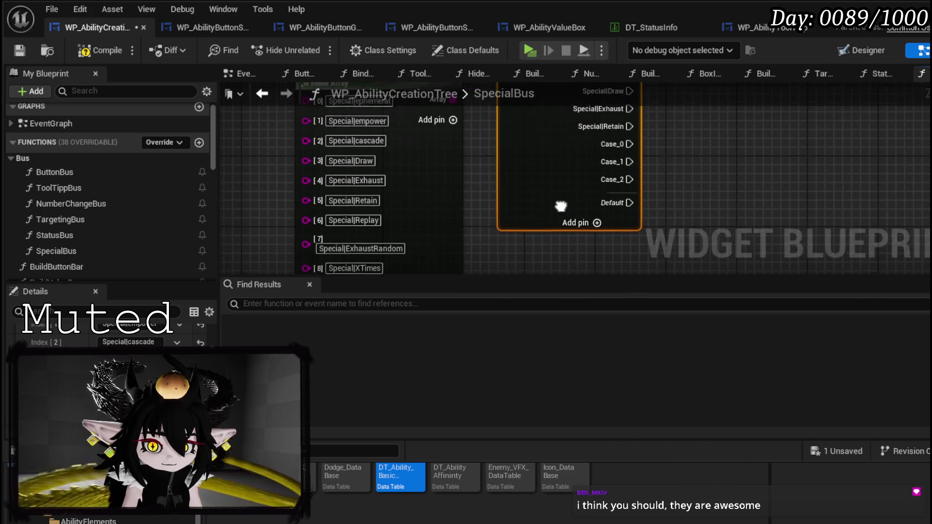
click(428, 195)
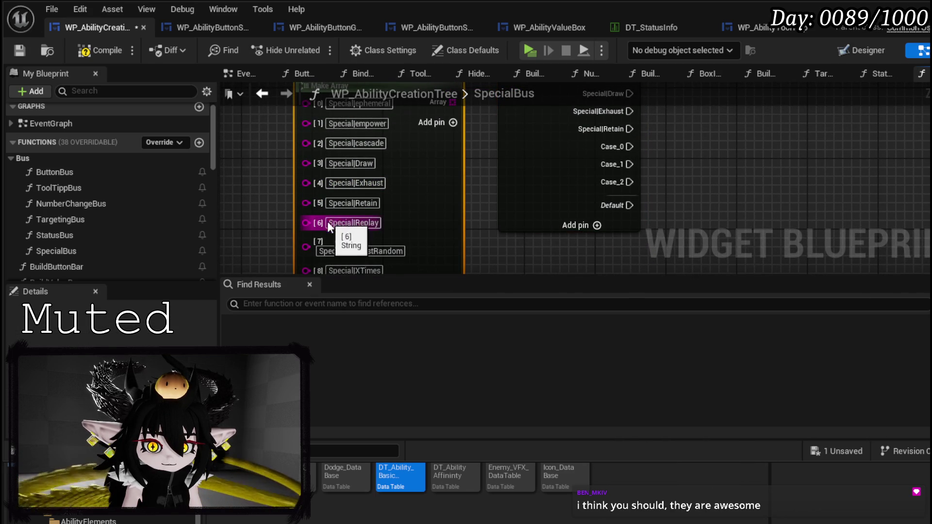
click(353, 223)
click(556, 192)
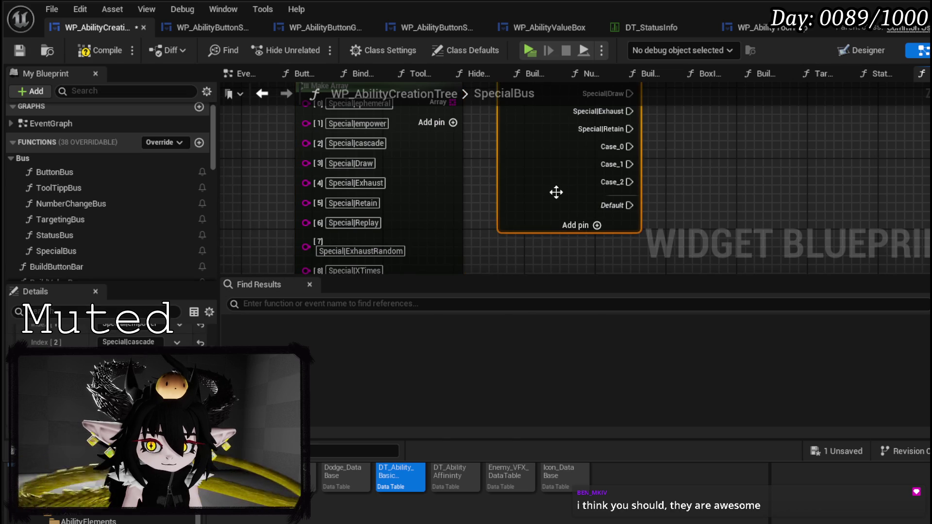
click(512, 222)
Name the next case Special|ExhaustRandom and review the remaining cases through Special|XTimes
scroll(361, 253, down, 1)
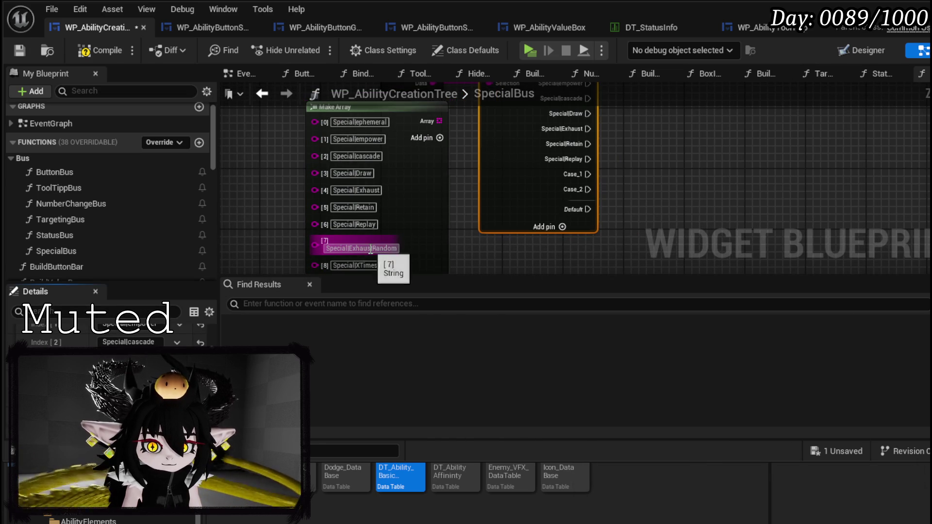
double_click(377, 254)
drag(377, 254, 324, 252)
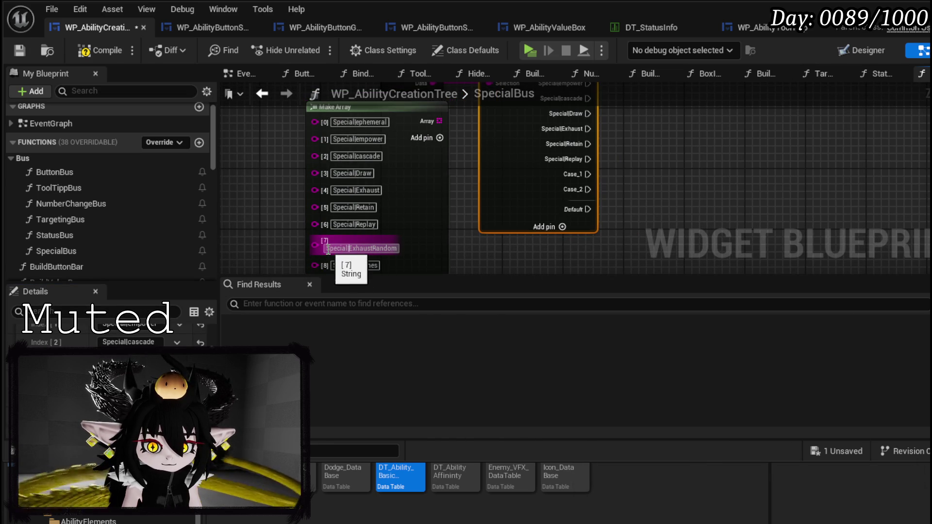
scroll(107, 340, down, 2)
key(ctrl+c)
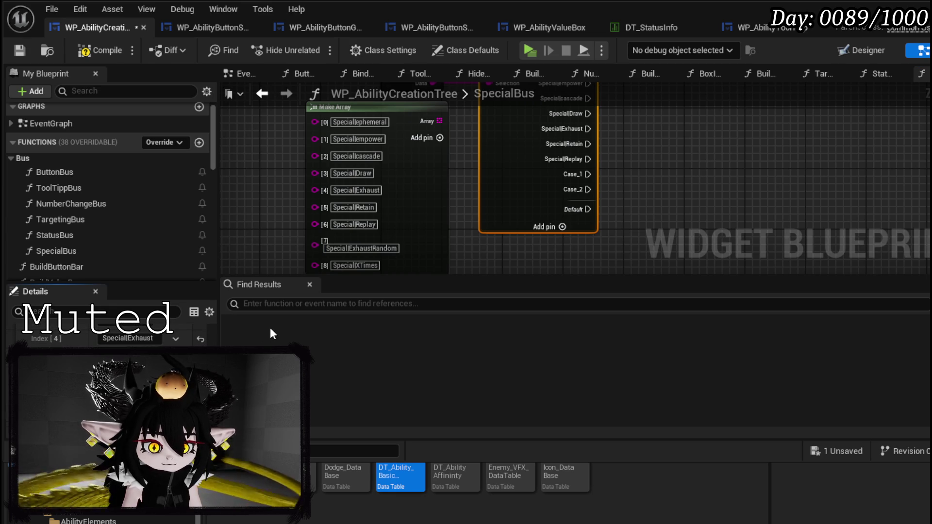
key(ctrl+v)
key(Return)
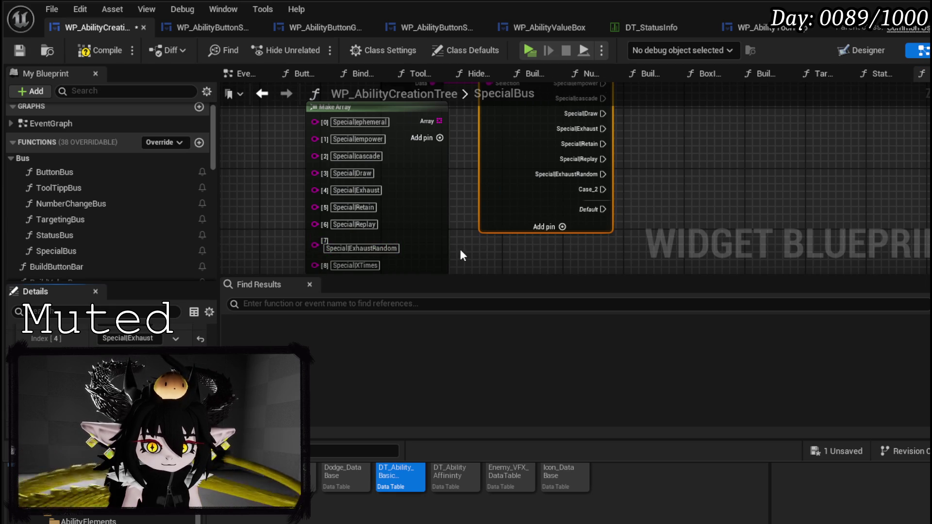
scroll(460, 247, up, 2)
drag(475, 211, 472, 236)
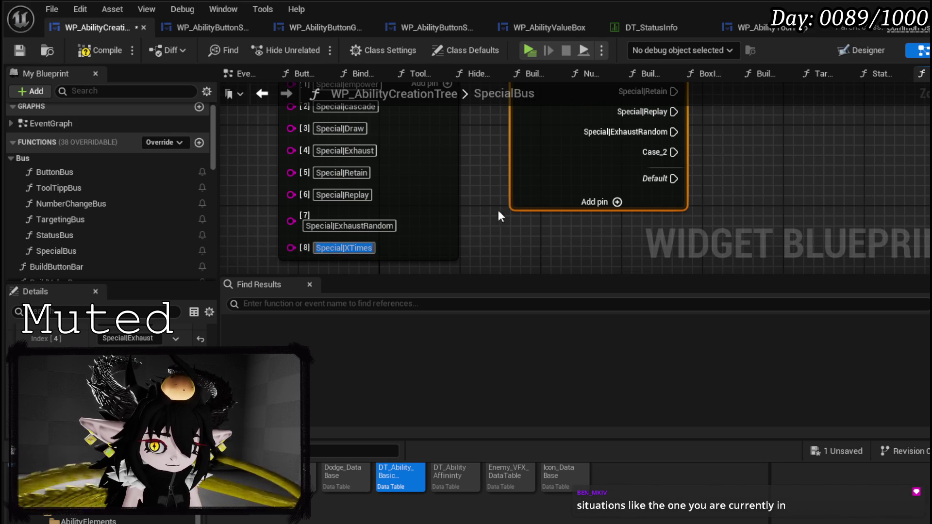
scroll(112, 337, down, 1)
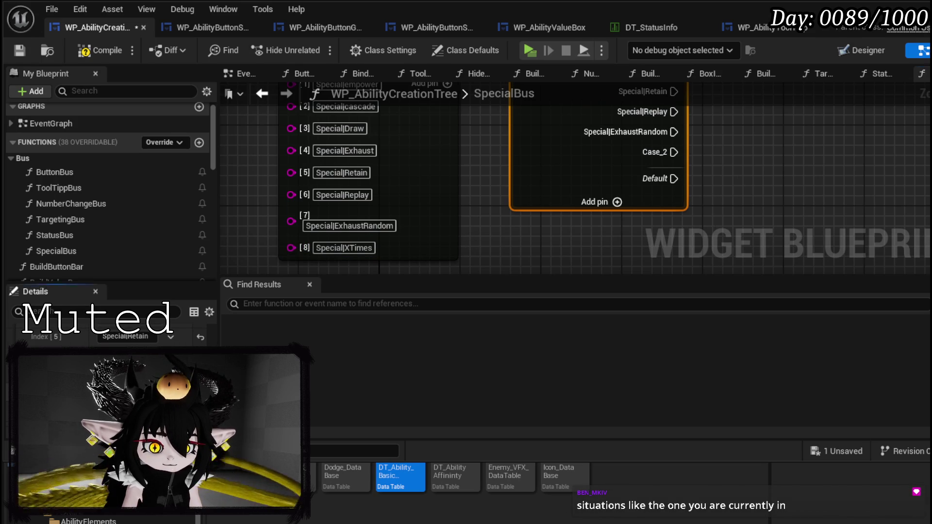
click(468, 240)
scroll(466, 204, down, 2)
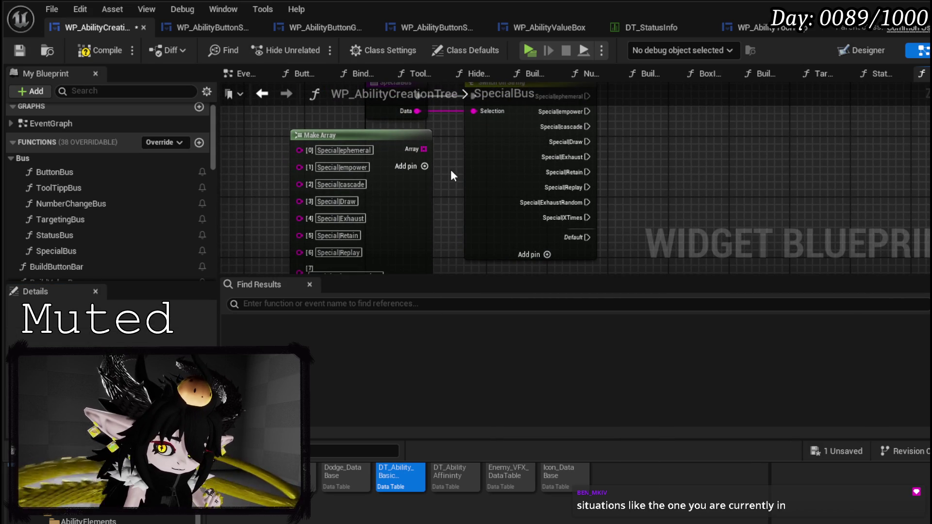
Compile WP_AbilityCreationTree from the toolbar and save the package
click(105, 46)
click(22, 50)
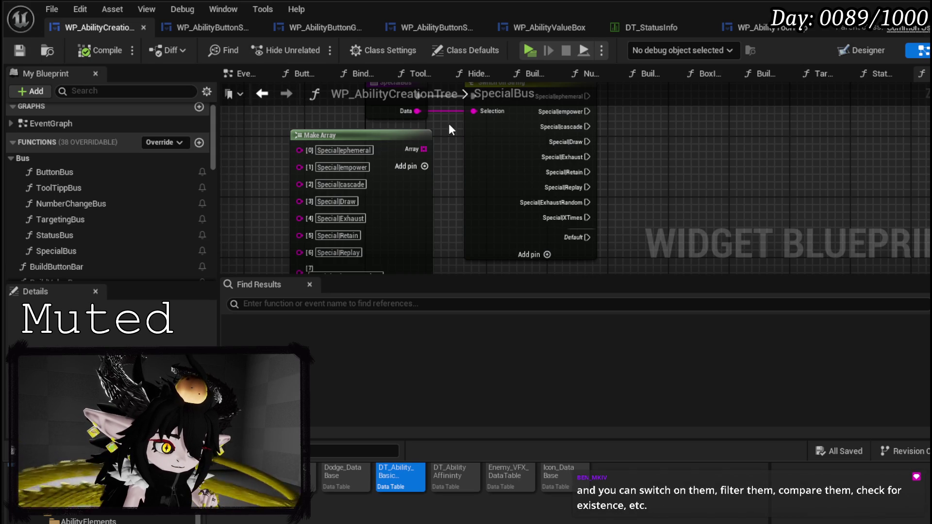
mouse_move(449, 126)
mouse_down()
mouse_move(451, 152)
mouse_move(452, 138)
mouse_up()
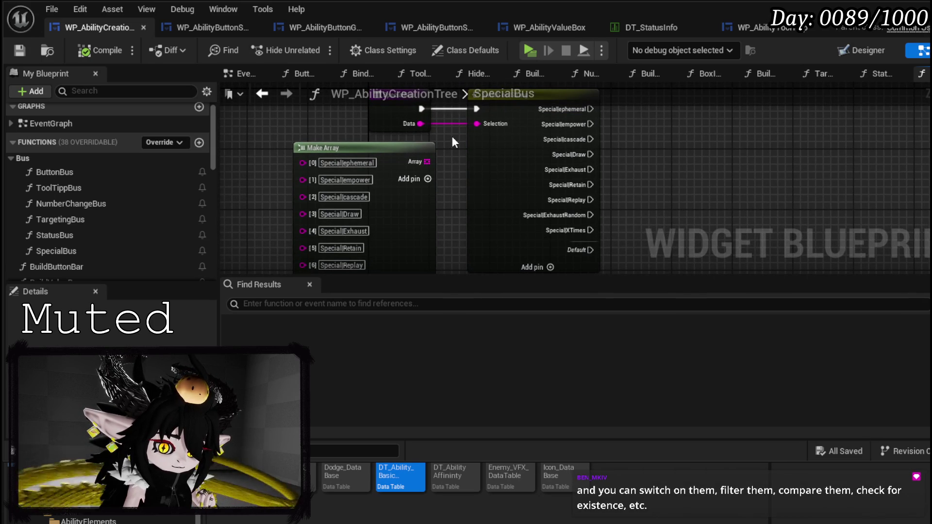
click(22, 48)
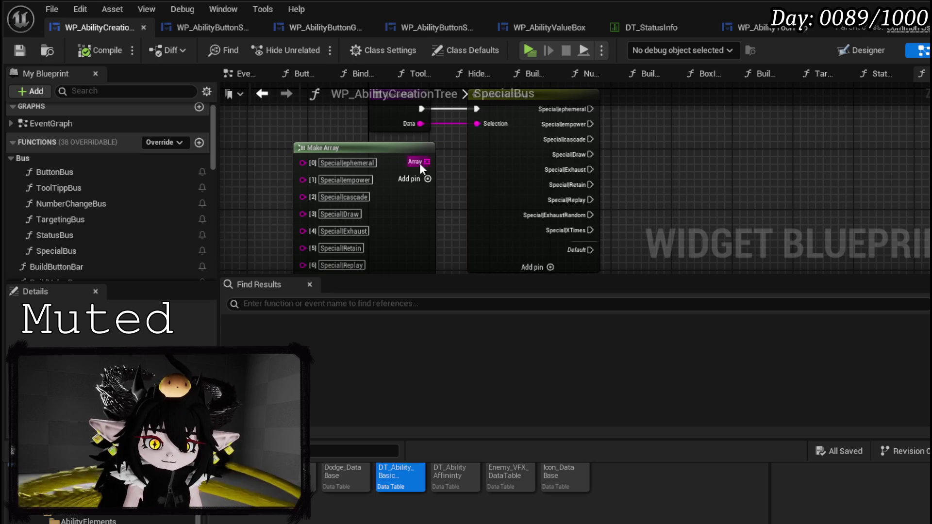
Pan around the SpecialBus graph to review the Switch and Make Array nodes
mouse_move(563, 183)
mouse_down()
mouse_move(678, 183)
mouse_move(668, 160)
mouse_up()
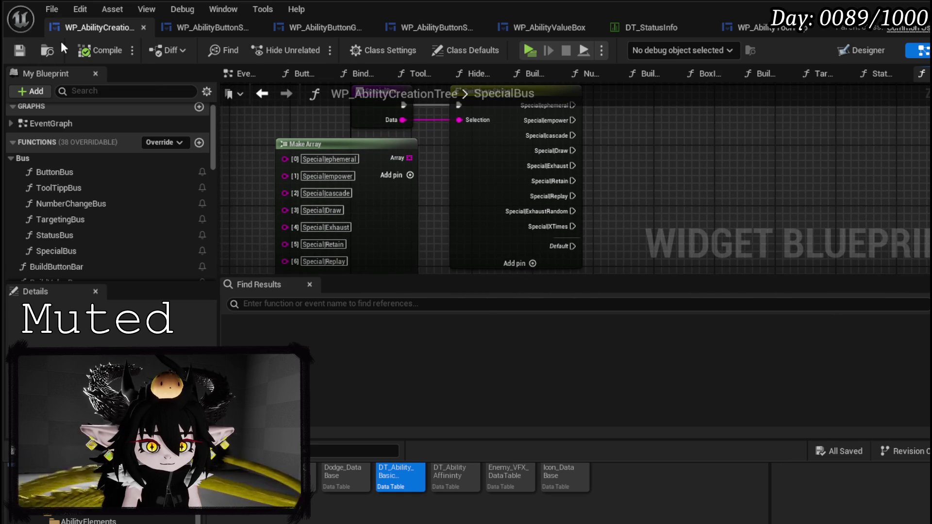
mouse_move(316, 117)
mouse_down()
mouse_move(349, 176)
mouse_move(379, 102)
mouse_up()
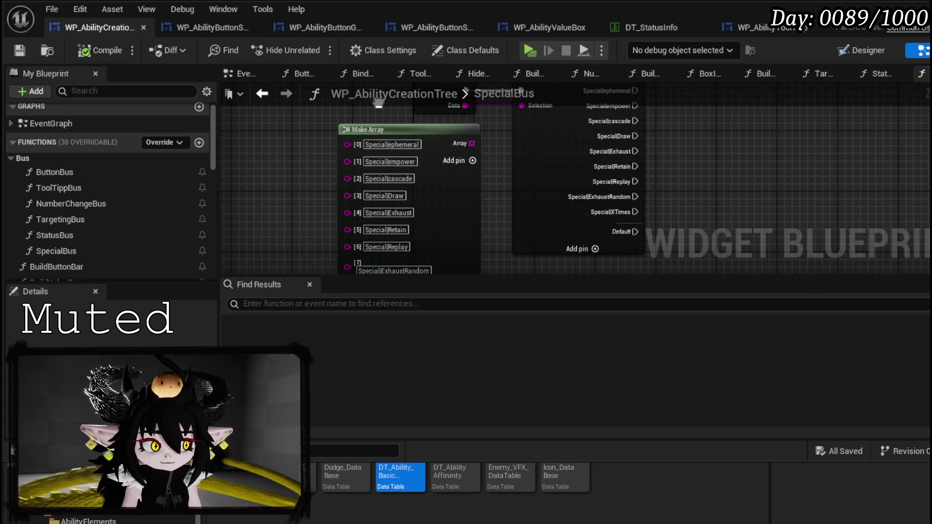
drag(379, 103, 418, 86)
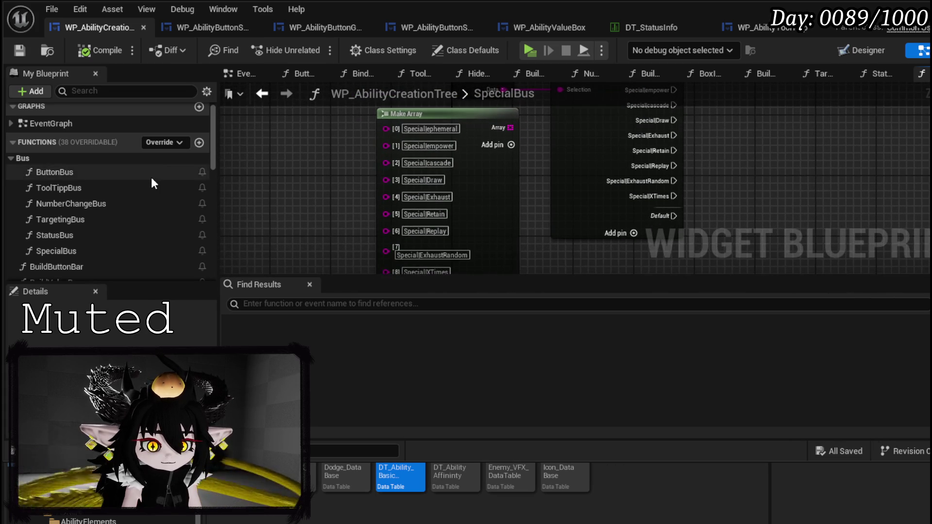
scroll(151, 177, down, 5)
drag(315, 142, 252, 236)
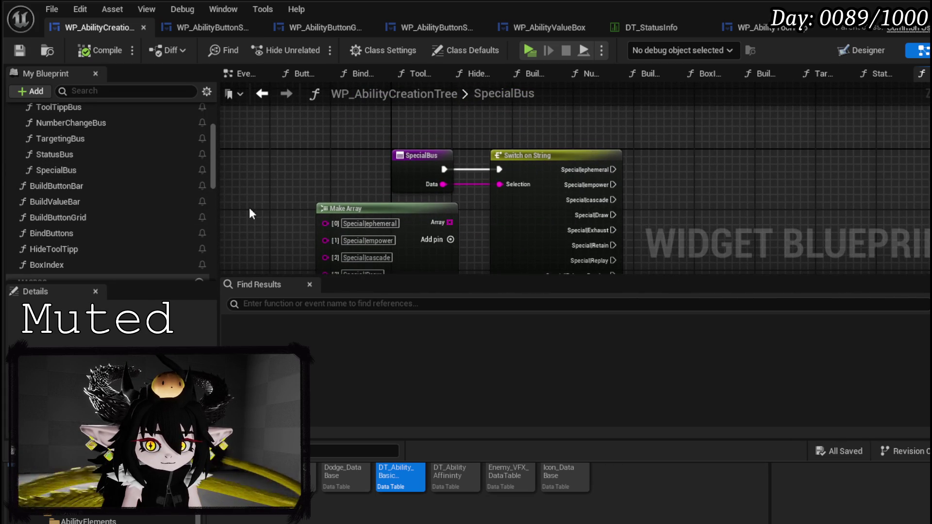
scroll(155, 172, up, 4)
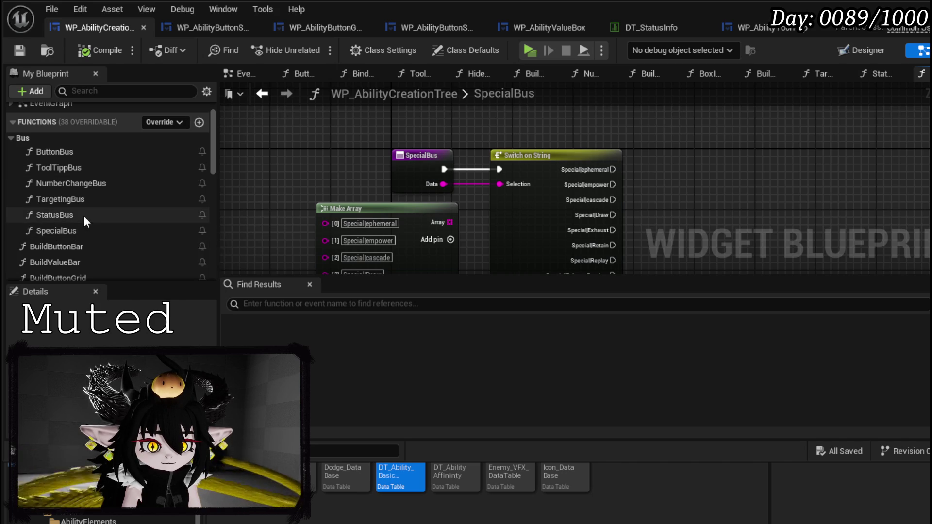
Open the TargetingBus graph, test-place a Build Button Bar call, then delete it
double_click(83, 198)
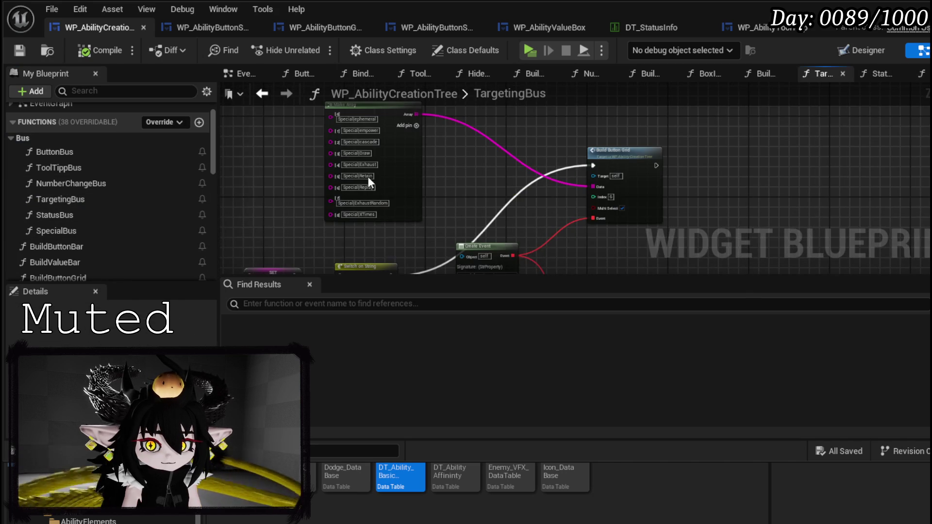
mouse_move(502, 174)
mouse_down()
mouse_move(509, 112)
mouse_move(512, 171)
mouse_move(511, 114)
mouse_up()
mouse_move(605, 104)
mouse_down()
mouse_move(558, 121)
mouse_move(608, 113)
mouse_move(610, 148)
mouse_up()
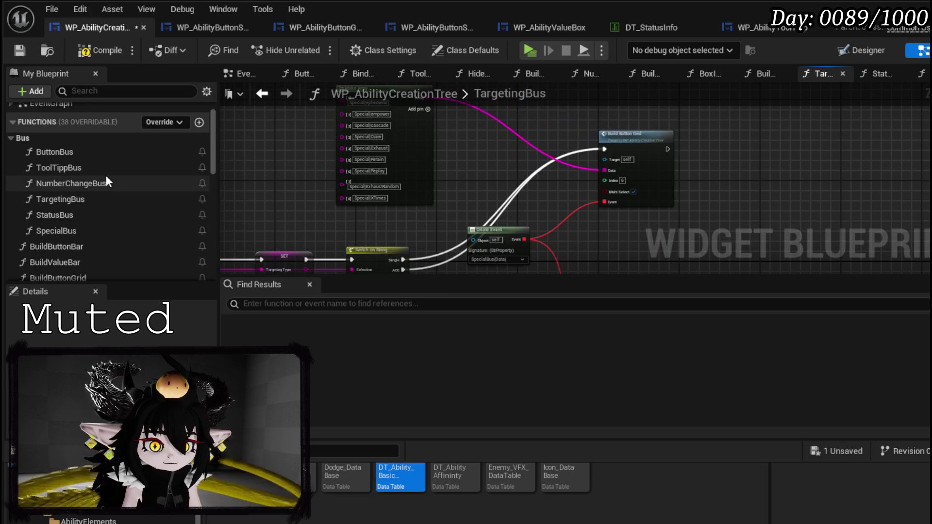
mouse_move(69, 246)
mouse_down()
mouse_move(364, 233)
mouse_move(698, 126)
mouse_up()
scroll(476, 194, up, 3)
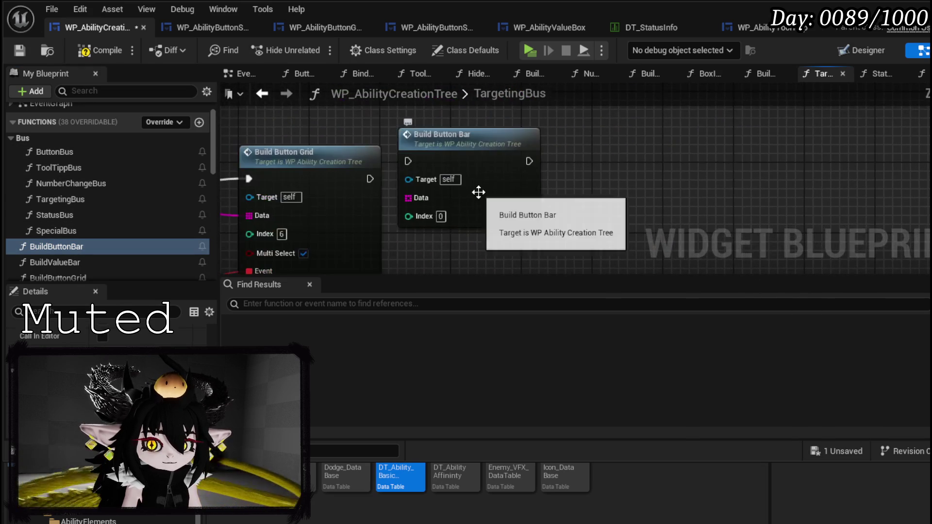
drag(485, 188, 554, 189)
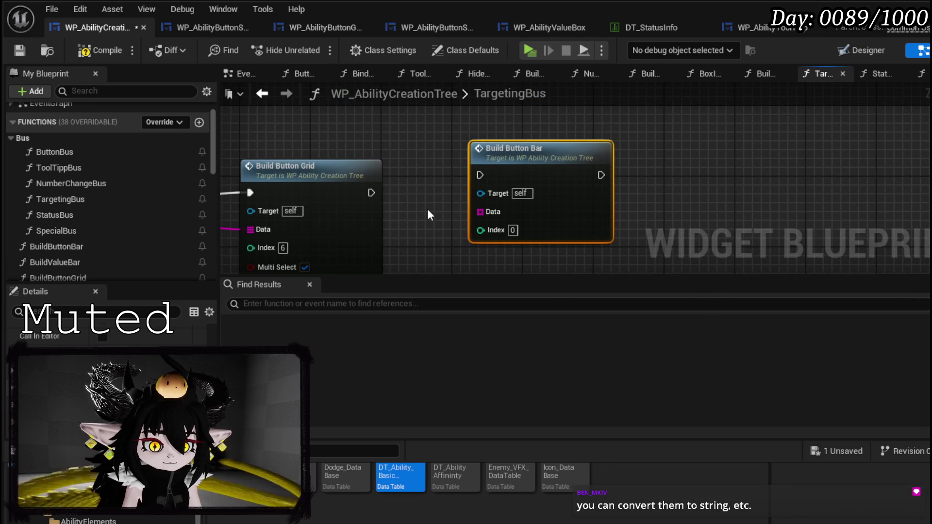
drag(471, 232, 515, 179)
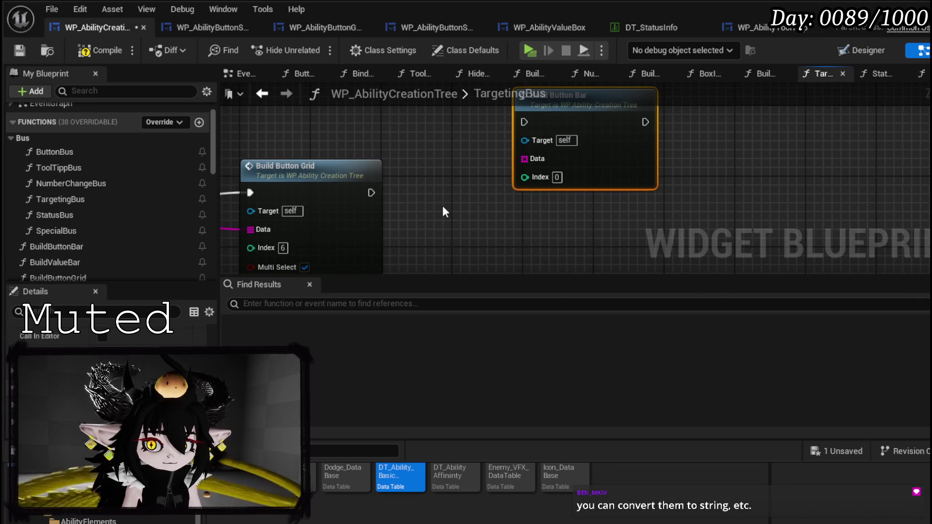
key(Delete)
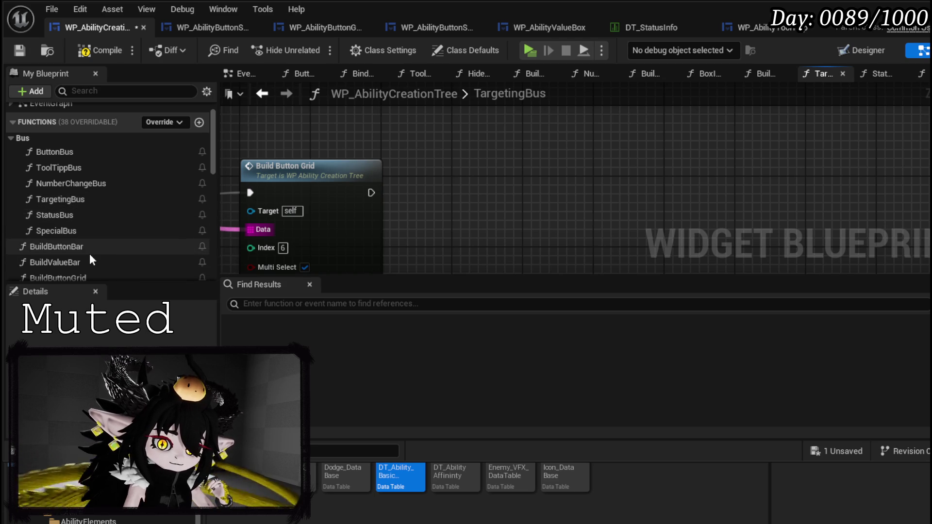
scroll(88, 252, down, 1)
mouse_move(79, 254)
mouse_down()
mouse_move(462, 195)
mouse_move(445, 178)
mouse_up()
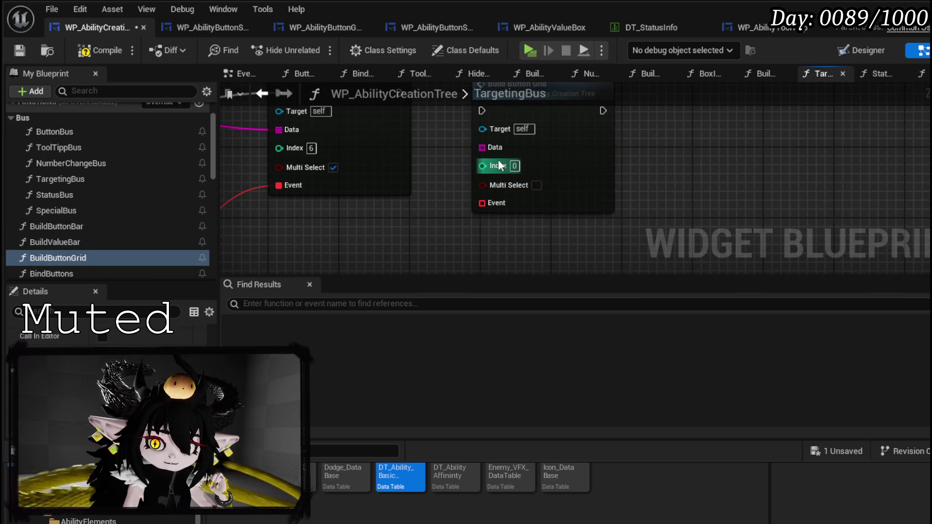
drag(484, 165, 539, 204)
mouse_move(477, 183)
mouse_down()
mouse_move(563, 184)
mouse_move(556, 117)
mouse_move(407, 215)
mouse_up()
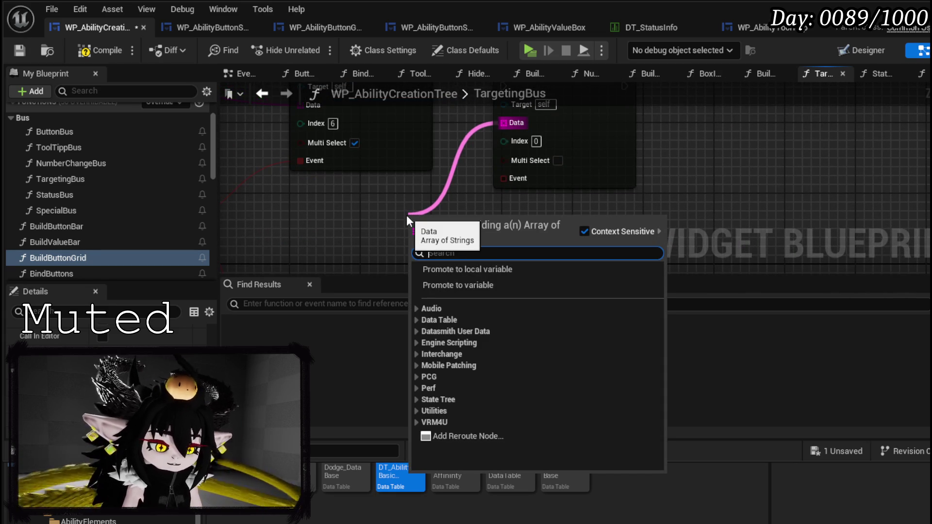
text(Make array)
key(Return)
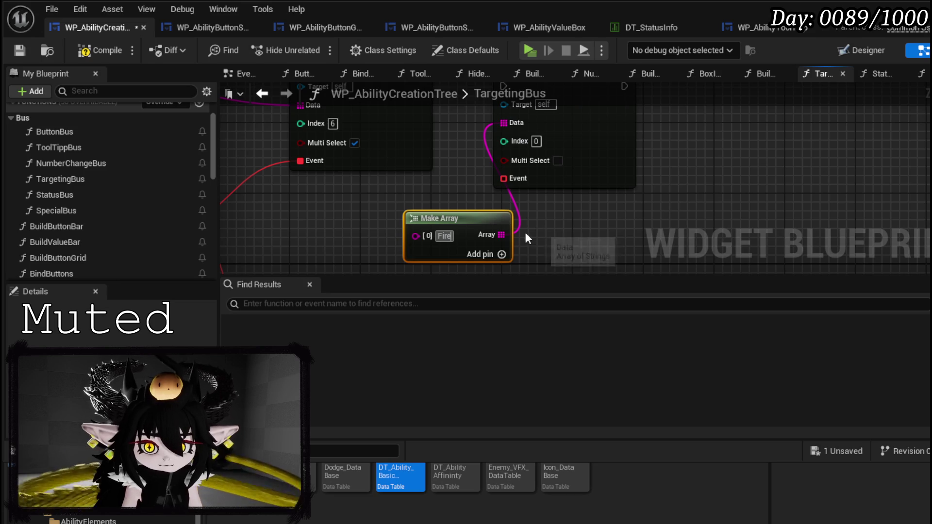
drag(513, 241, 501, 161)
key(Delete)
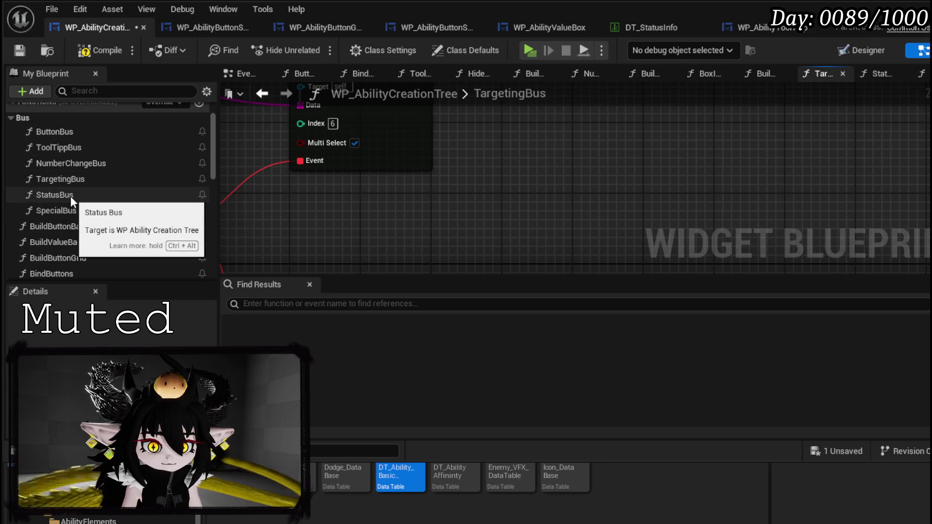
click(121, 229)
Place a Build Button Bar node in TargetingBus with a Make Array feeding its Data
drag(121, 228, 488, 146)
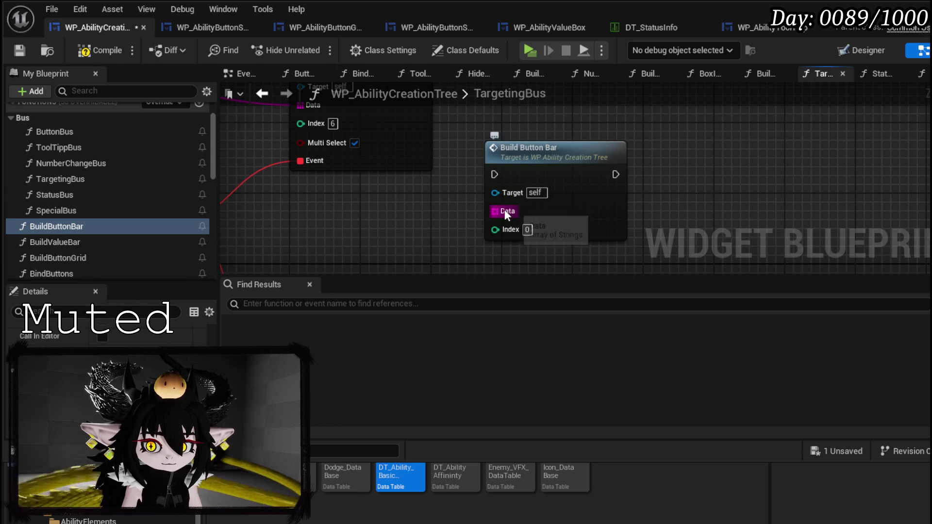
drag(500, 210, 387, 224)
text(make)
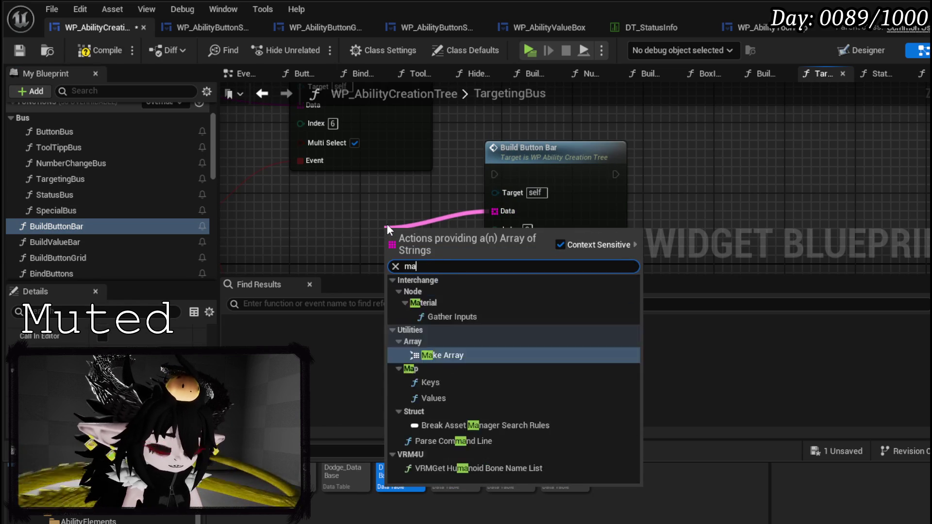
key(Return)
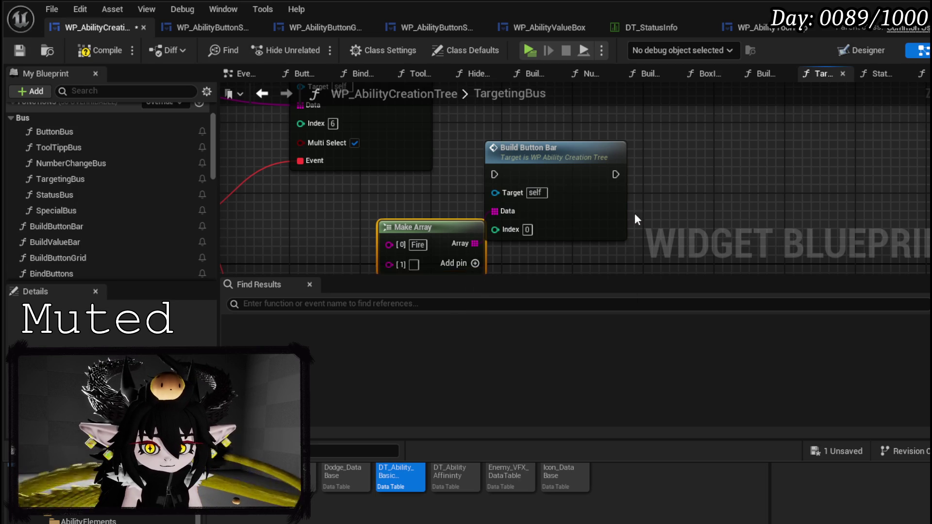
Fill the array with Fire, Water, Earth and Wind, adding a fifth entry slot
click(459, 203)
click(398, 203)
text(Water)
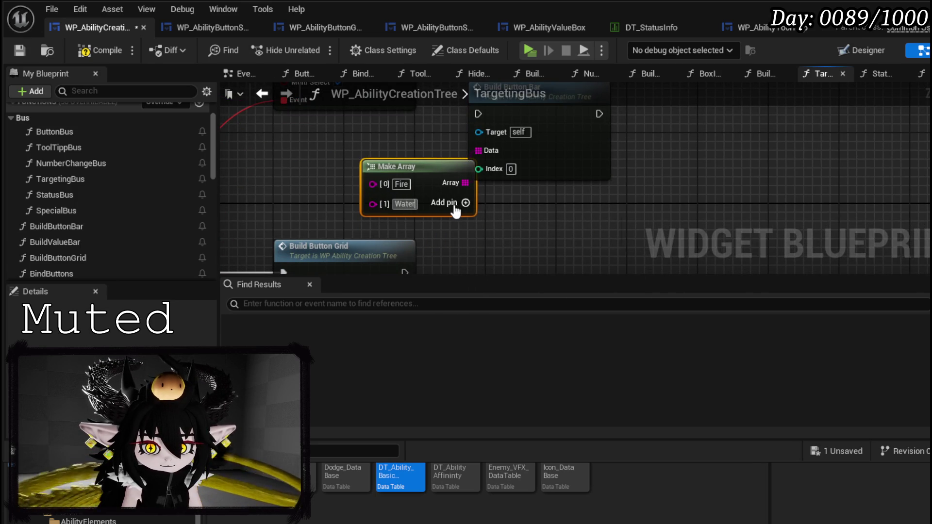
click(464, 203)
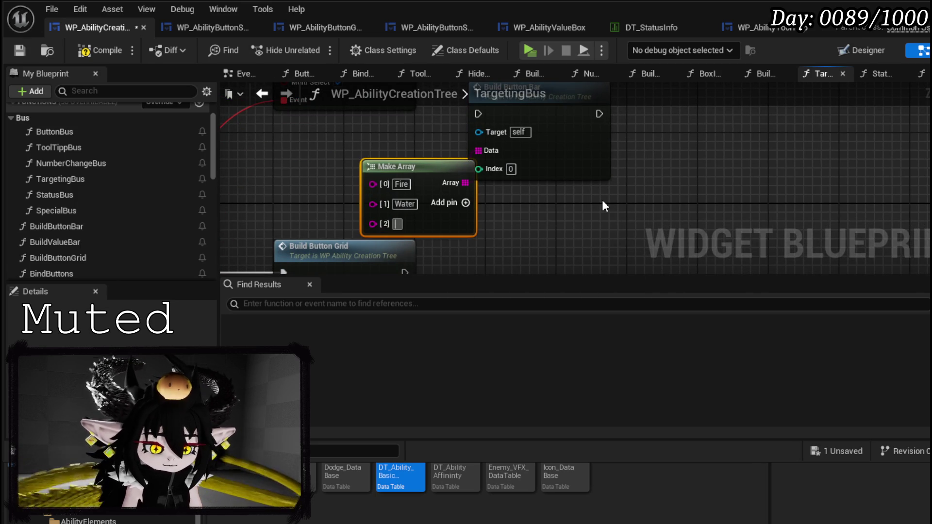
text(Earth)
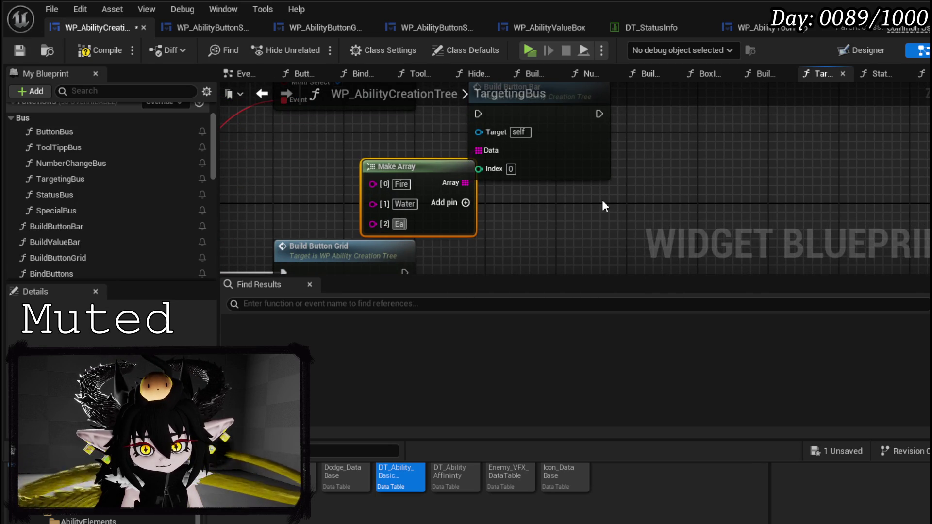
click(465, 203)
mouse_move(437, 203)
mouse_down()
mouse_move(410, 176)
mouse_move(479, 151)
mouse_up()
text(Wind)
click(439, 176)
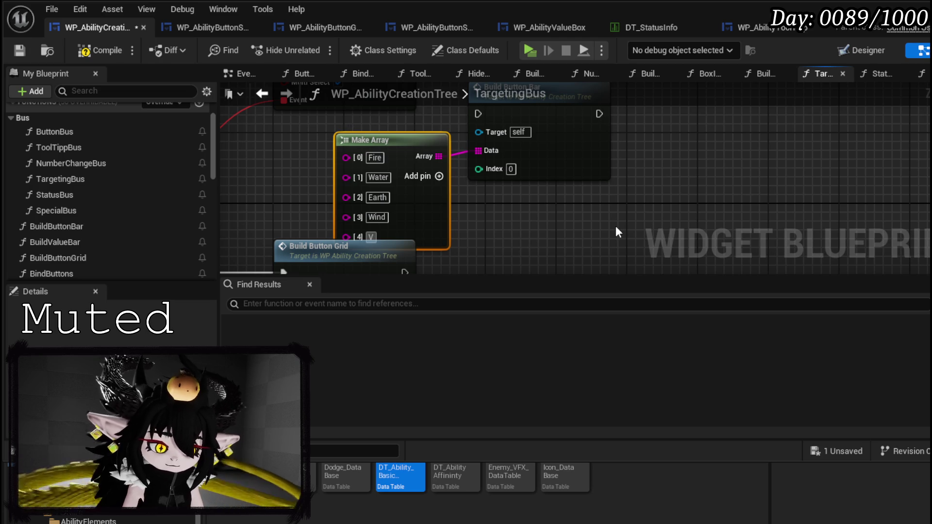
scroll(649, 155, down, 3)
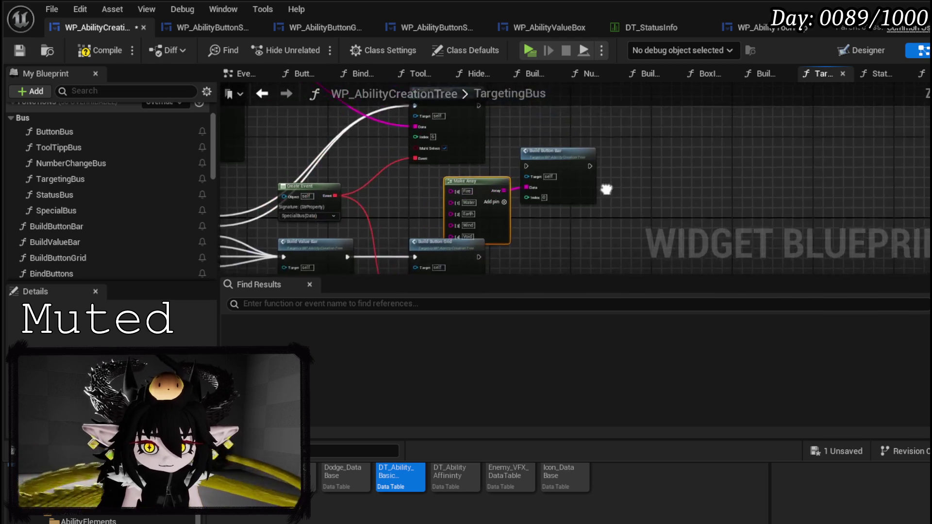
Reroute execution into Build Button Bar and rearrange the Build Button Grid and array nodes
drag(456, 187, 442, 187)
mouse_move(415, 119)
mouse_down()
mouse_move(498, 179)
mouse_move(524, 179)
mouse_move(560, 124)
mouse_up()
click(433, 167)
drag(433, 167, 413, 152)
mouse_move(335, 192)
mouse_down()
mouse_move(398, 142)
mouse_move(402, 188)
mouse_up()
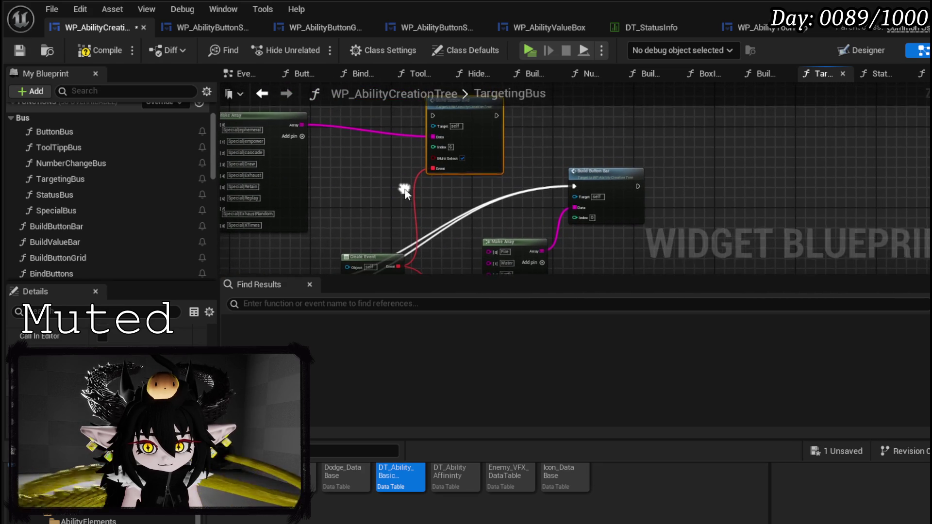
mouse_move(297, 175)
mouse_down()
mouse_move(377, 198)
mouse_move(391, 191)
mouse_up()
mouse_move(563, 211)
mouse_down()
mouse_move(541, 183)
mouse_move(467, 160)
mouse_up()
drag(422, 197, 421, 167)
drag(510, 199, 548, 241)
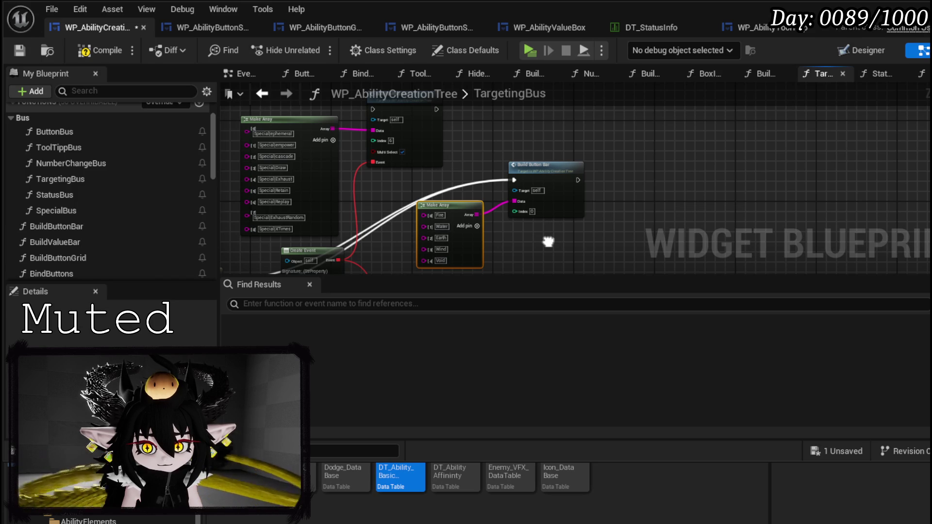
drag(548, 242, 528, 214)
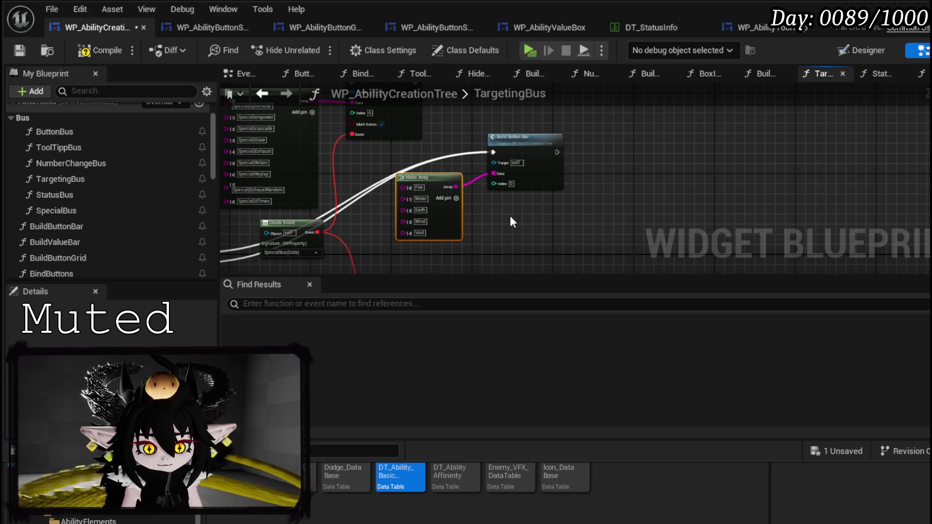
drag(510, 216, 525, 253)
Connect Build Value Bar's execution output to Build Button Bar
click(381, 174)
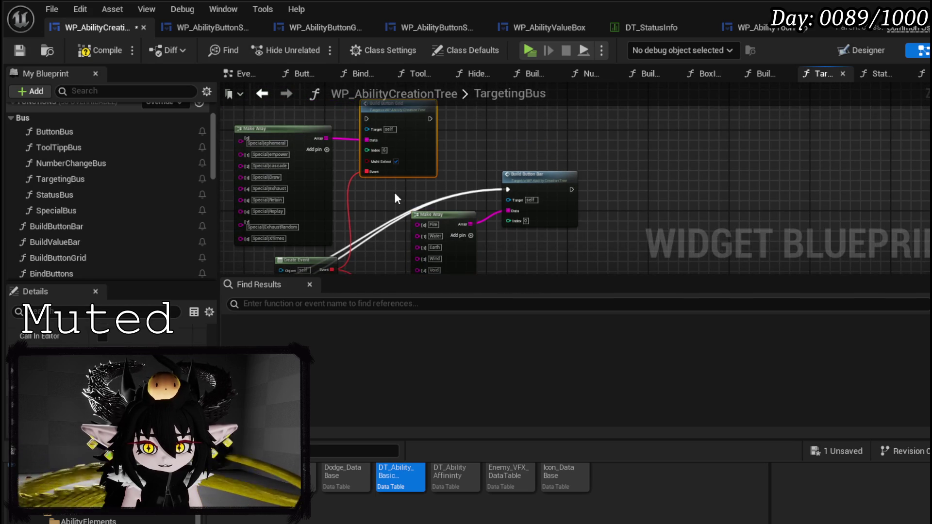
mouse_move(390, 184)
mouse_down()
mouse_move(412, 141)
mouse_move(485, 107)
mouse_move(335, 202)
mouse_move(547, 208)
mouse_move(352, 157)
mouse_move(508, 217)
mouse_move(637, 206)
mouse_move(285, 183)
mouse_up()
scroll(340, 224, up, 3)
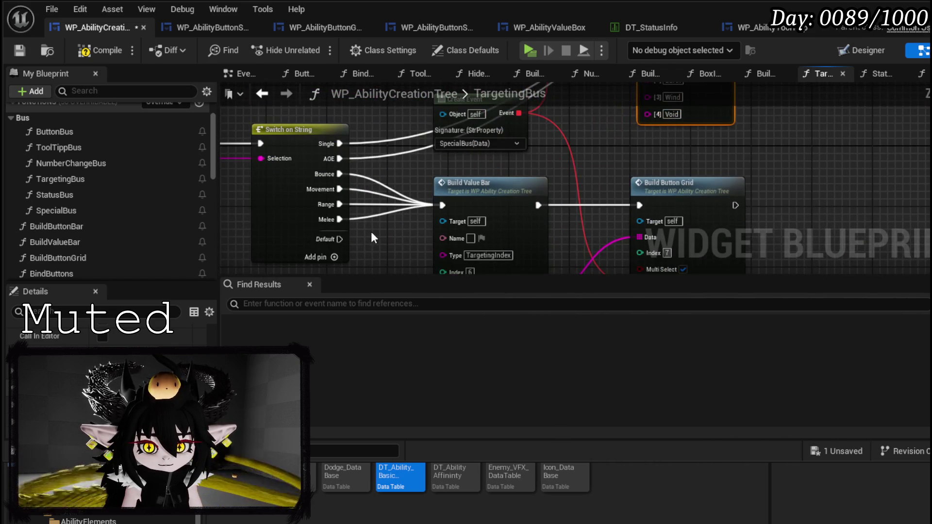
drag(577, 152, 492, 238)
mouse_move(622, 200)
mouse_down()
mouse_move(505, 204)
mouse_move(396, 228)
mouse_move(558, 141)
mouse_up()
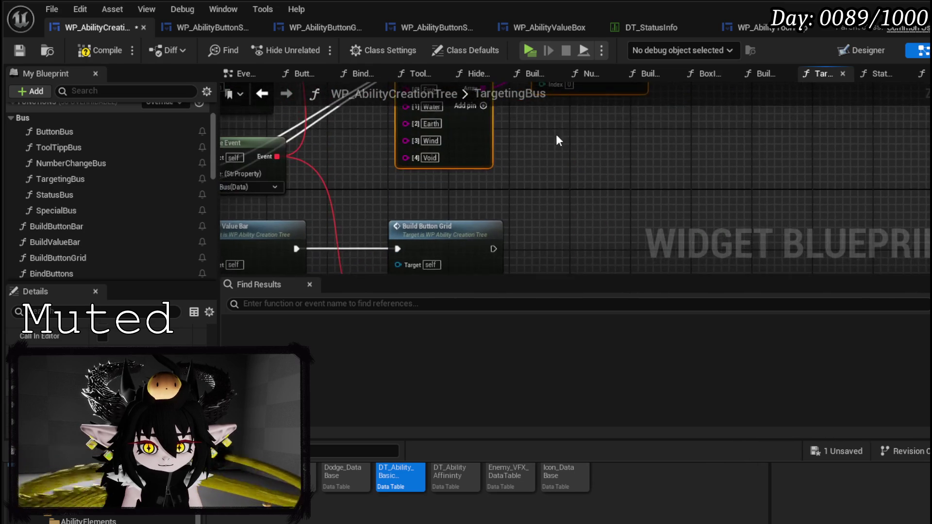
scroll(556, 141, down, 3)
click(578, 168)
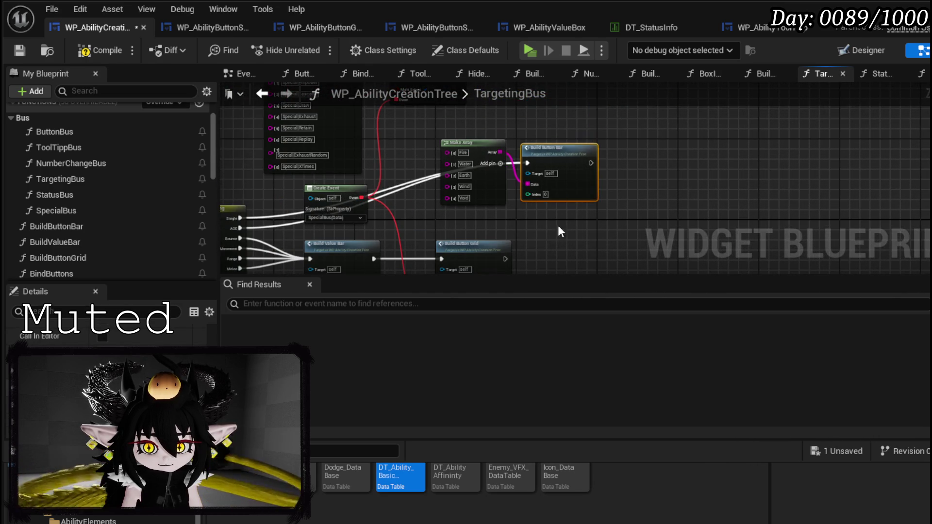
mouse_move(372, 228)
mouse_down()
mouse_move(406, 218)
mouse_move(529, 133)
mouse_up()
mouse_move(529, 203)
mouse_down()
mouse_move(537, 146)
mouse_move(581, 110)
mouse_up()
Select the Make Array and Create Event nodes for copying, then open ButtonBus
click(515, 165)
drag(507, 230, 488, 174)
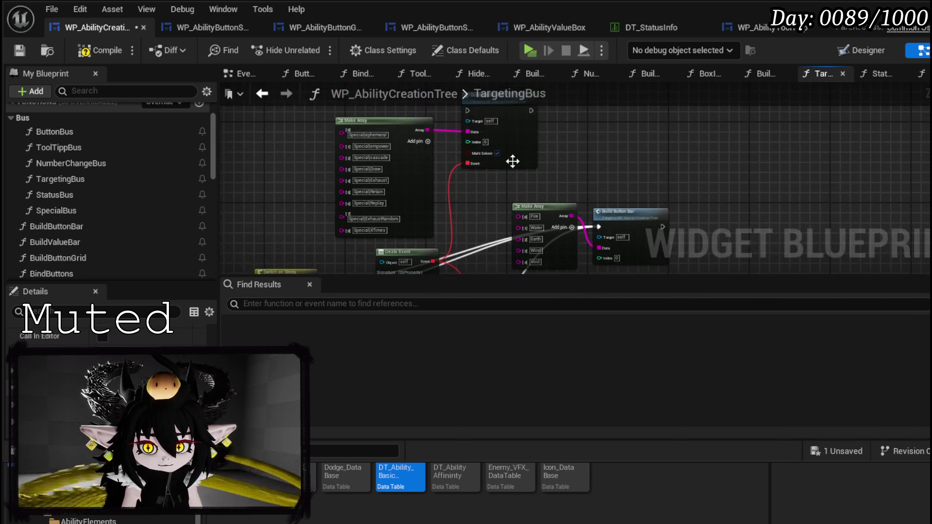
ctrl+click(392, 148)
drag(391, 148, 375, 98)
ctrl+click(407, 215)
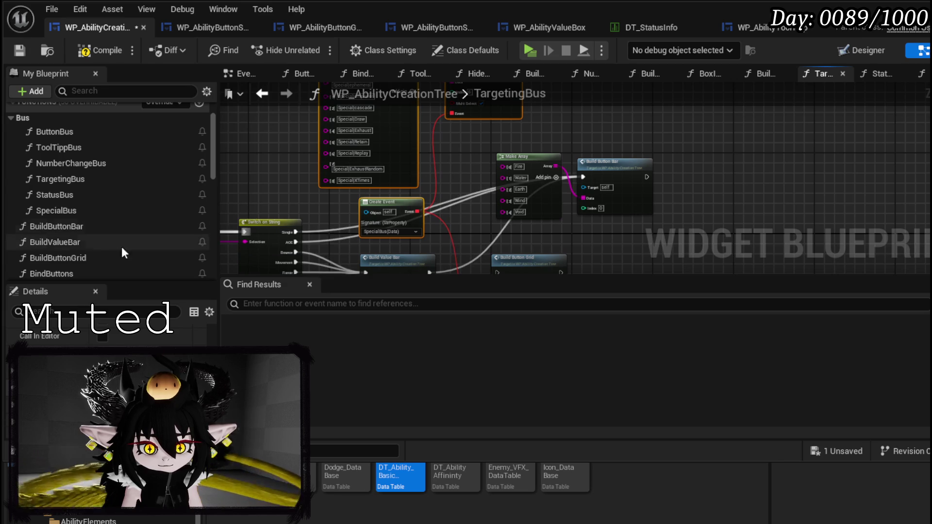
double_click(83, 133)
scroll(456, 199, up, 6)
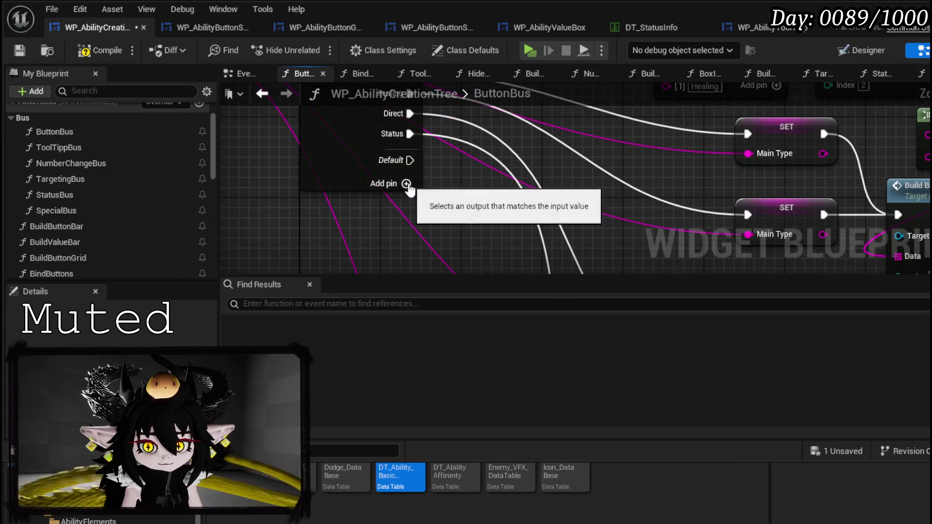
Add five new case outputs to the ButtonBus Switch on String
click(407, 184)
click(406, 204)
click(406, 224)
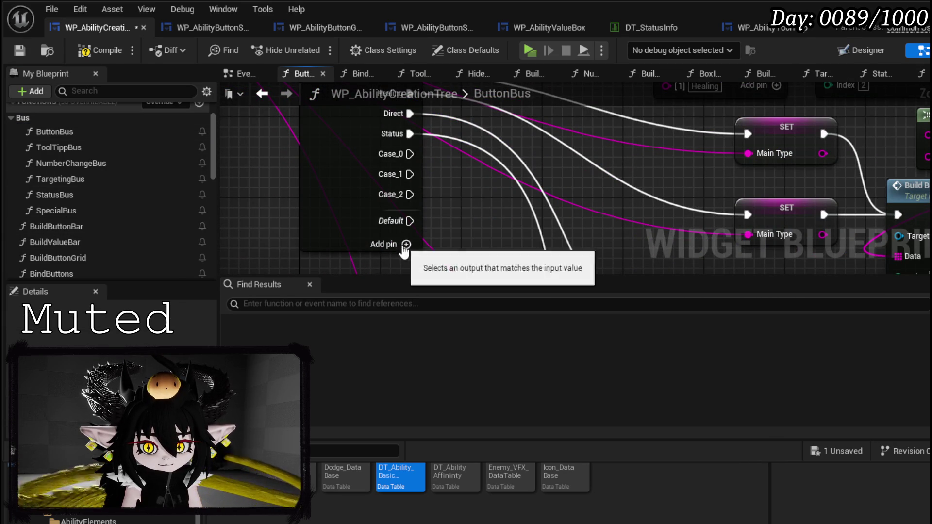
click(407, 244)
click(407, 265)
Name the cases Fire, Water, Wind, Earth and Void, then bring in the copied grid nodes
click(336, 211)
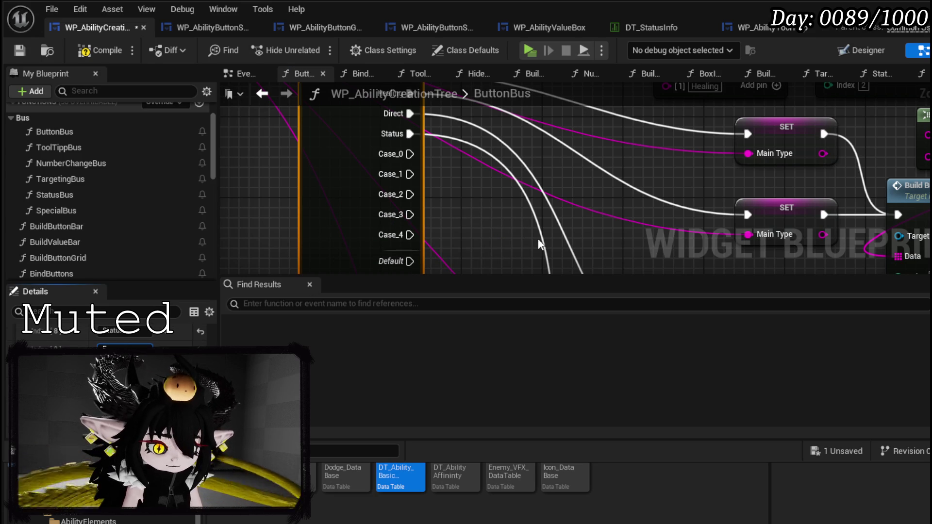
key(Return)
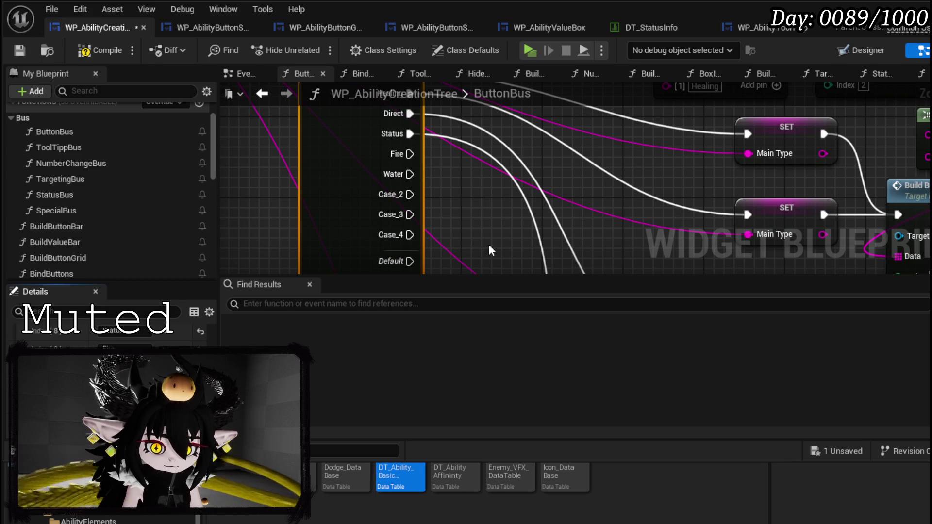
key(Return)
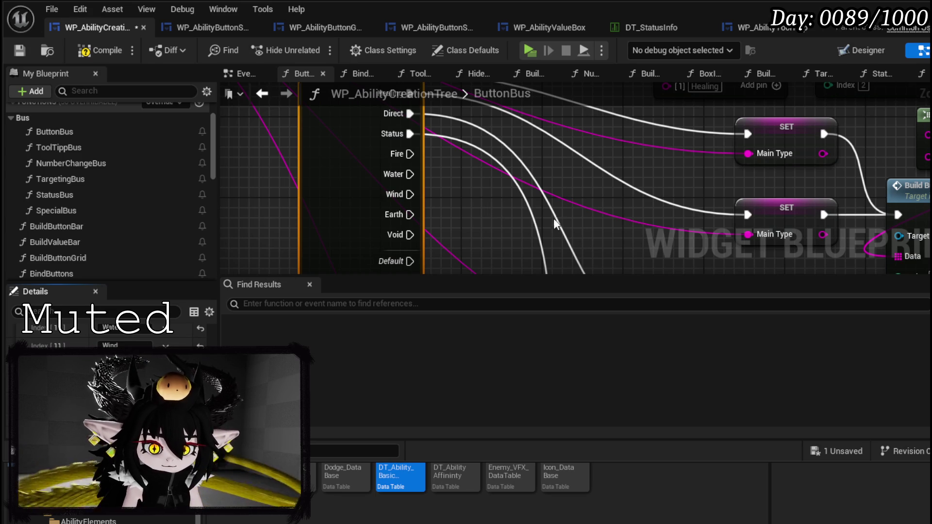
scroll(552, 222, down, 2)
key(ctrl+z)
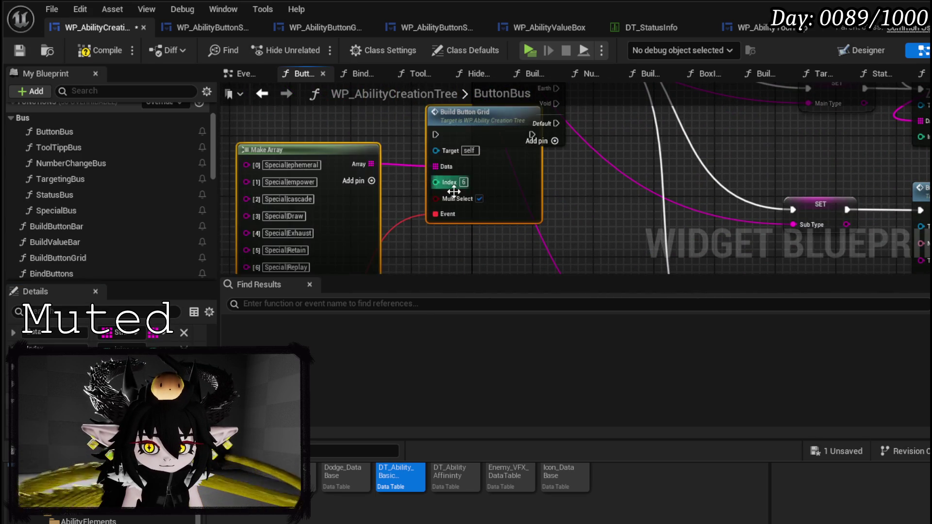
Move the pasted nodes below the switch and wire the Fire and Water cases into Build Button Grid
drag(497, 180, 570, 228)
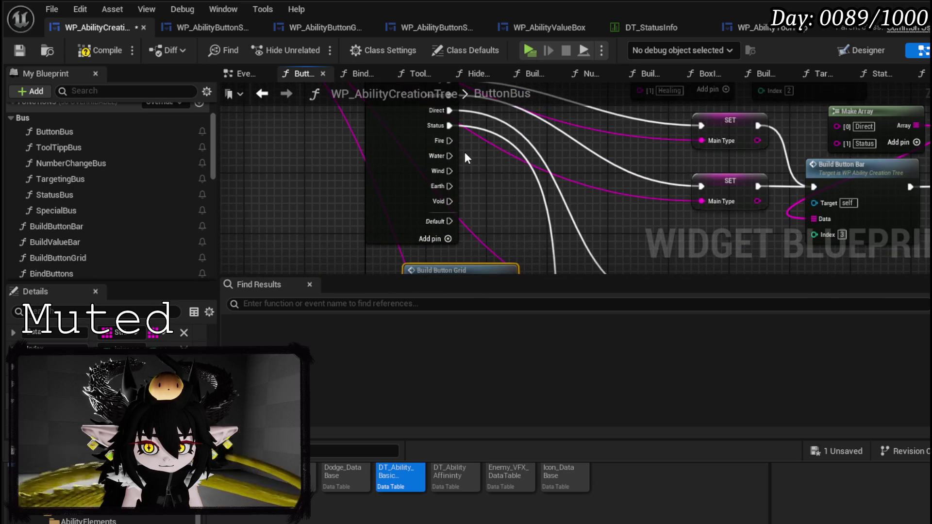
mouse_move(439, 186)
mouse_down()
mouse_move(394, 273)
mouse_move(412, 185)
mouse_up()
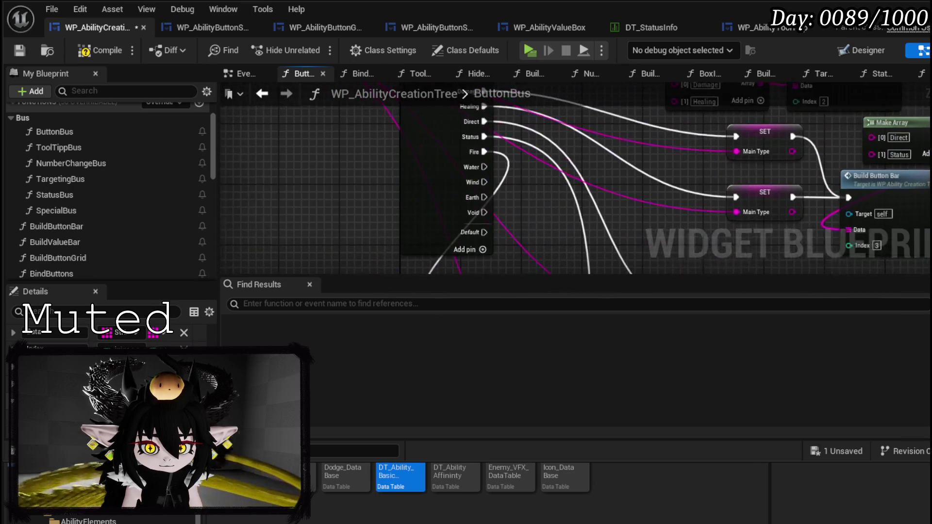
mouse_move(487, 162)
mouse_down()
mouse_move(468, 229)
mouse_move(436, 152)
mouse_move(465, 142)
mouse_move(427, 215)
mouse_move(453, 184)
mouse_move(439, 239)
mouse_move(430, 186)
mouse_move(438, 167)
mouse_move(461, 205)
mouse_move(336, 229)
mouse_move(463, 222)
mouse_move(453, 232)
mouse_move(360, 231)
mouse_move(417, 177)
mouse_move(455, 117)
mouse_move(287, 198)
mouse_up()
Compile and save the WP_AbilityCreationTree widget blueprint, then return to the level editor
click(336, 229)
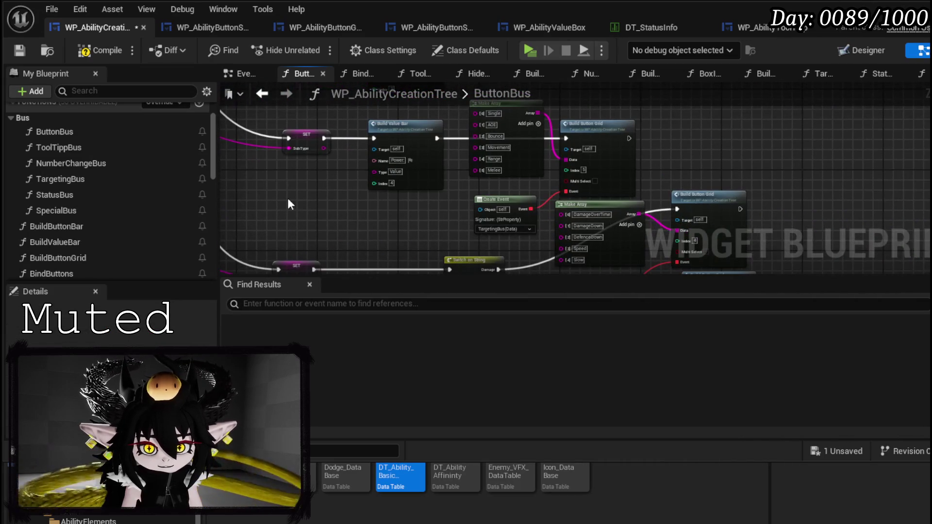
click(25, 52)
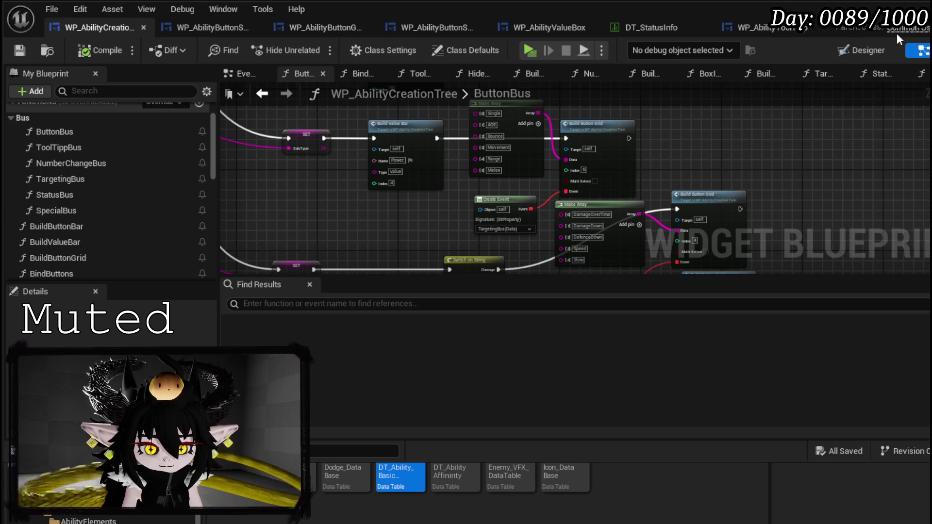
key(alt+Tab)
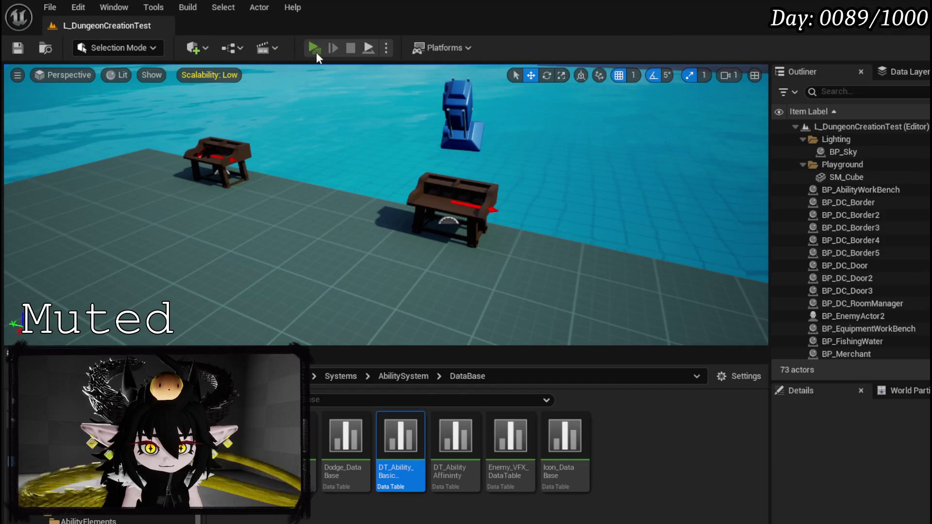
Play-test the level, choosing Offensive then Direct Hit to show the Power 111 bar and card preview
key(alt+p)
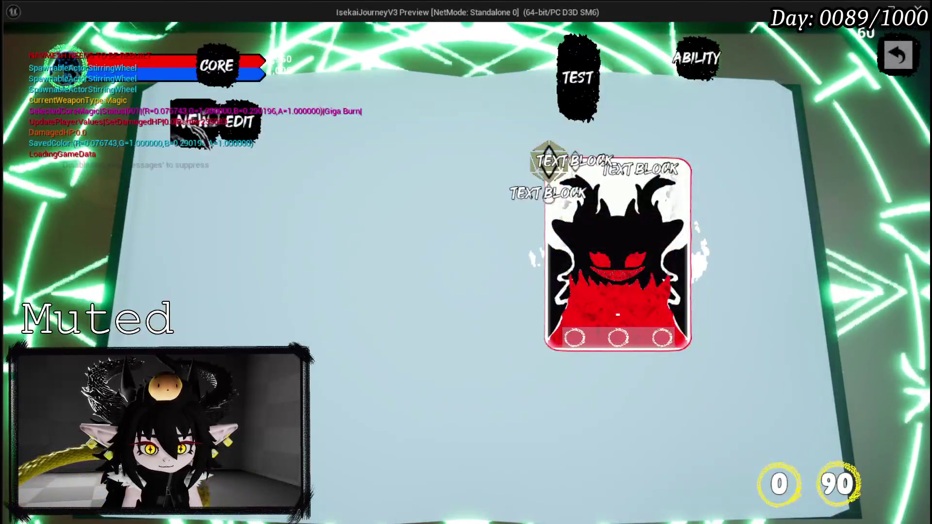
click(192, 122)
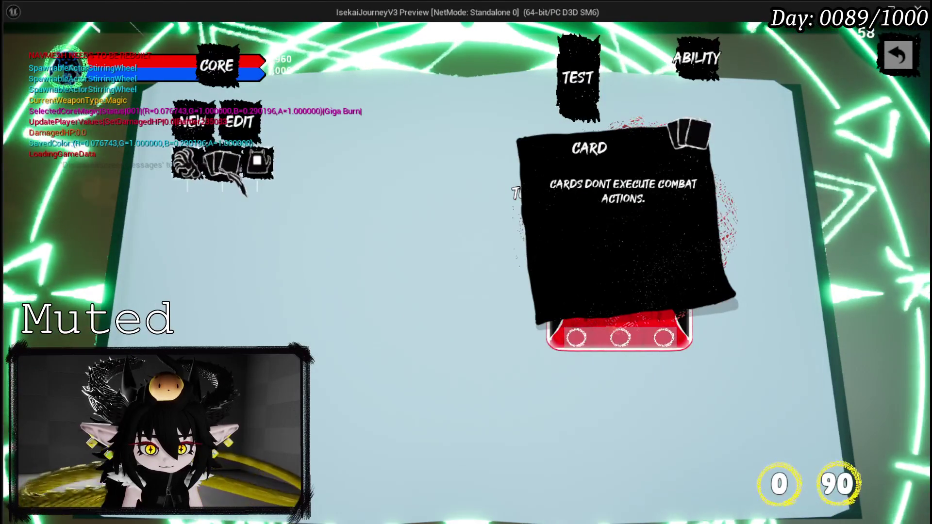
click(187, 162)
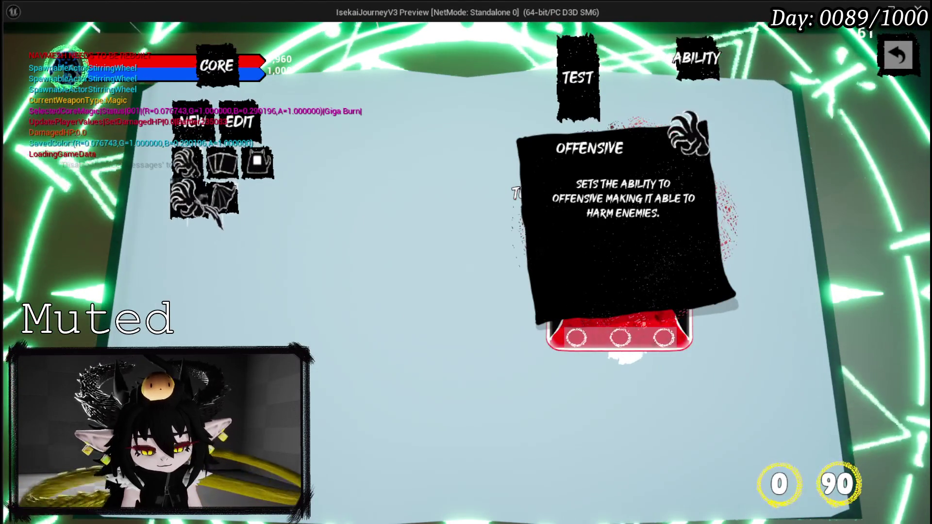
click(221, 232)
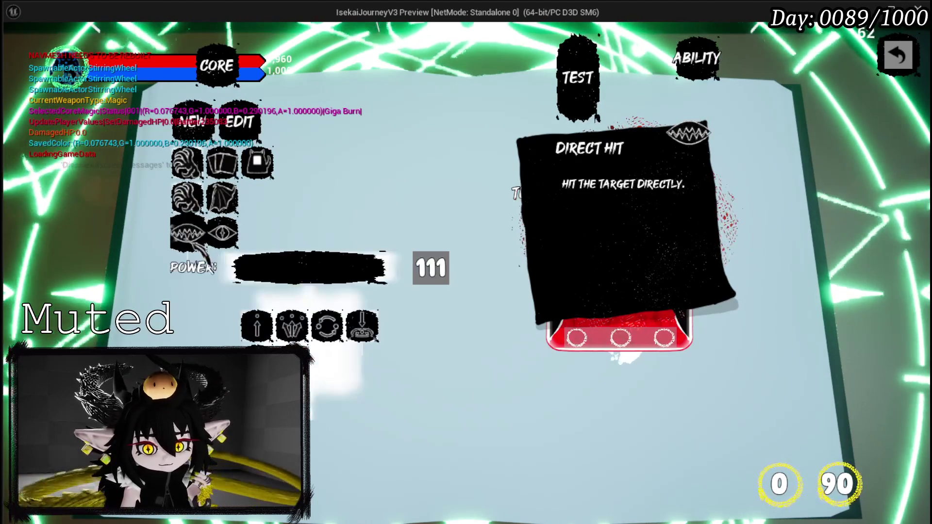
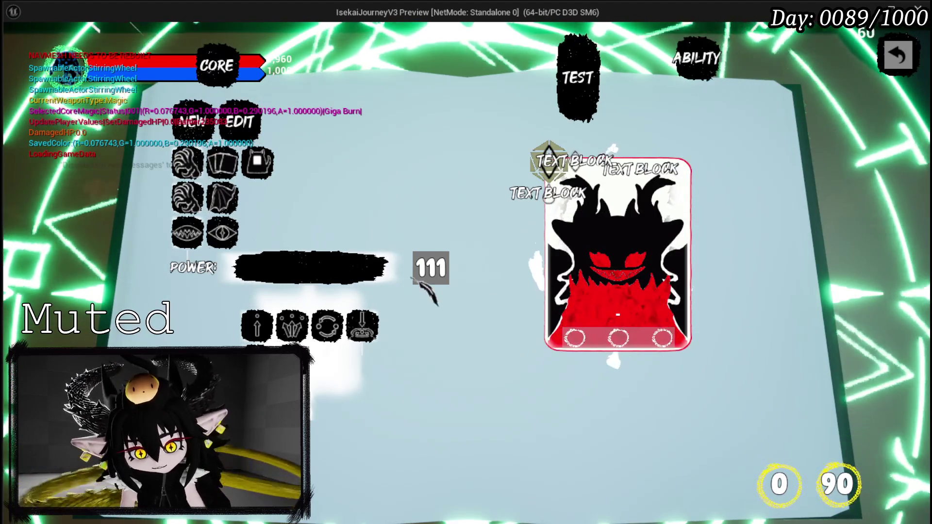
Inspect the Single Target details and ability value boxes in the game preview, then stop it
click(689, 117)
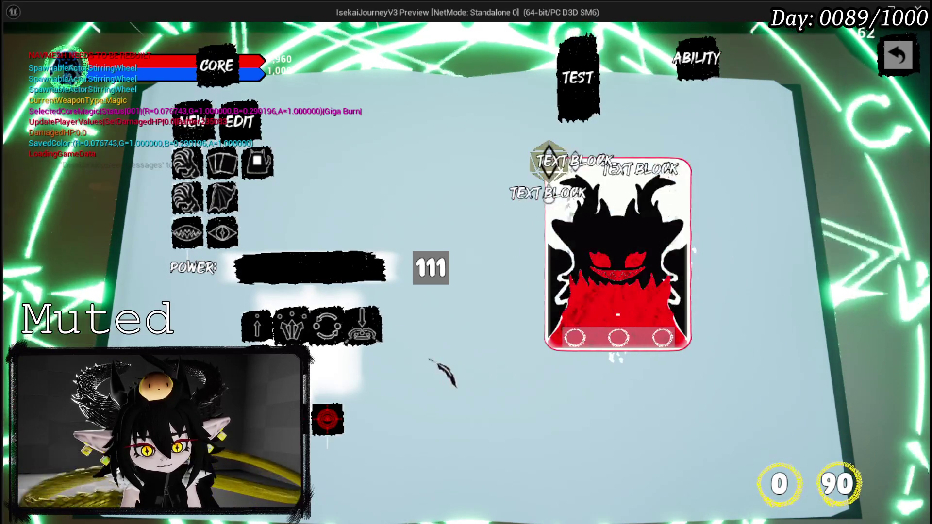
mouse_move(330, 419)
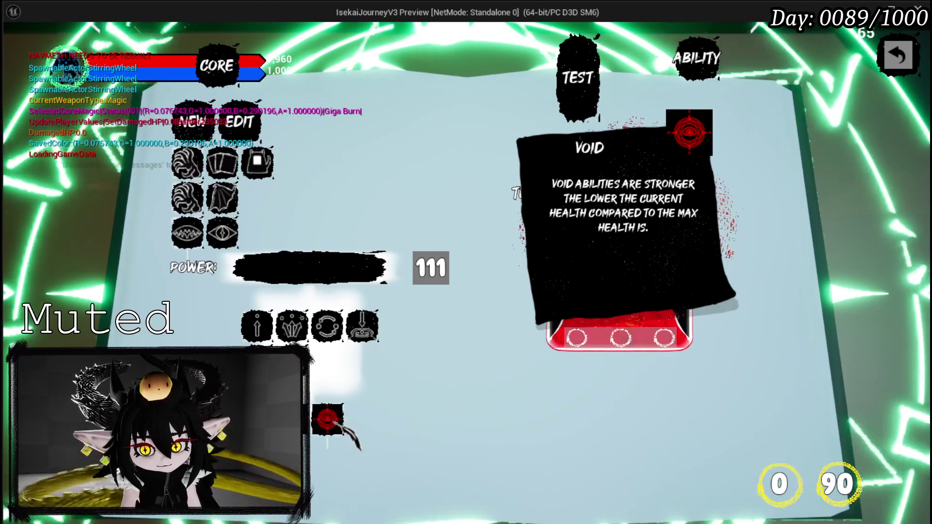
scroll(391, 384, down, 3)
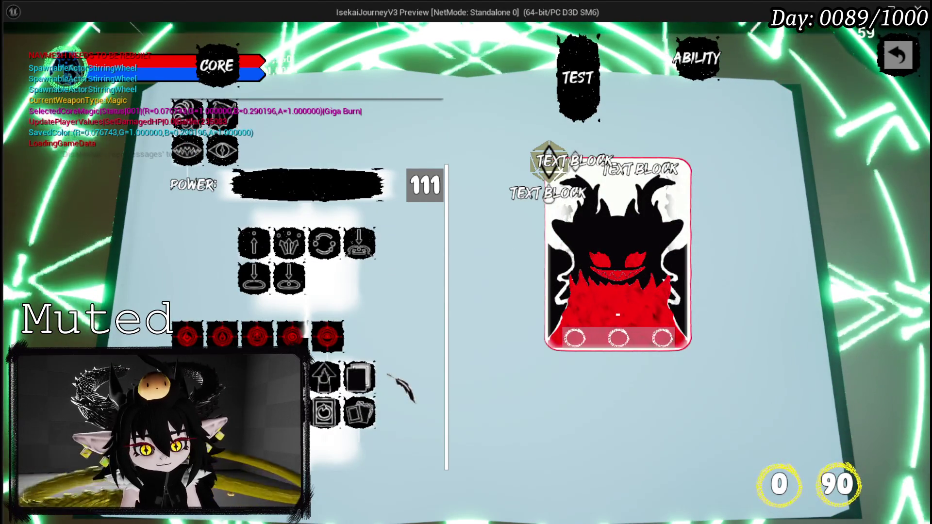
scroll(389, 376, up, 2)
scroll(388, 375, up, 1)
scroll(388, 375, down, 3)
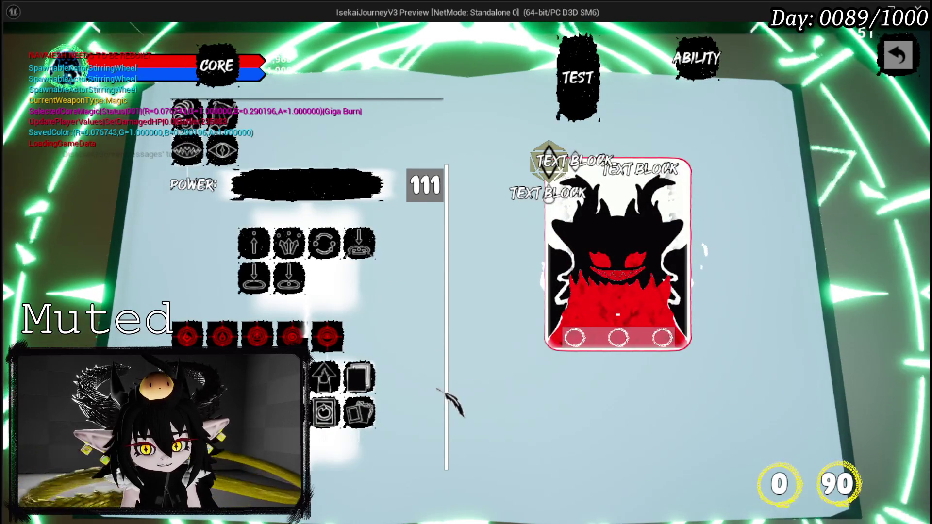
scroll(406, 375, up, 3)
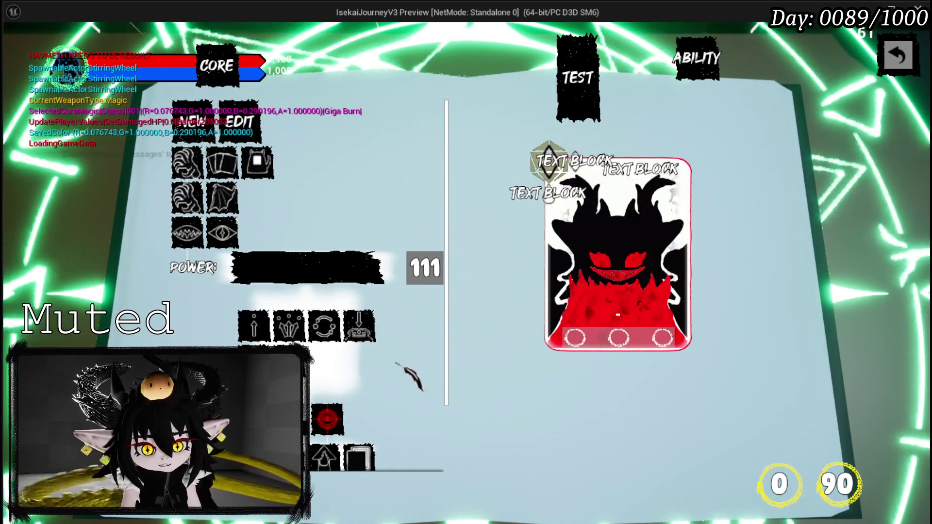
scroll(407, 374, down, 3)
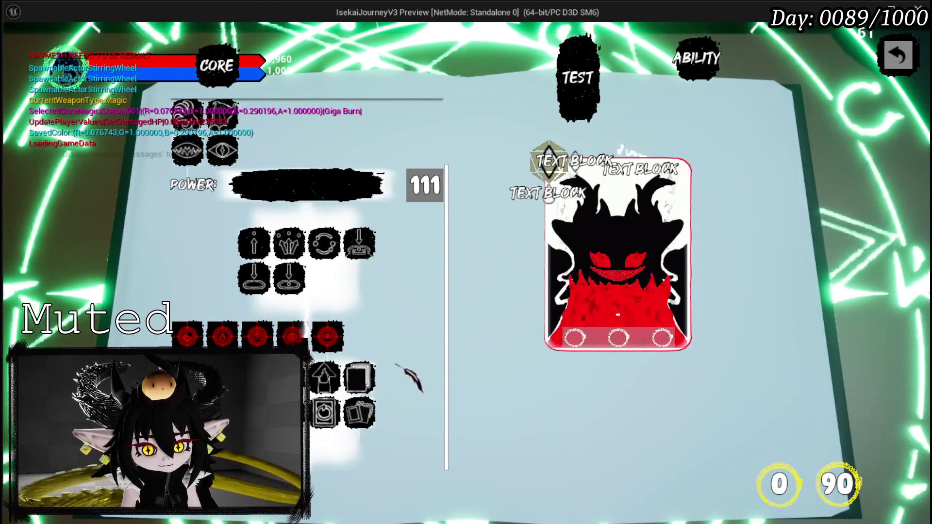
key(Escape)
Save the level and bring up the WP_AbilityButtonSelectionBar blueprint's BuildOptions graph
click(19, 49)
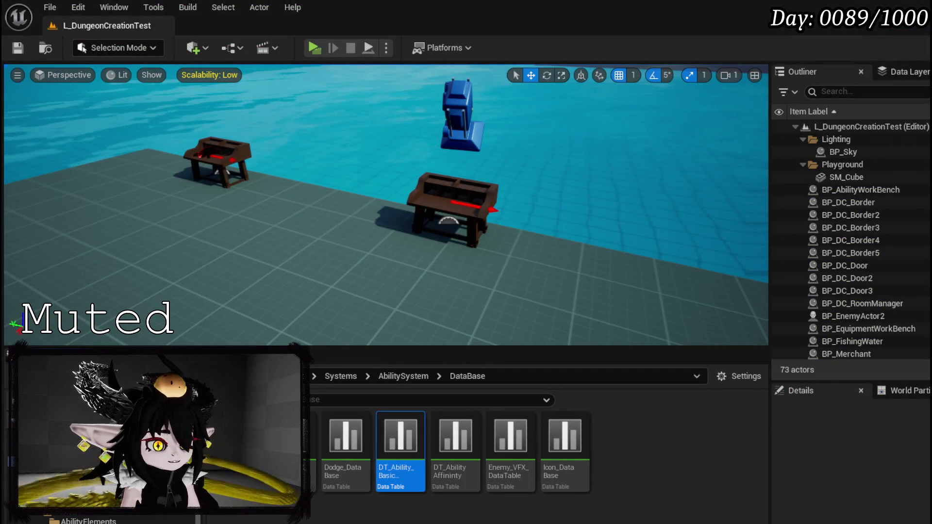
key(alt+Tab)
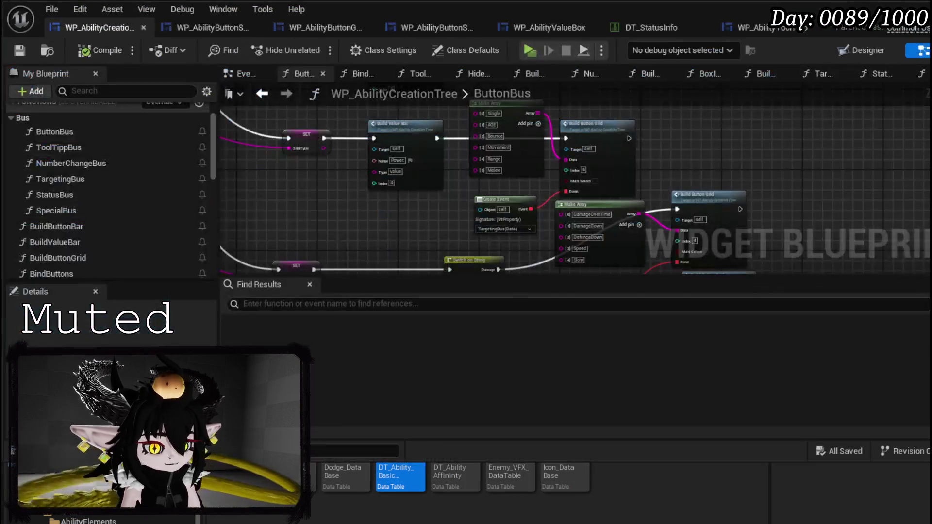
click(199, 29)
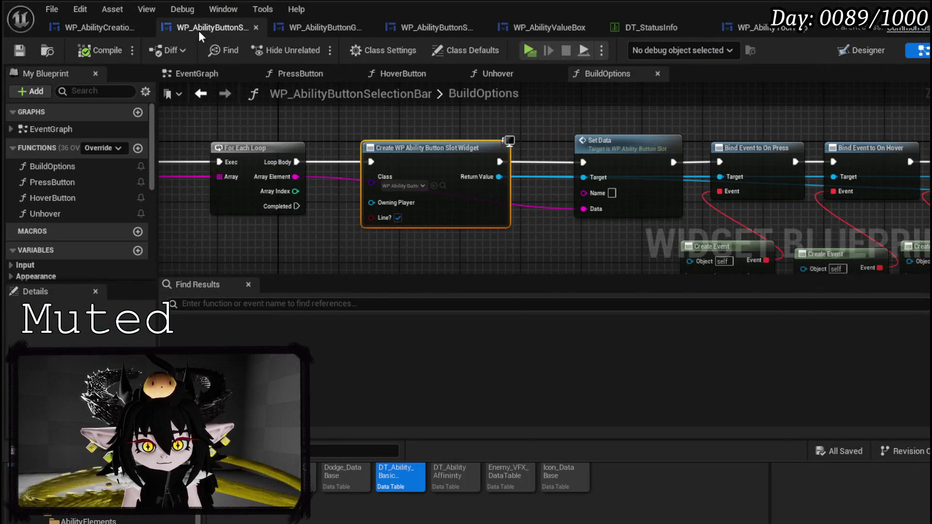
drag(438, 144, 681, 159)
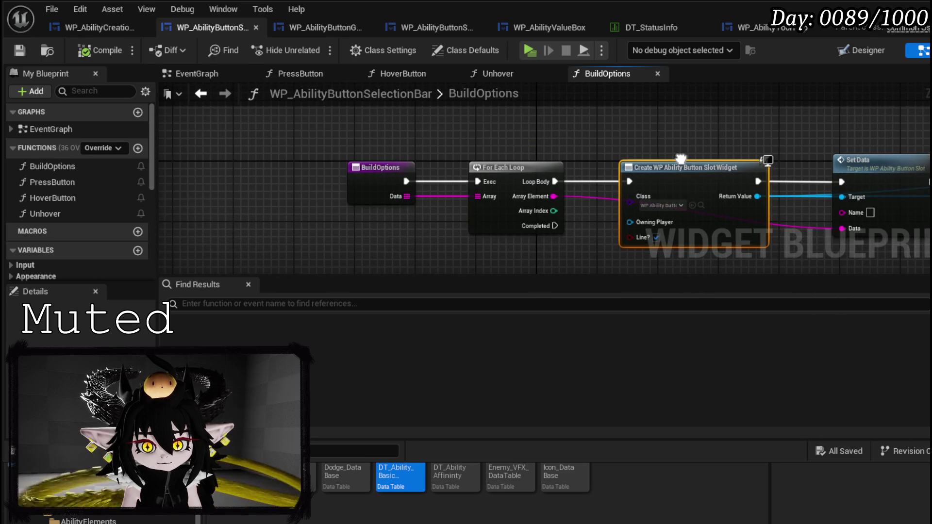
Review the GridBox, ButtonSlot and ValueBox widgets, then open the selection bar's Designer
click(323, 28)
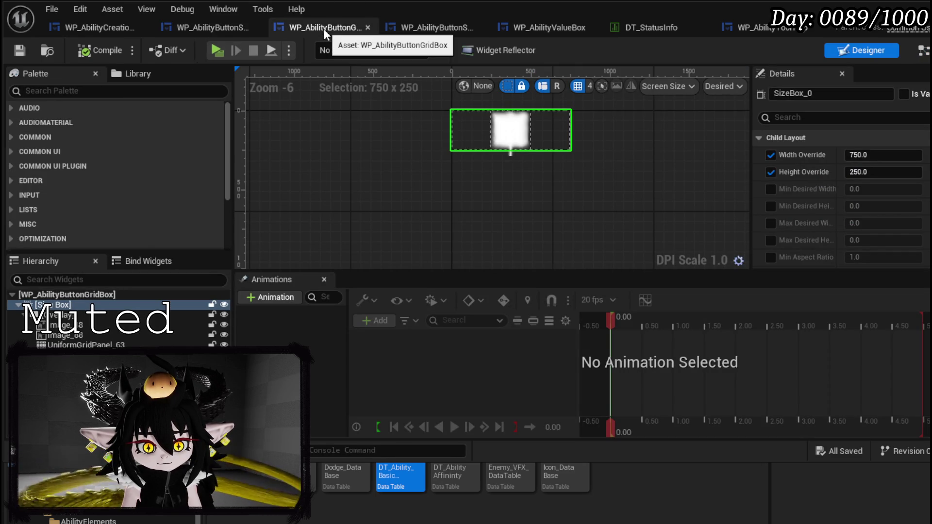
click(427, 30)
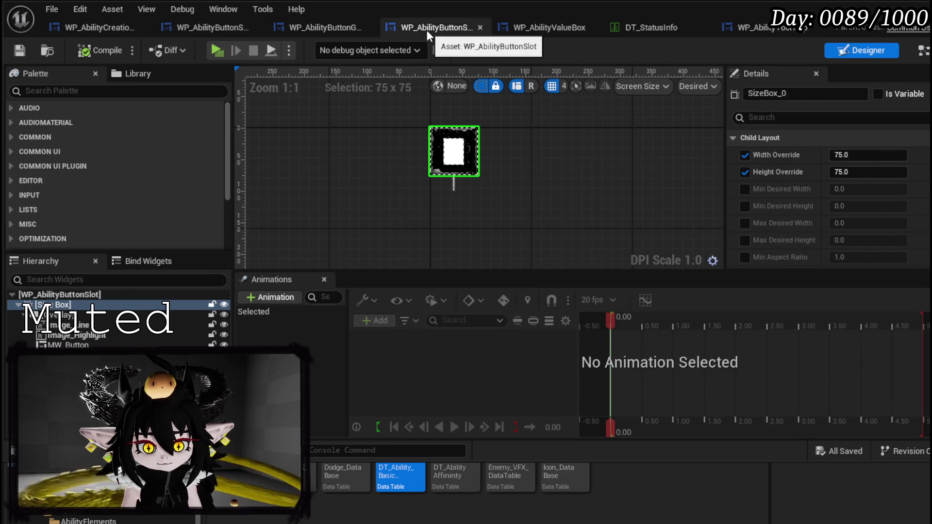
click(512, 27)
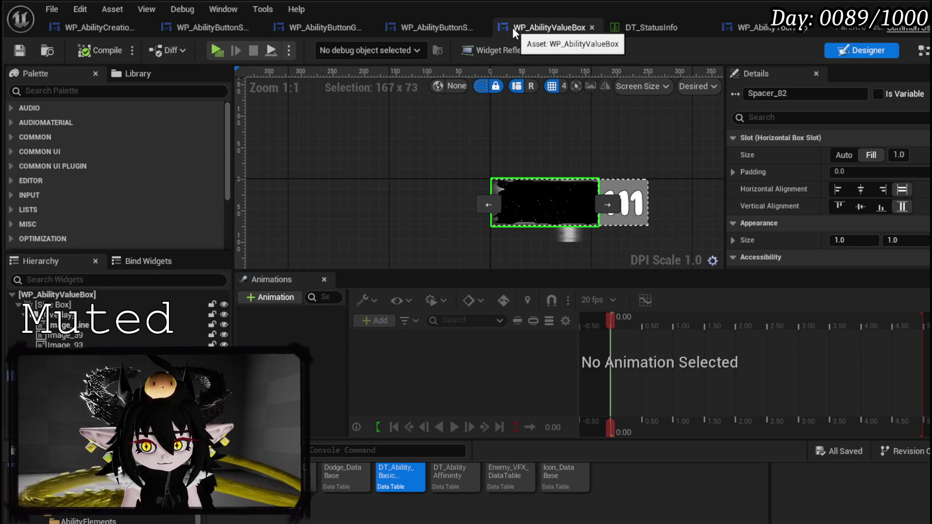
click(413, 29)
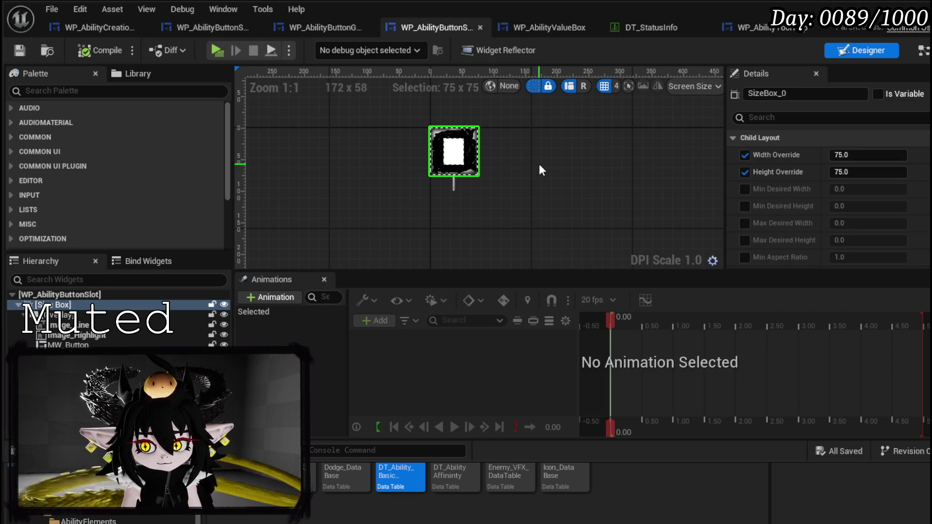
click(438, 174)
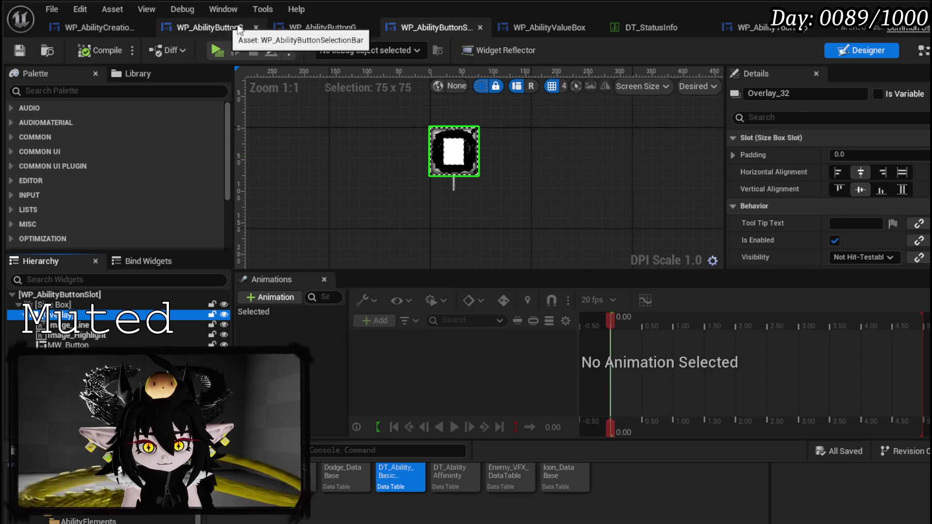
click(323, 27)
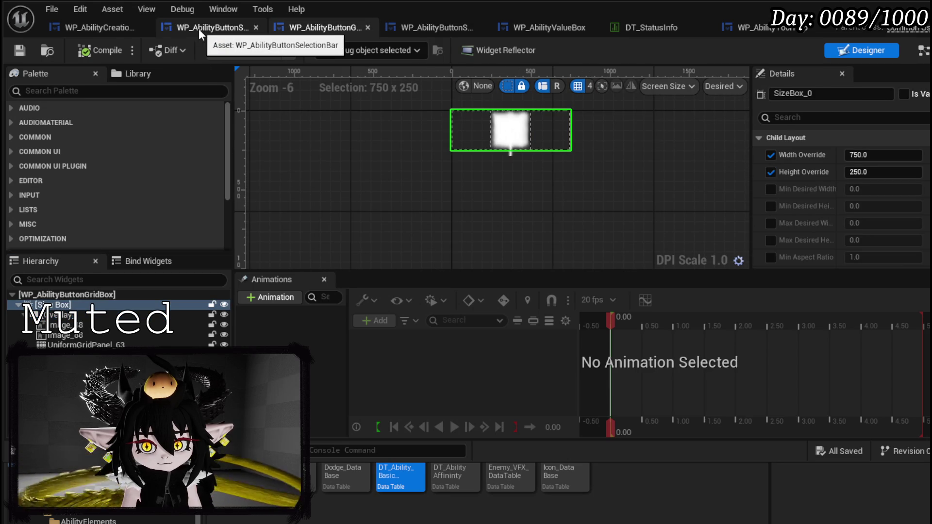
click(199, 28)
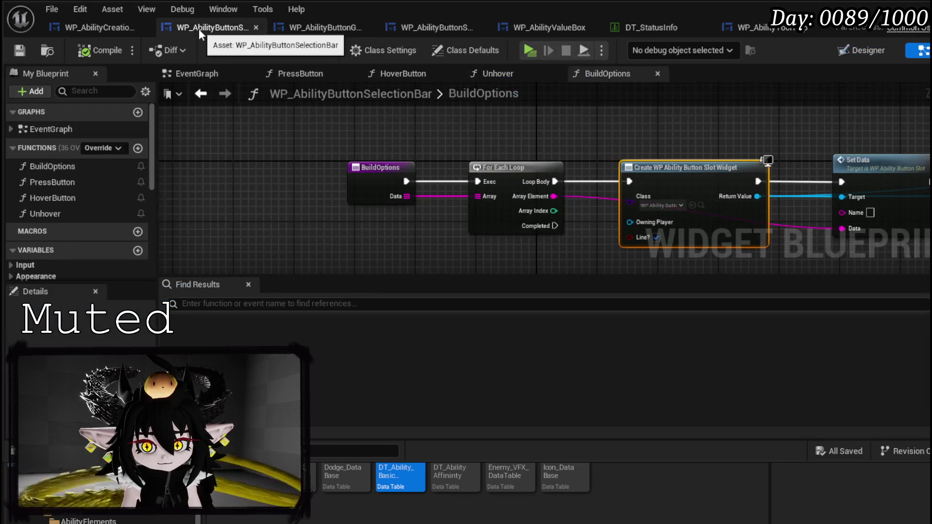
click(855, 50)
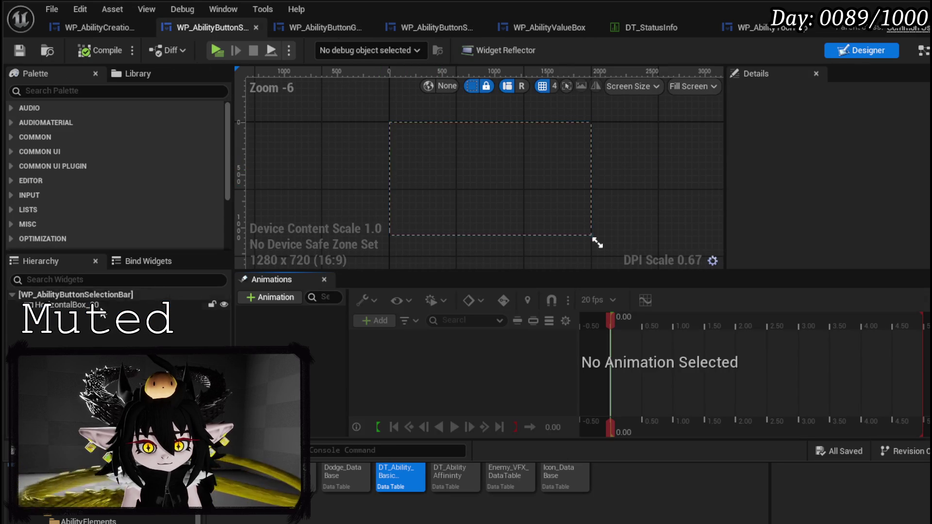
Search the palette for 'nSlot' and add a WP Ability Button Slot into HorizontalBox_20
click(595, 241)
scroll(803, 167, down, 8)
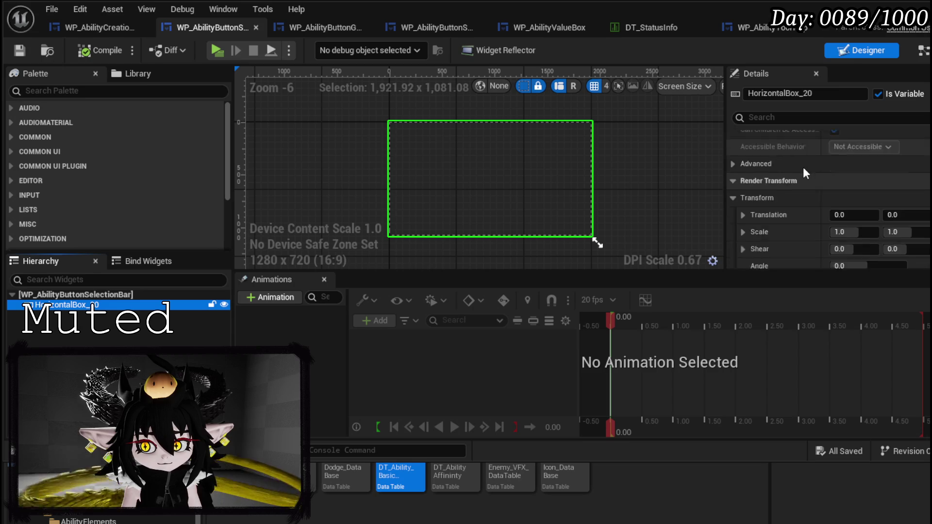
scroll(803, 167, down, 10)
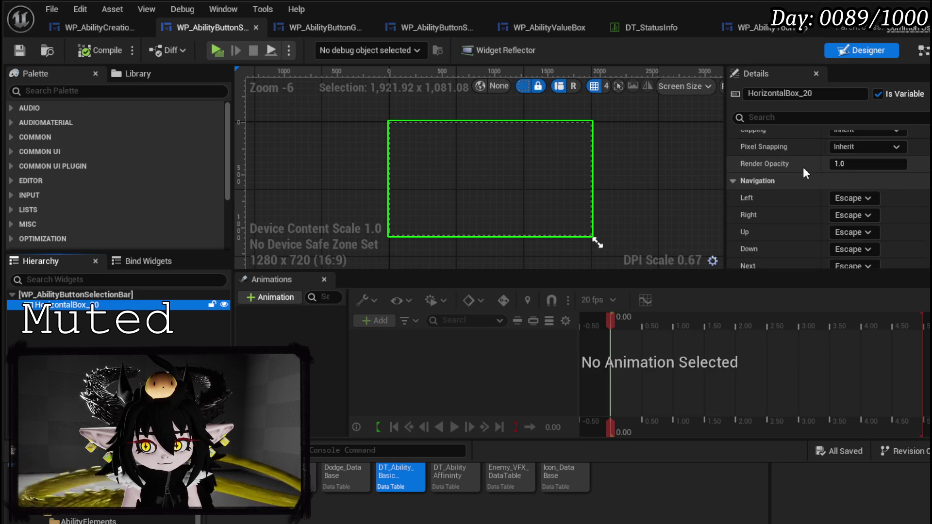
click(95, 91)
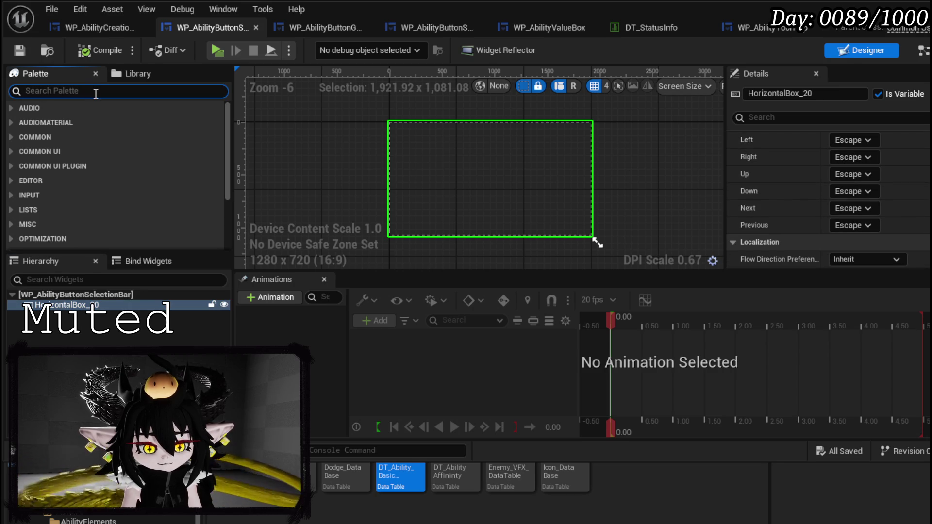
text(ButtonSlot)
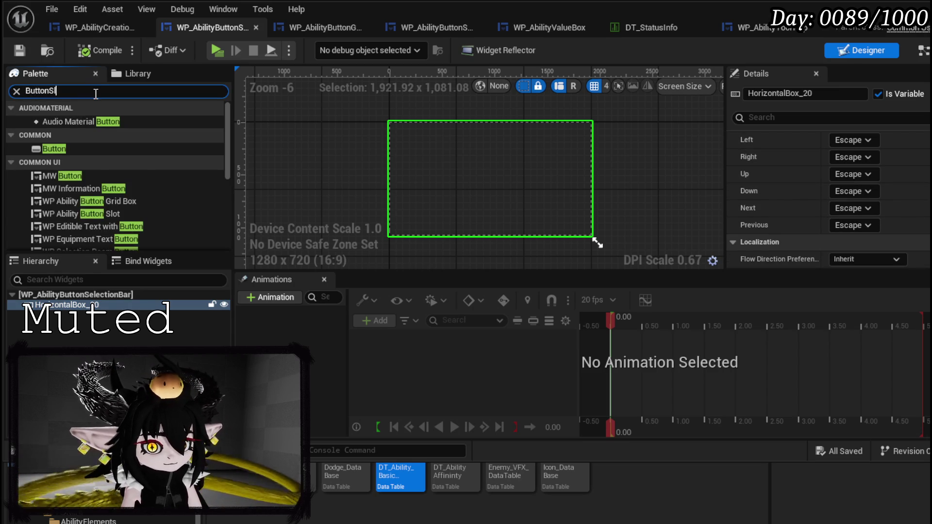
drag(90, 121, 71, 321)
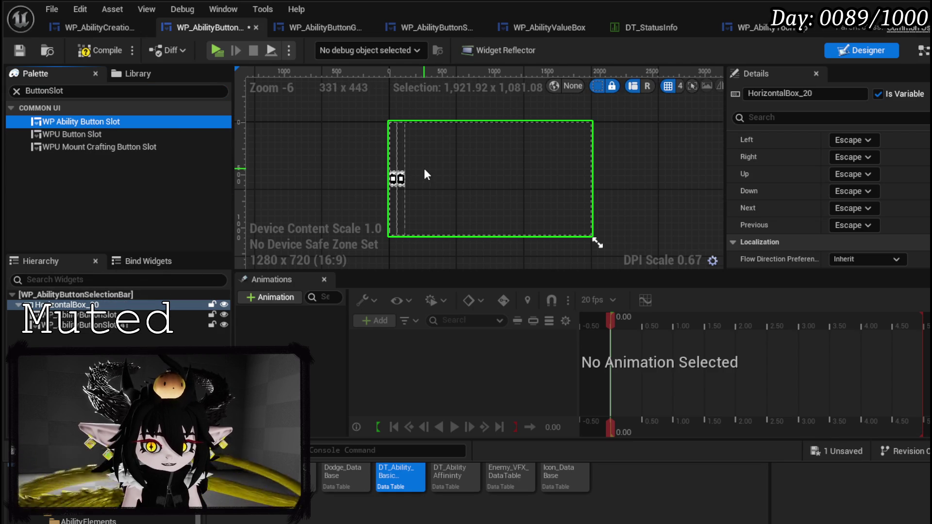
scroll(424, 168, up, 2)
scroll(336, 165, down, 2)
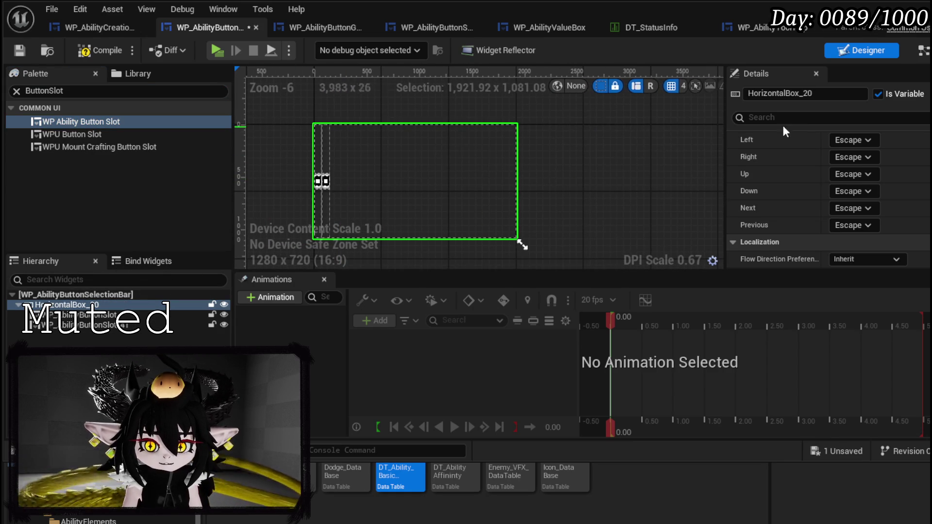
scroll(824, 136, up, 5)
scroll(823, 136, up, 5)
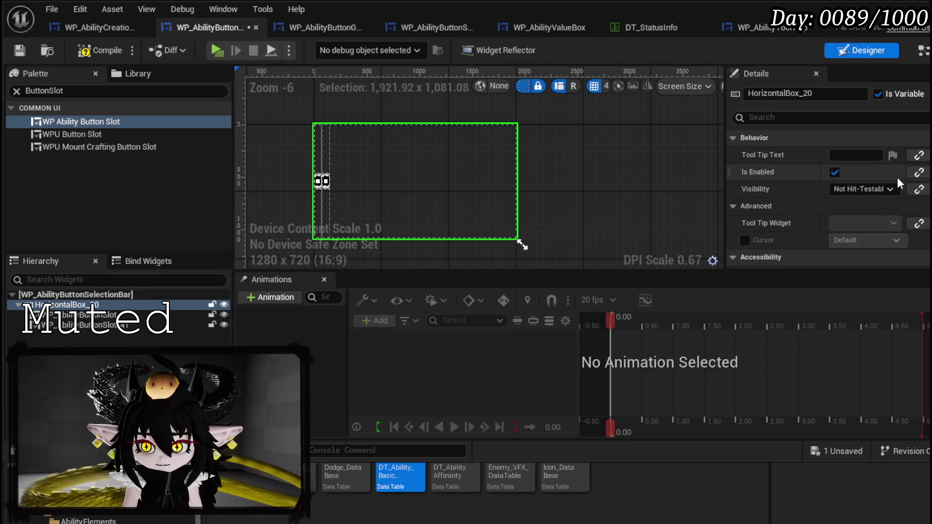
Set both button slots to Fill so they stretch across the row
click(320, 169)
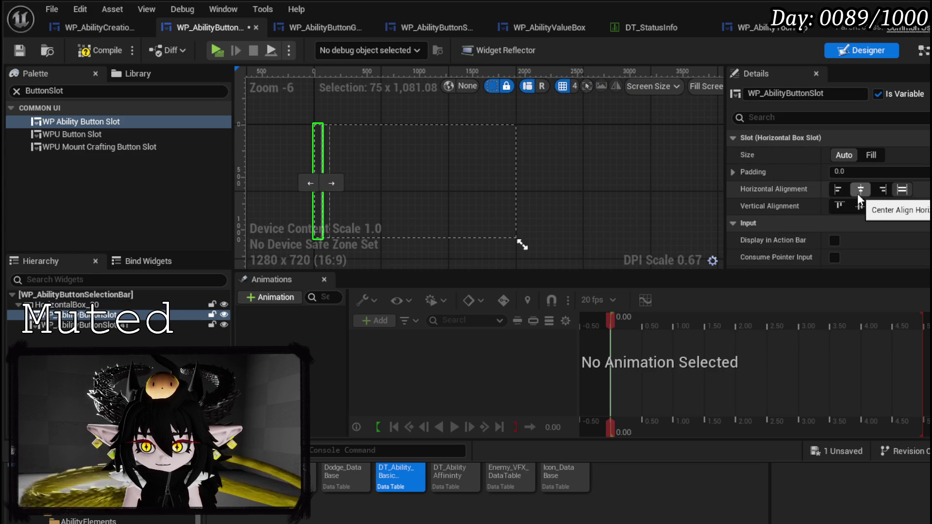
click(902, 206)
click(83, 325)
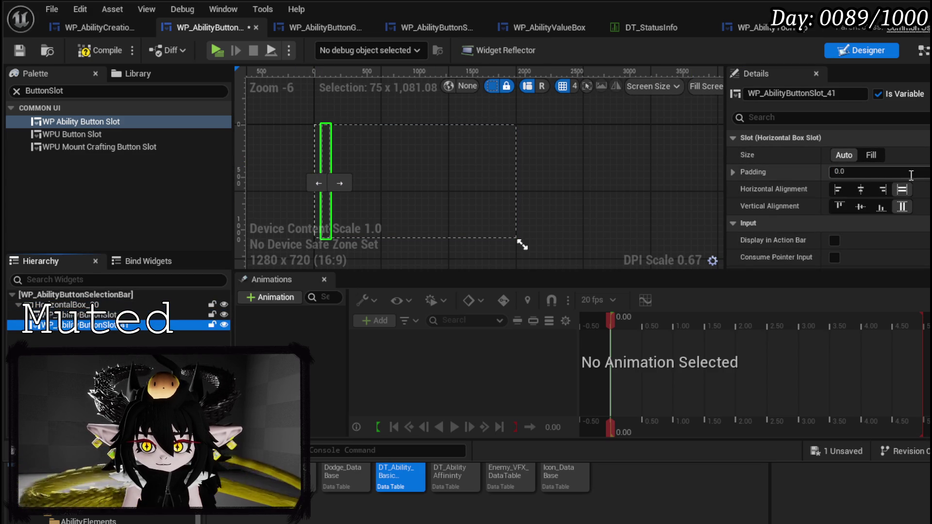
click(872, 155)
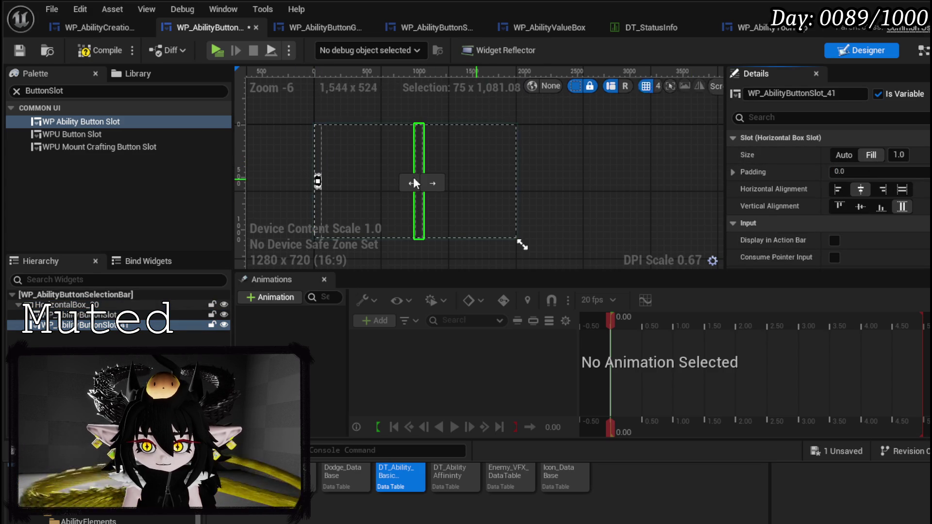
click(318, 146)
click(869, 154)
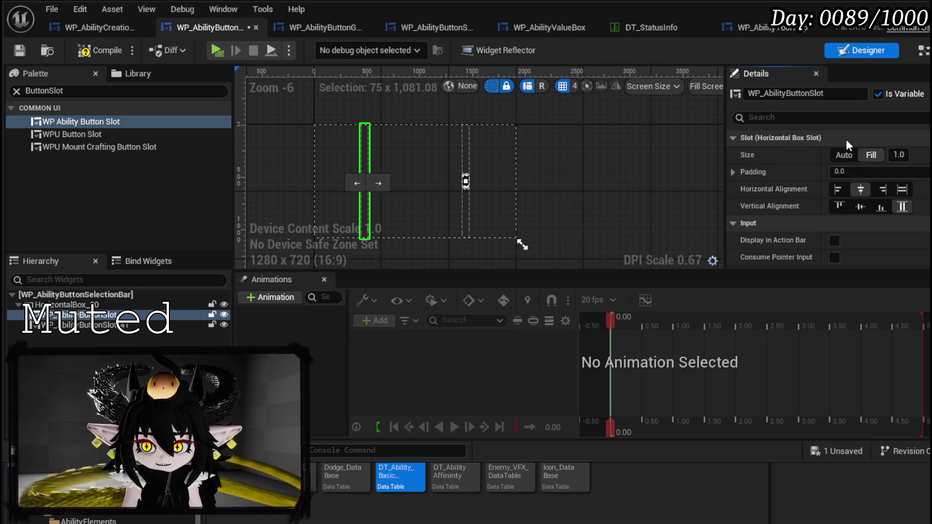
Try Left horizontal alignment, revert to Center, and save the selection bar widget
click(845, 189)
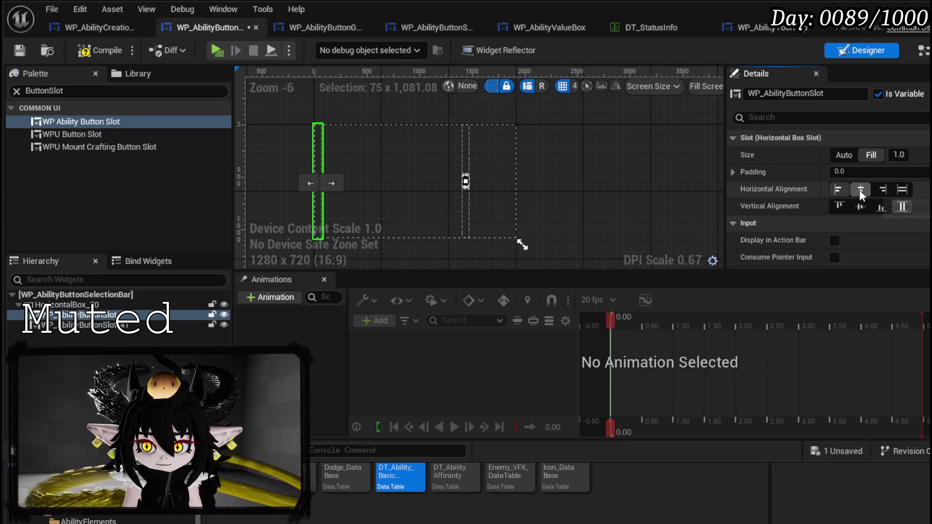
click(859, 190)
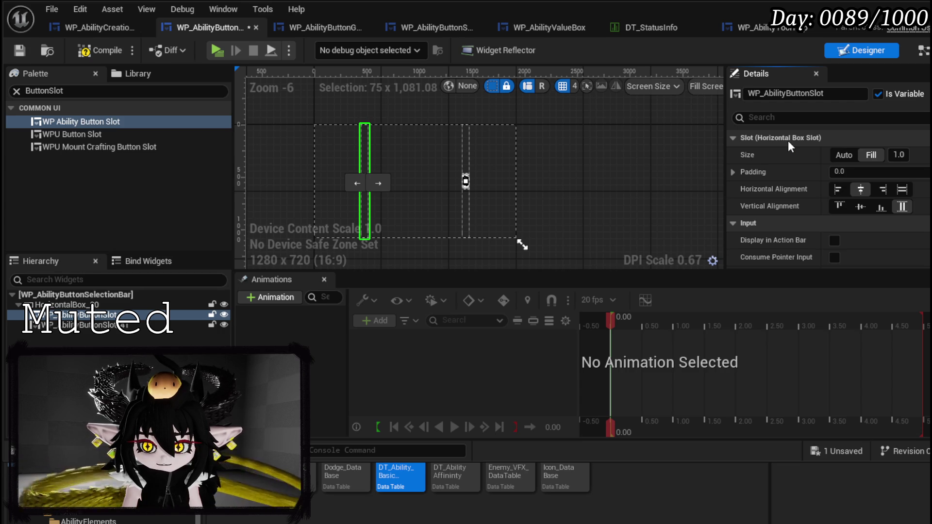
click(19, 50)
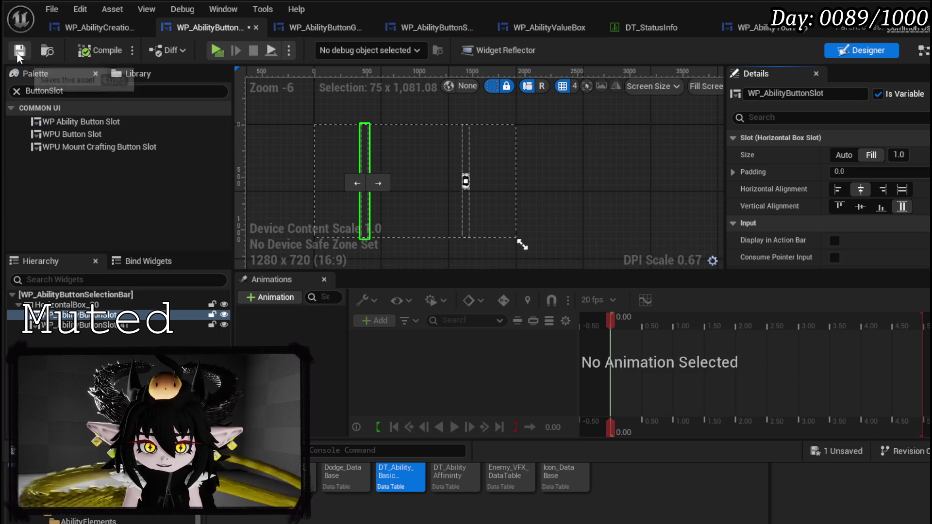
Add a Slot as Horizontal Box Slot node from Create Widget's Return Value
click(922, 51)
drag(551, 166, 262, 146)
mouse_move(268, 188)
mouse_down()
mouse_move(306, 207)
mouse_move(414, 133)
mouse_up()
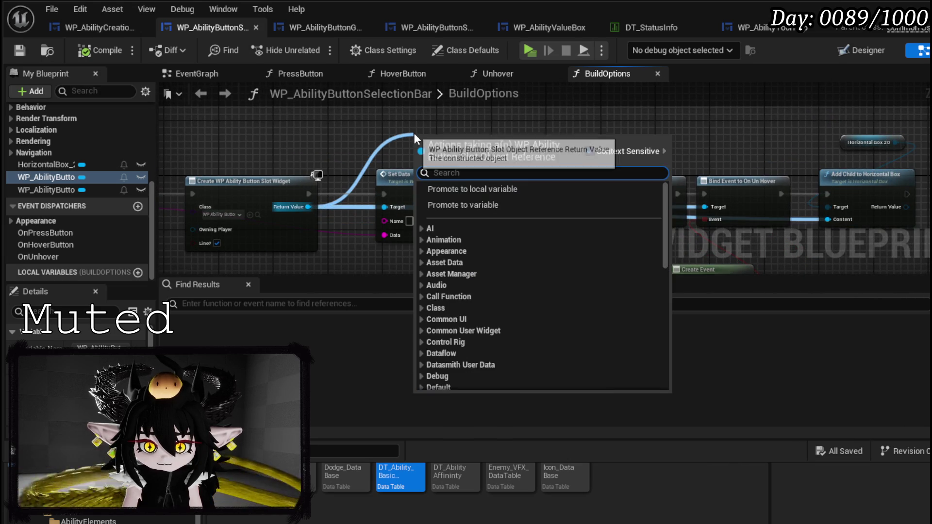
text(slot)
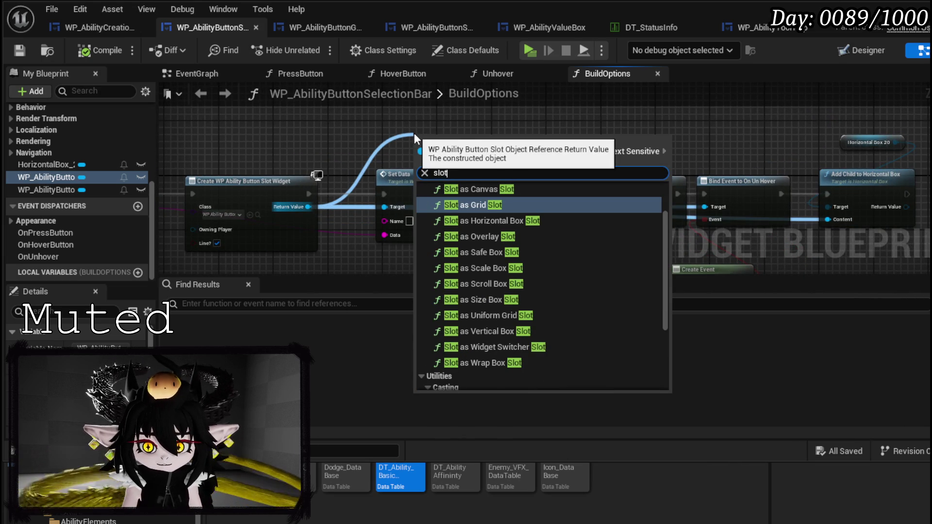
click(552, 221)
Add a Set Vertical Alignment node from the Horizontal Box Slot output
mouse_move(473, 147)
mouse_down()
mouse_move(485, 124)
mouse_move(564, 136)
mouse_up()
text(fill)
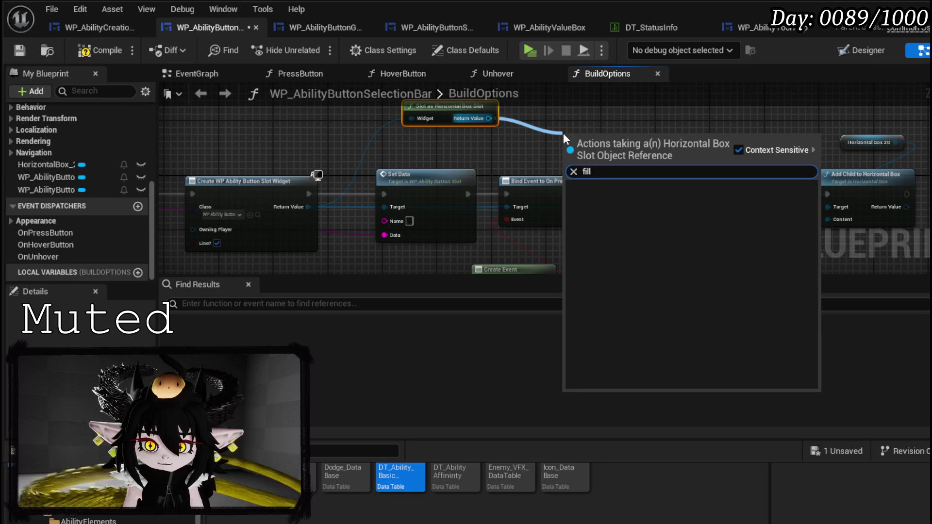
key(BackSpace)
key(BackSpace)
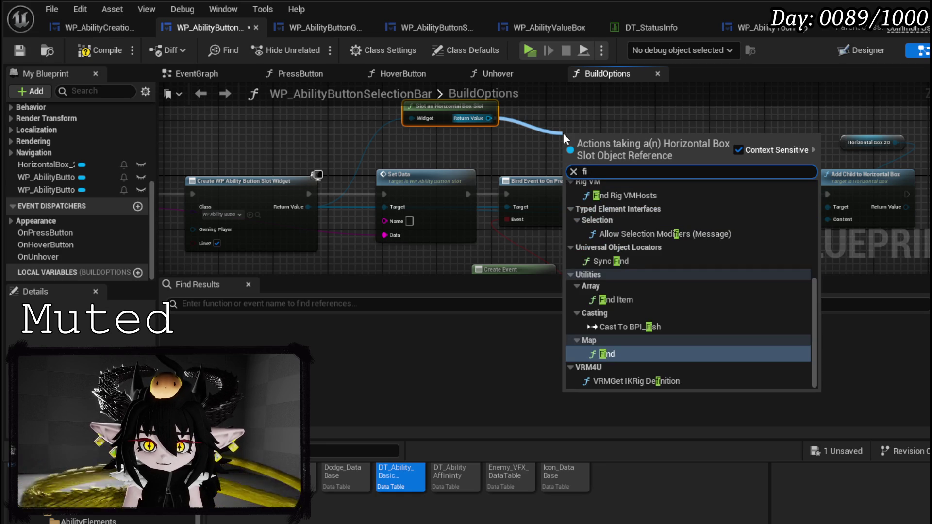
key(BackSpace)
key(BackSpace)
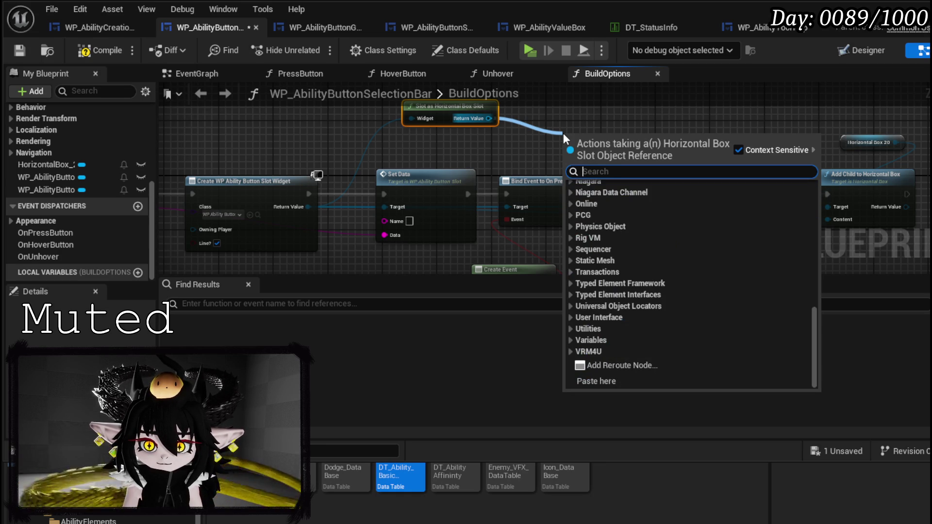
text(ali)
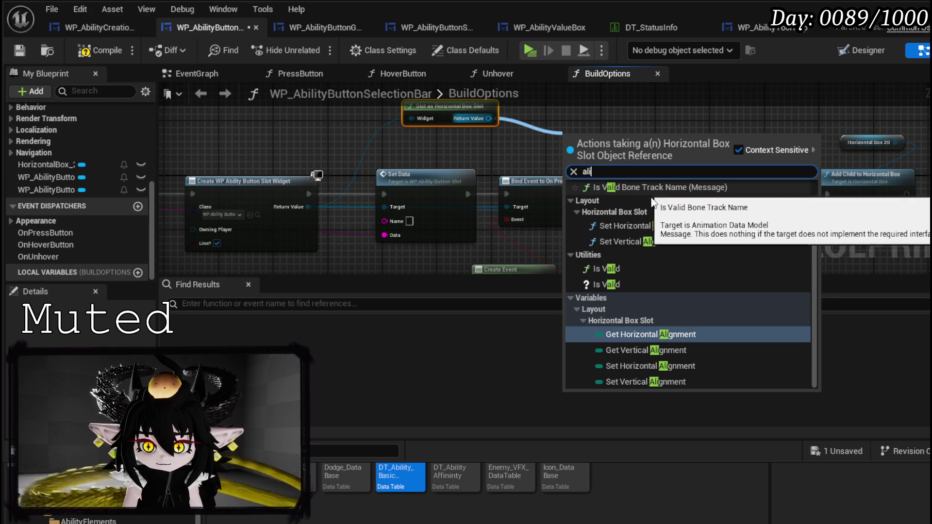
scroll(708, 273, up, 2)
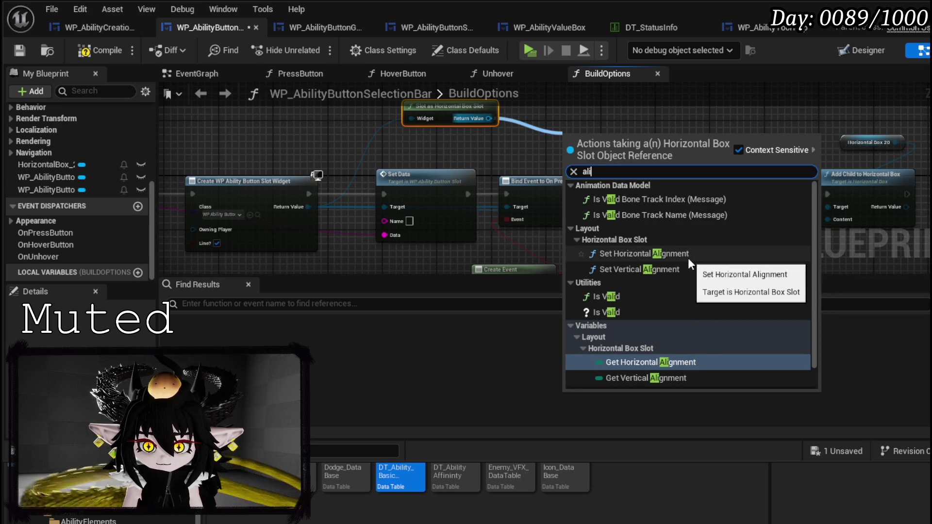
click(674, 266)
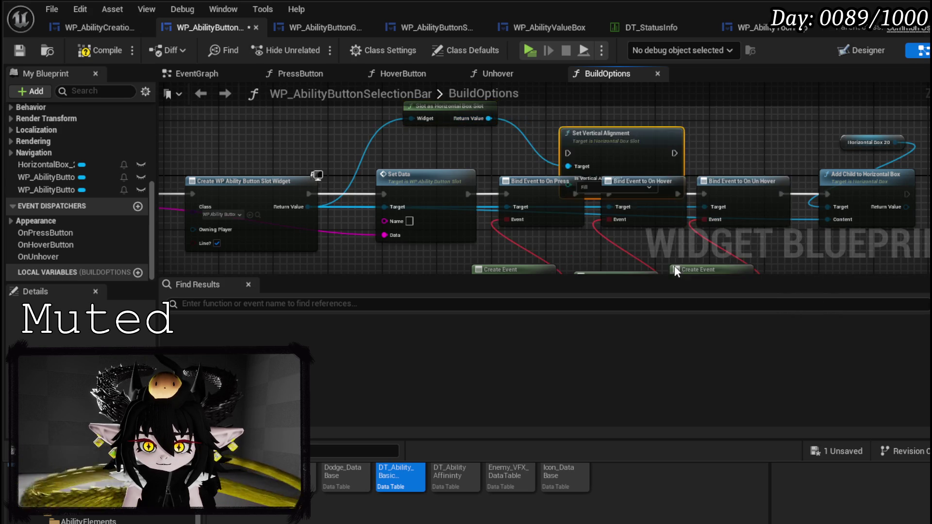
Keep the Set Vertical Alignment node's value at Fill
drag(633, 142, 631, 117)
click(590, 148)
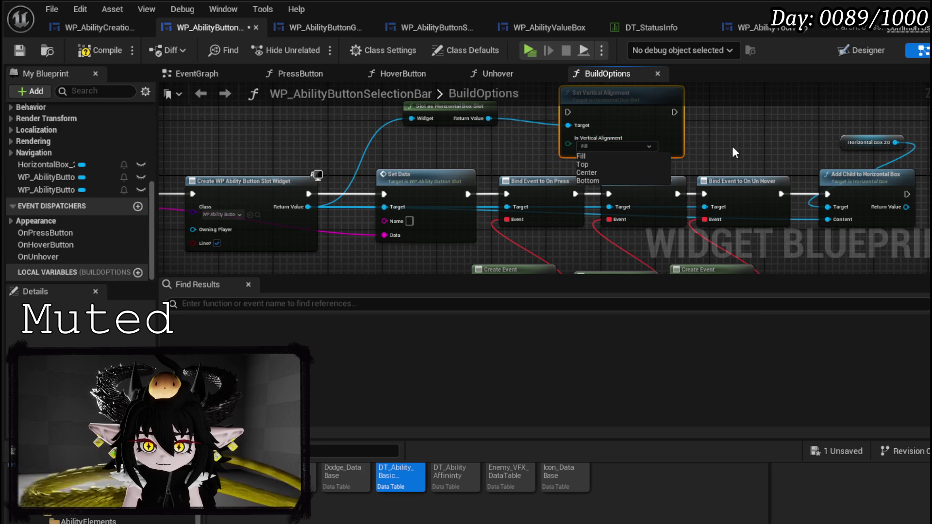
click(732, 146)
mouse_move(732, 147)
mouse_down()
mouse_move(658, 181)
mouse_move(503, 158)
mouse_up()
scroll(503, 159, up, 2)
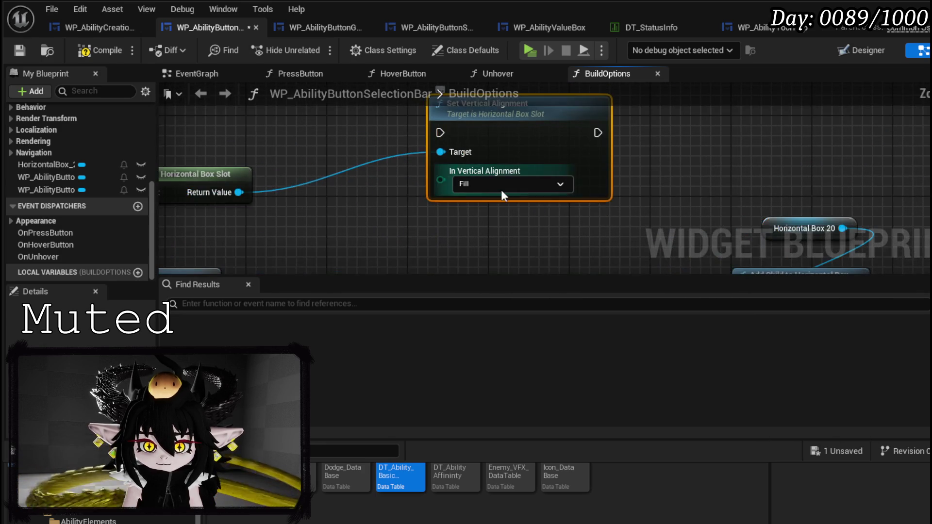
click(508, 188)
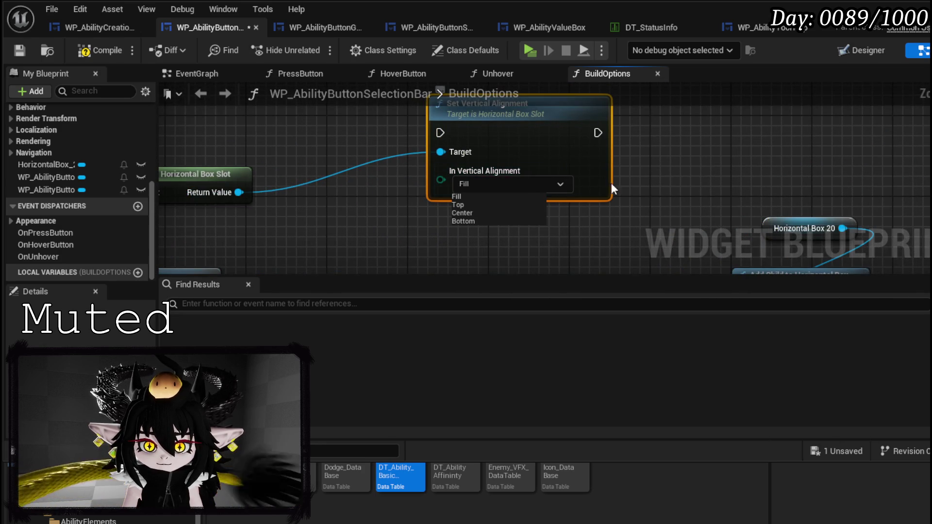
click(671, 179)
Position Set Vertical Alignment just before Add Child to Horizontal Box
scroll(666, 183, down, 2)
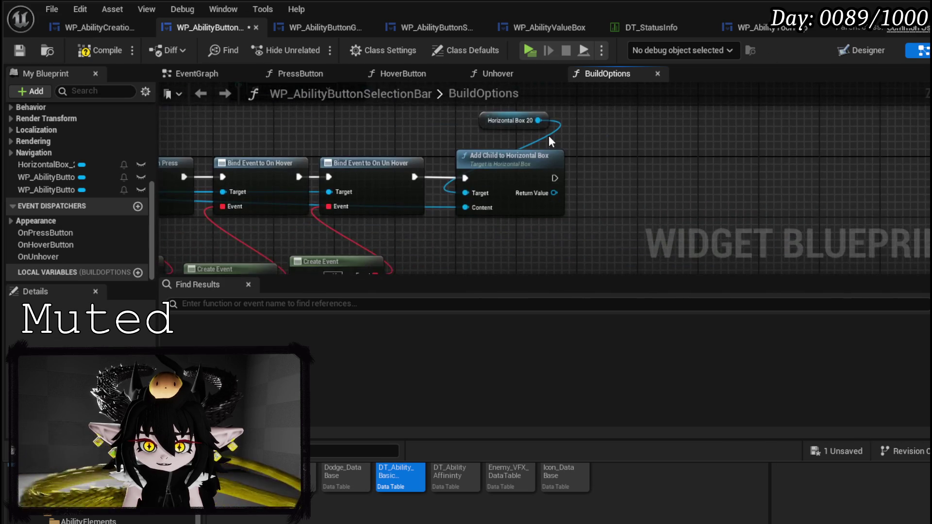
mouse_move(549, 138)
mouse_down()
mouse_move(530, 206)
mouse_move(644, 208)
mouse_move(671, 198)
mouse_up()
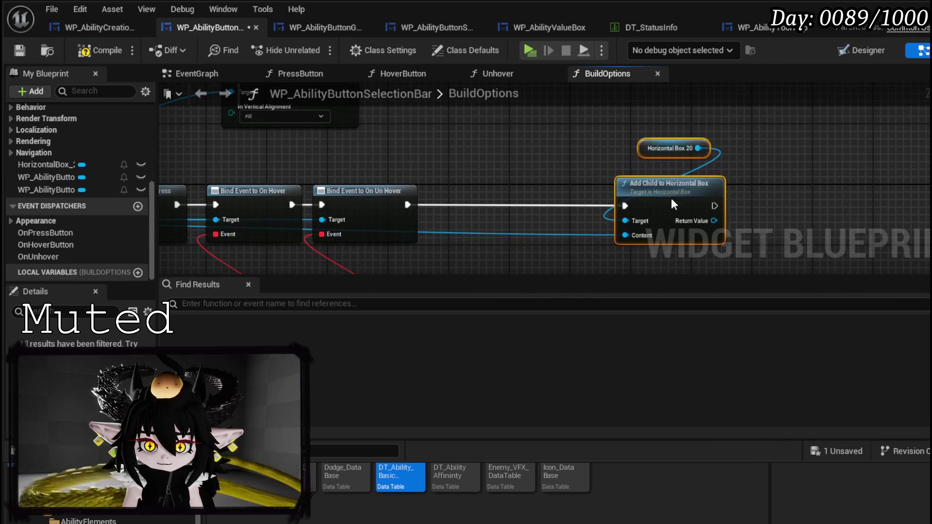
drag(340, 125, 563, 245)
drag(201, 145, 826, 173)
drag(777, 146, 557, 118)
Wire the exec chain through Set Vertical Alignment into Add Child and compile
drag(459, 197, 505, 197)
drag(620, 199, 677, 199)
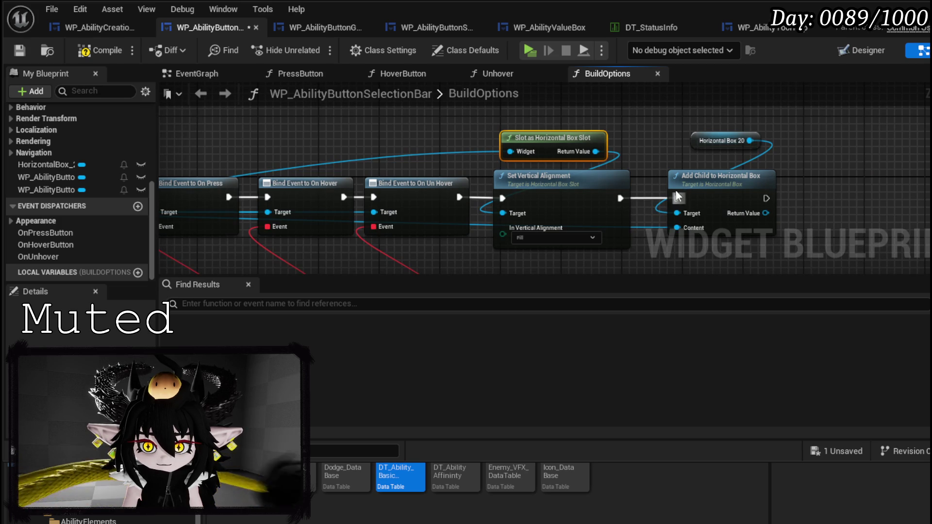
click(90, 51)
Give the first button slot Fill horizontal alignment, Auto size and centred vertical alignment
click(867, 51)
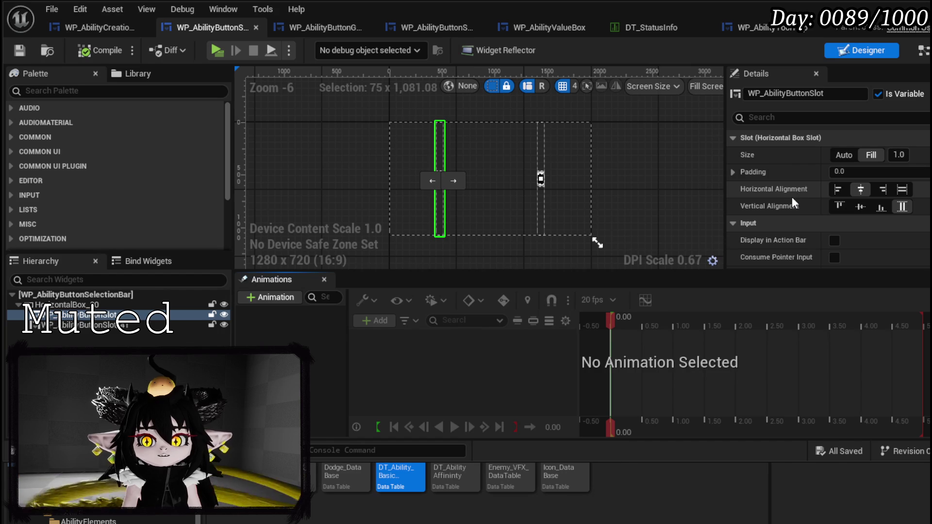
click(903, 189)
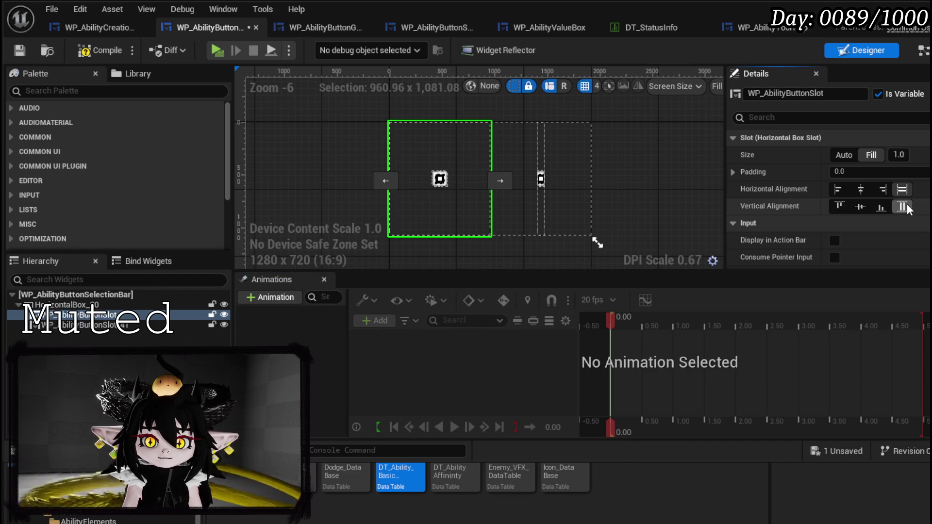
click(847, 155)
click(864, 204)
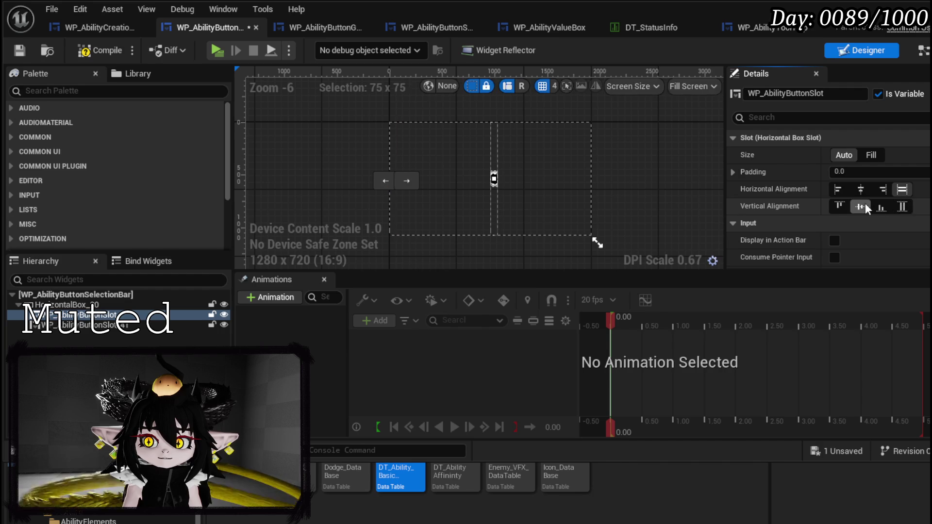
scroll(497, 194, up, 3)
scroll(496, 194, down, 2)
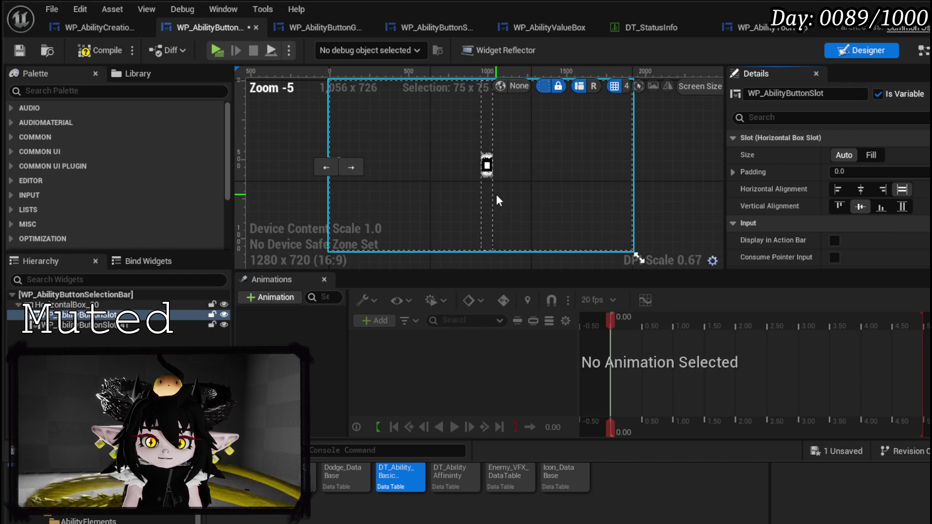
Give the second button slot Fill horizontal alignment and Auto size
click(487, 200)
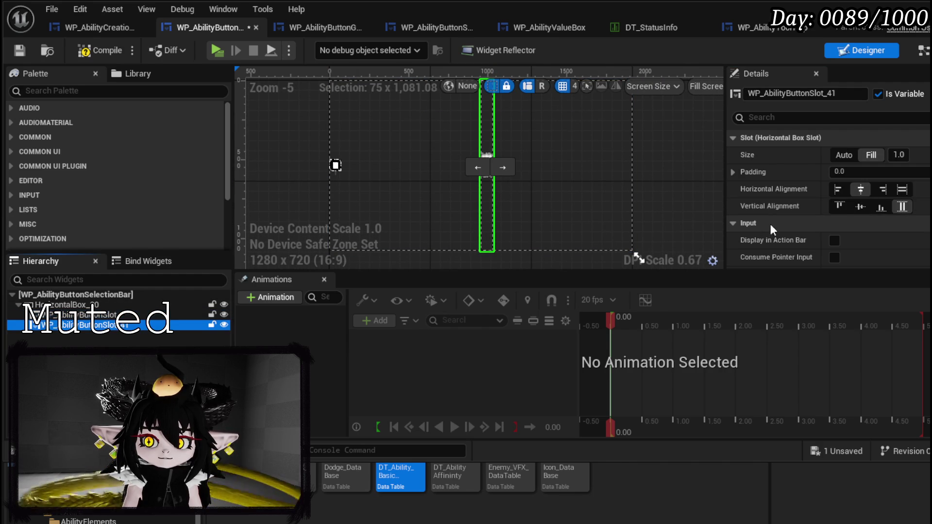
click(902, 190)
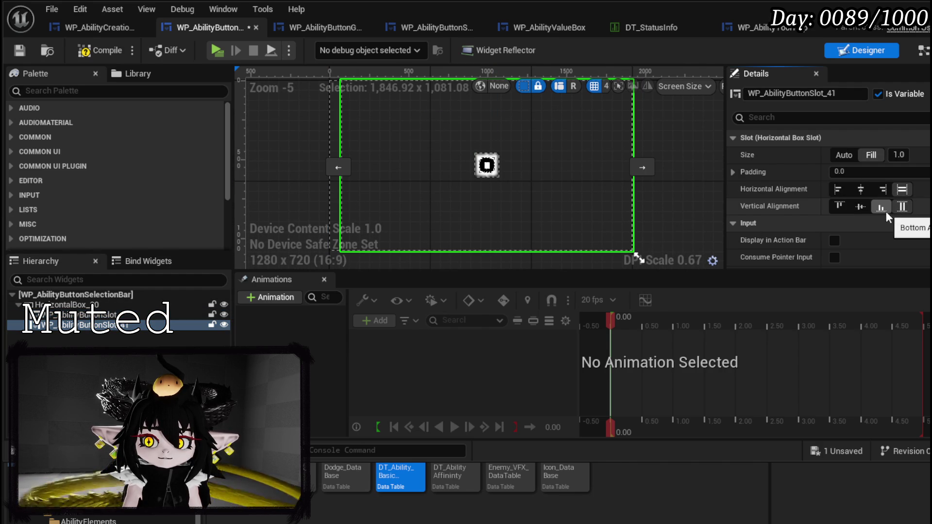
click(843, 156)
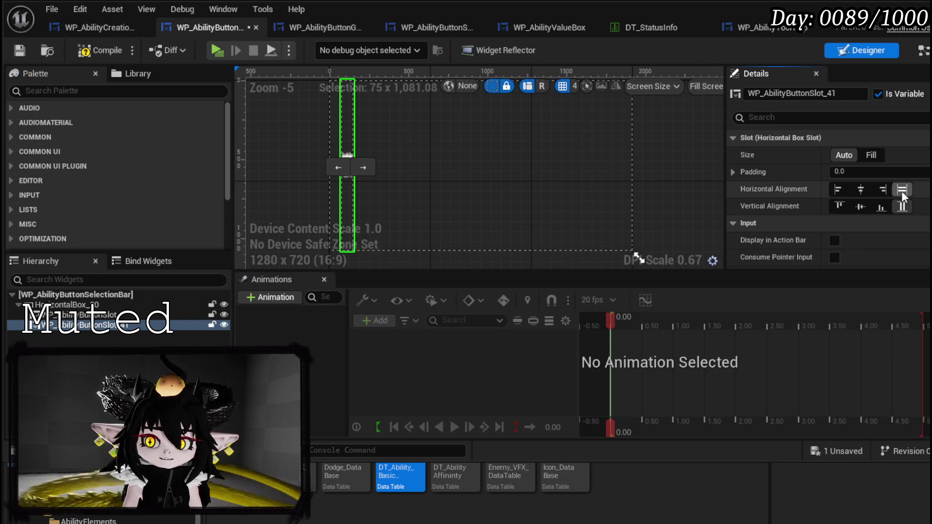
click(782, 30)
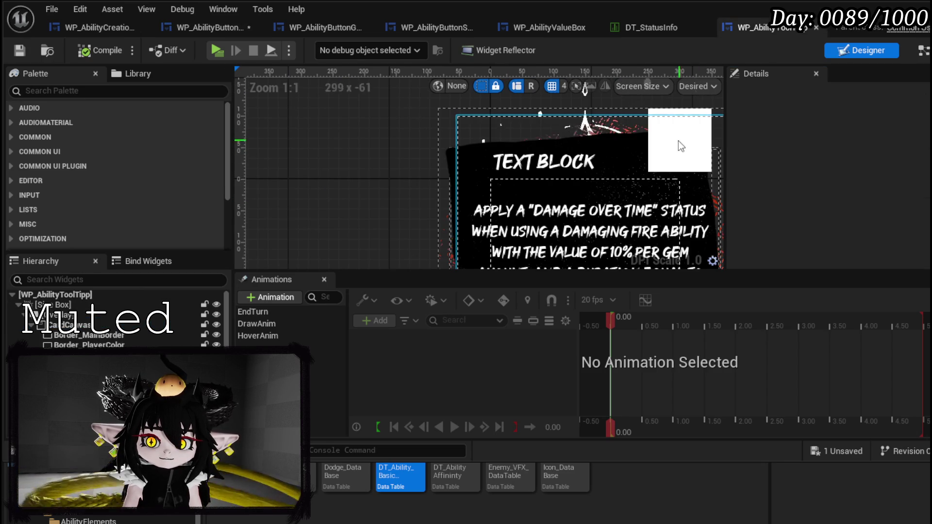
click(209, 27)
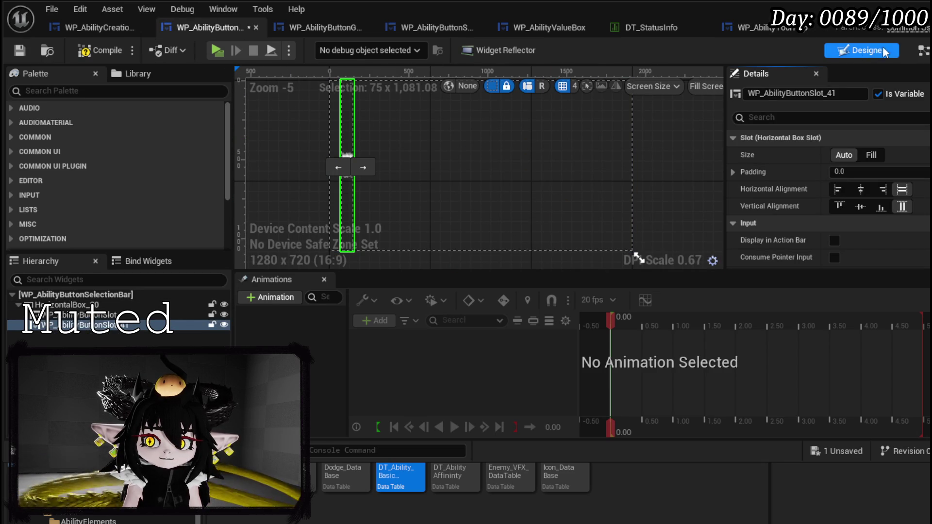
click(922, 50)
Add a Set Size node from the slot output and delete the old Set Size node
mouse_move(511, 137)
mouse_down()
mouse_move(346, 139)
mouse_move(474, 185)
mouse_up()
mouse_move(544, 203)
mouse_down()
mouse_move(430, 151)
mouse_move(520, 153)
mouse_up()
text(Size)
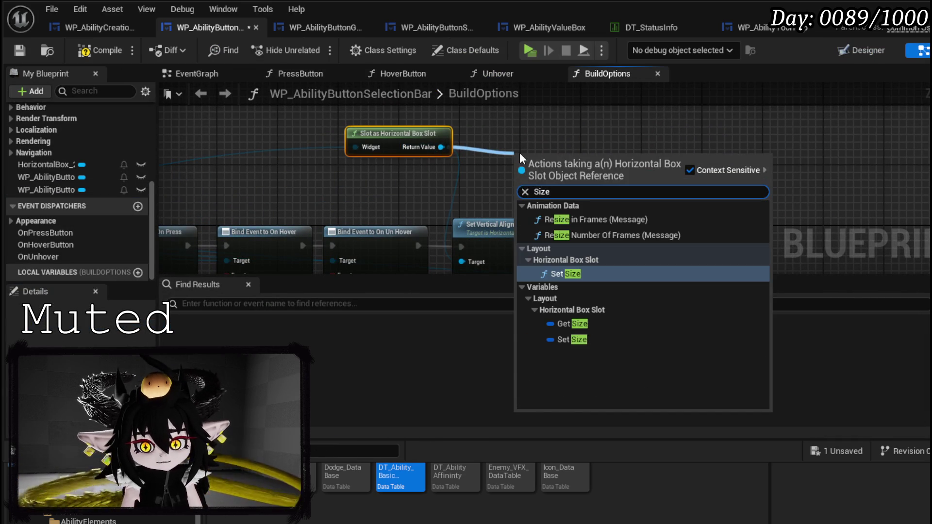
key(Return)
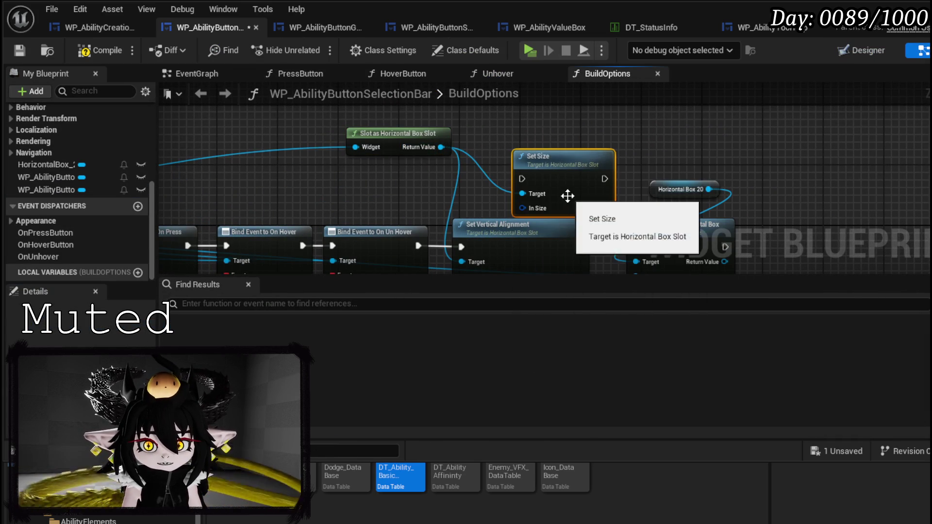
drag(559, 186, 546, 151)
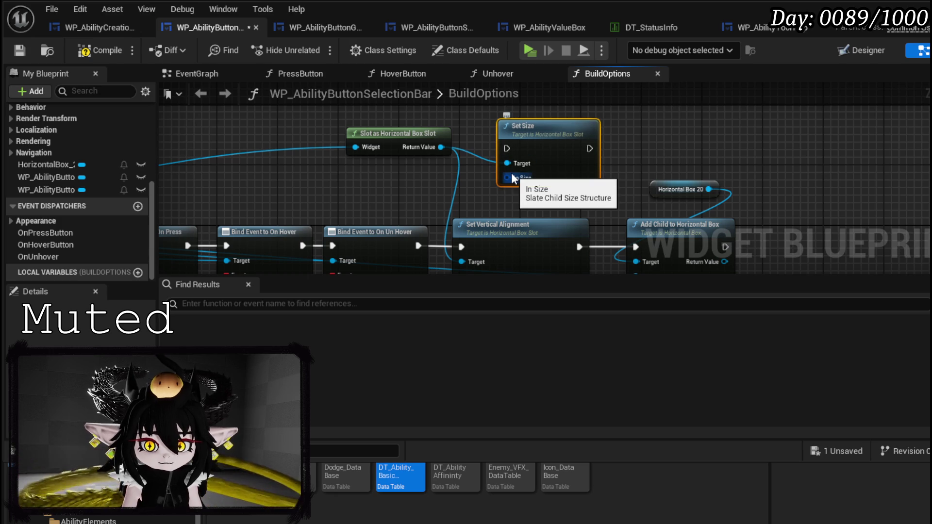
drag(513, 179, 521, 169)
key(Delete)
Add a new Set Size node fed by a Make Slate Child Size set to Fill 1.0
drag(440, 147, 495, 165)
text(Size)
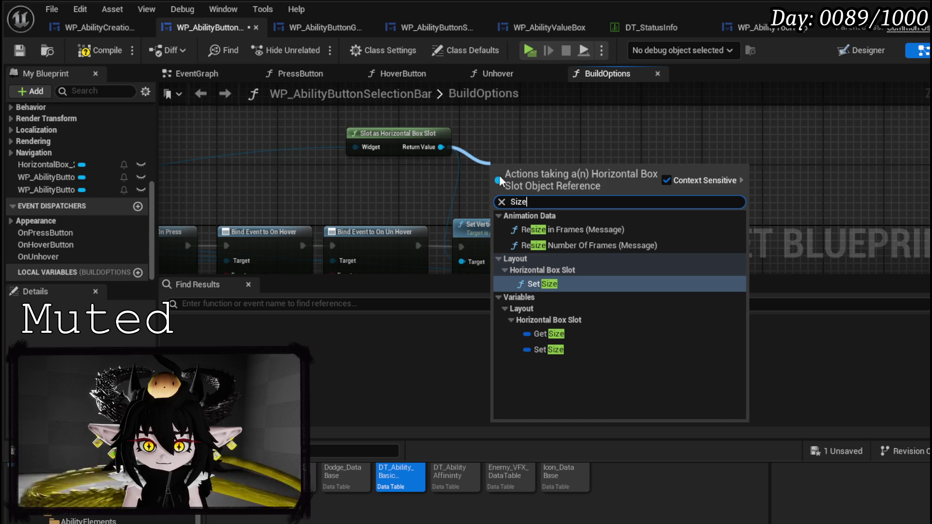
click(542, 284)
mouse_move(534, 205)
mouse_down()
mouse_move(533, 145)
mouse_move(460, 184)
mouse_up()
text(make)
key(Return)
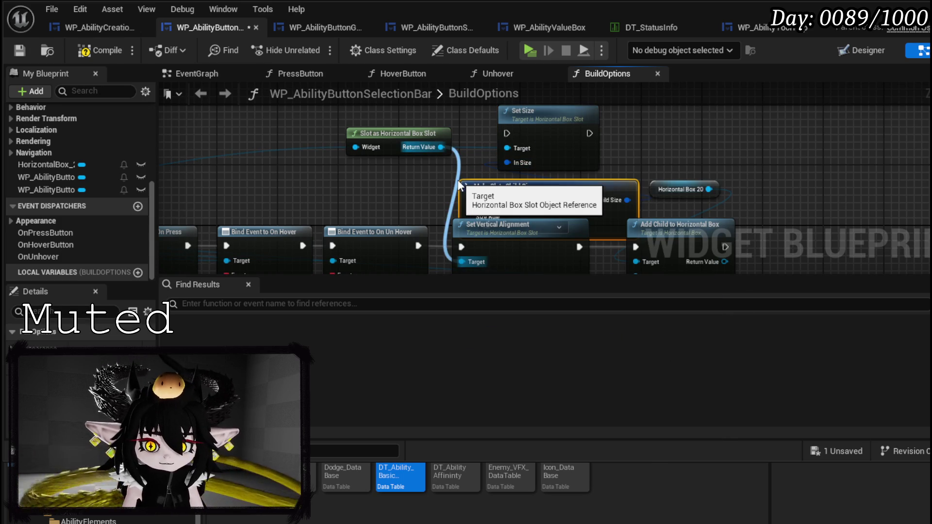
mouse_move(523, 186)
mouse_down()
mouse_move(387, 159)
mouse_move(380, 166)
mouse_up()
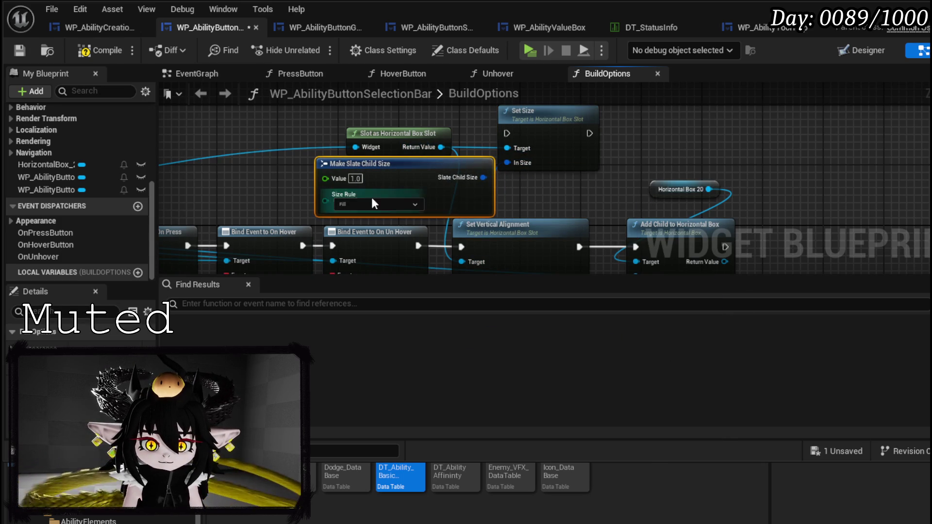
mouse_move(581, 198)
mouse_down()
mouse_move(487, 180)
mouse_move(514, 196)
mouse_up()
drag(350, 177, 267, 170)
drag(541, 188, 456, 176)
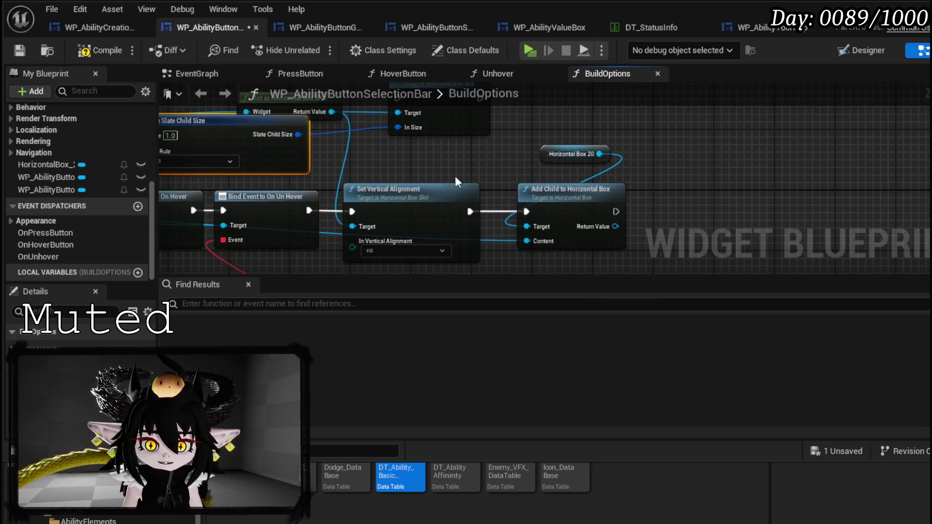
click(406, 193)
Chain Set Size between Bind Event and Add Child to Horizontal Box, then compile and save
drag(427, 146, 404, 221)
mouse_move(310, 210)
mouse_down()
mouse_move(335, 213)
mouse_move(367, 197)
mouse_move(407, 209)
mouse_up()
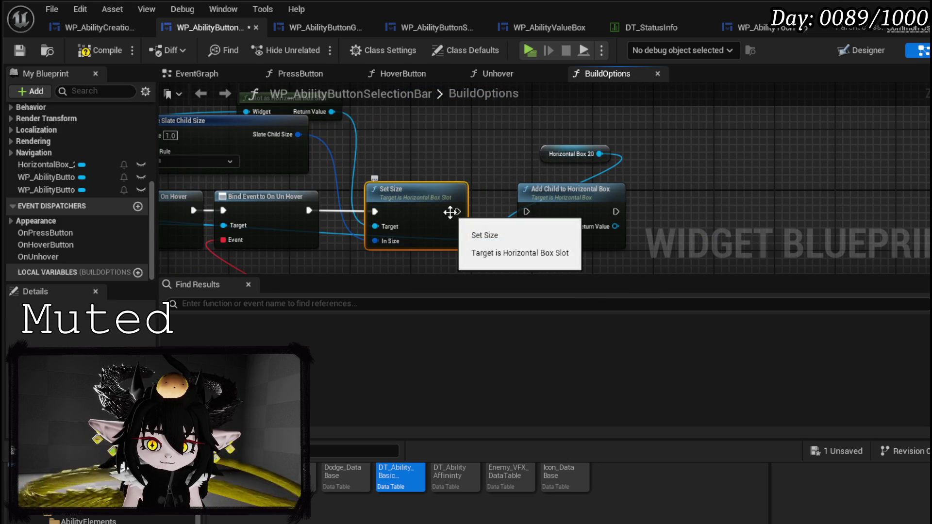
drag(465, 212, 527, 212)
click(462, 162)
mouse_move(462, 162)
mouse_down()
mouse_move(483, 182)
mouse_move(433, 155)
mouse_up()
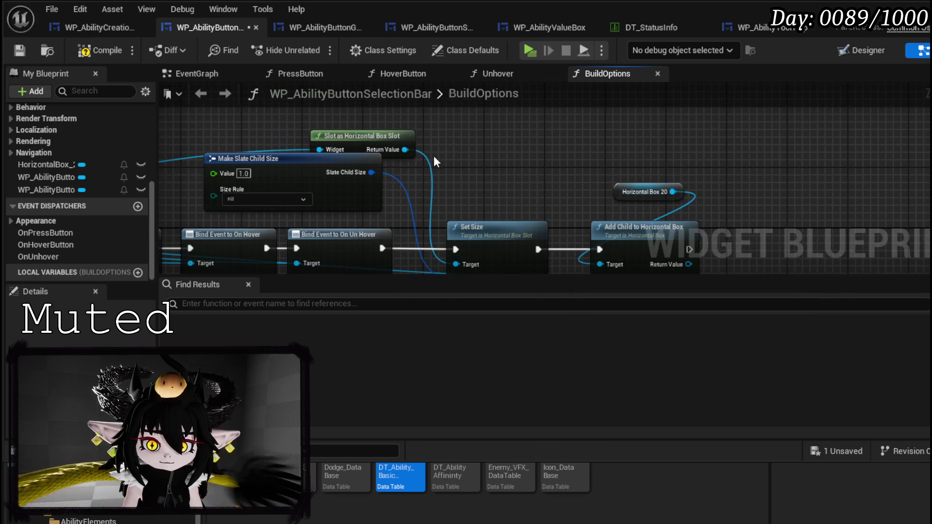
click(22, 51)
Set the first button slot to Center horizontal alignment and Fill size
click(862, 52)
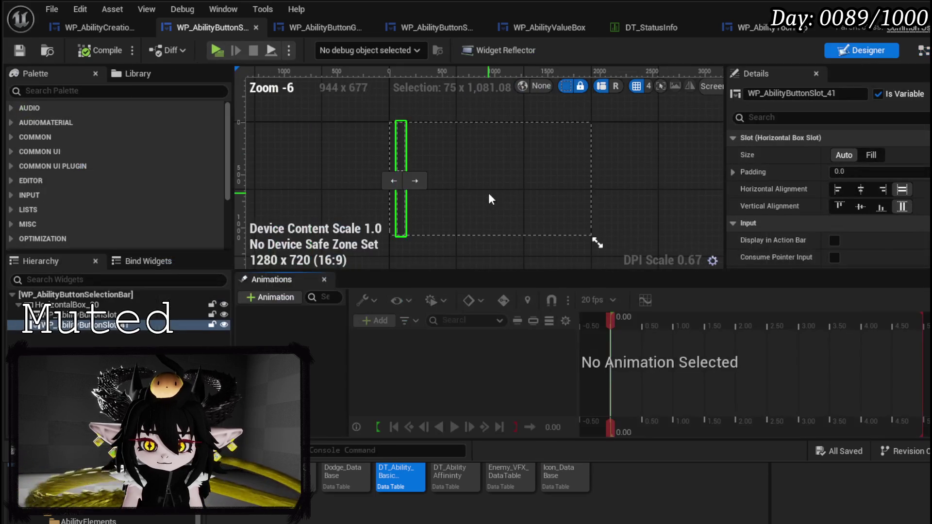
scroll(377, 180, up, 4)
click(389, 170)
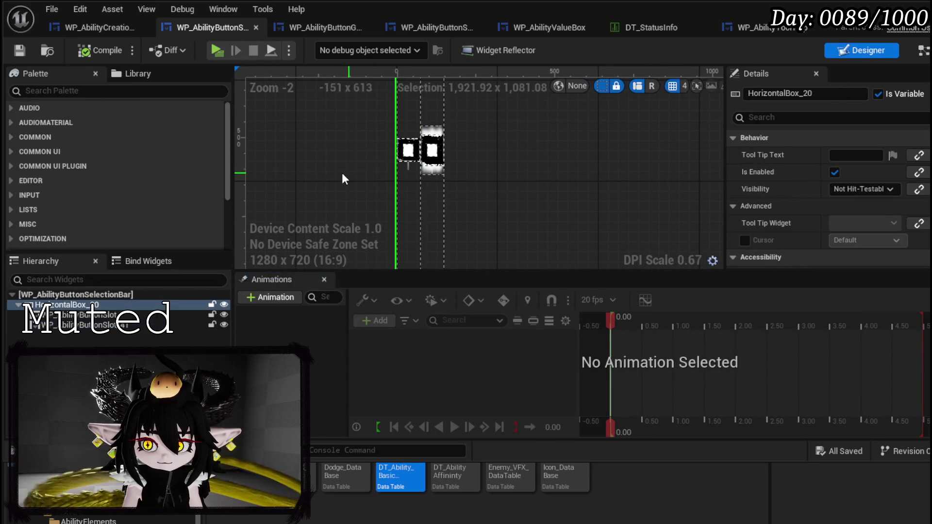
scroll(340, 173, down, 2)
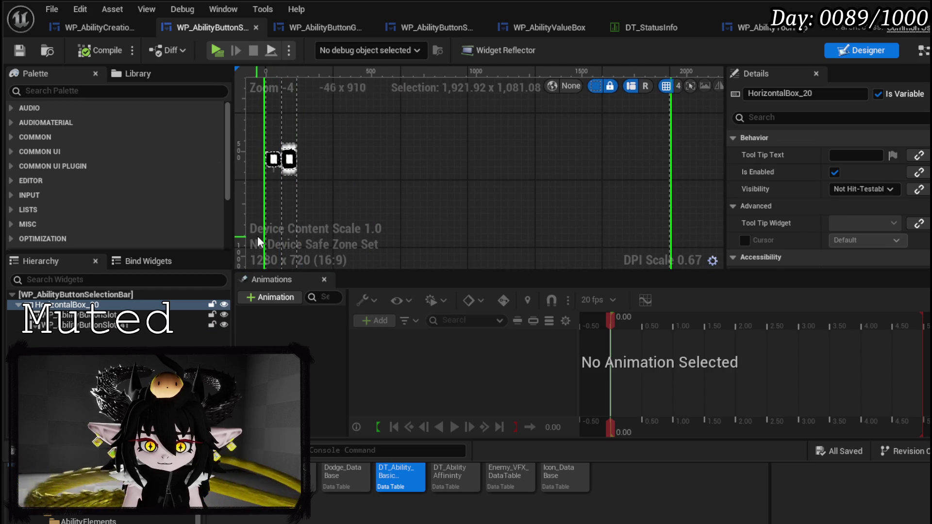
click(273, 159)
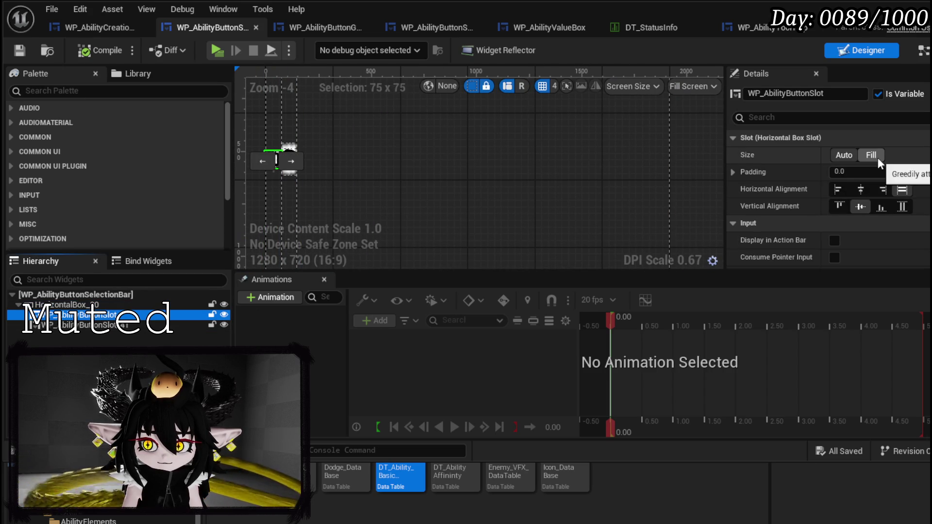
click(858, 190)
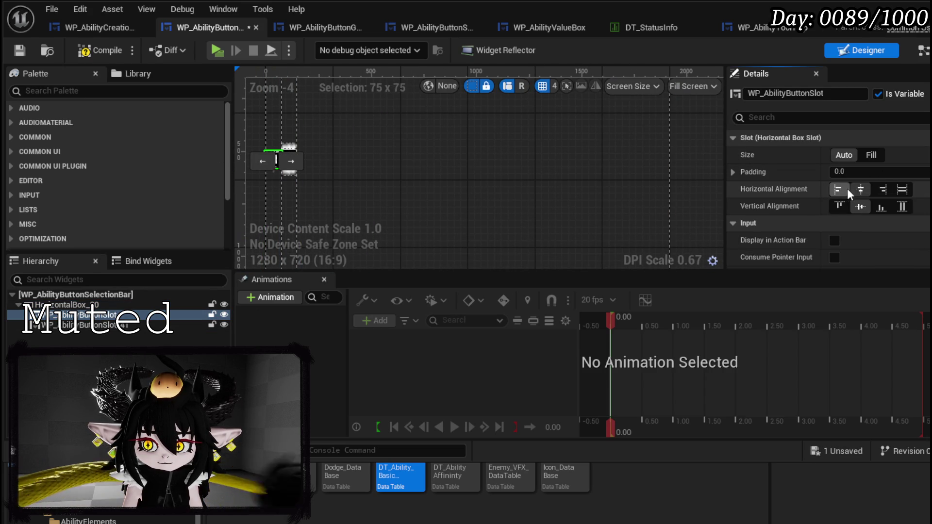
click(868, 155)
Give the second slot Fill size, test alignments, and leave both slots centred
click(662, 161)
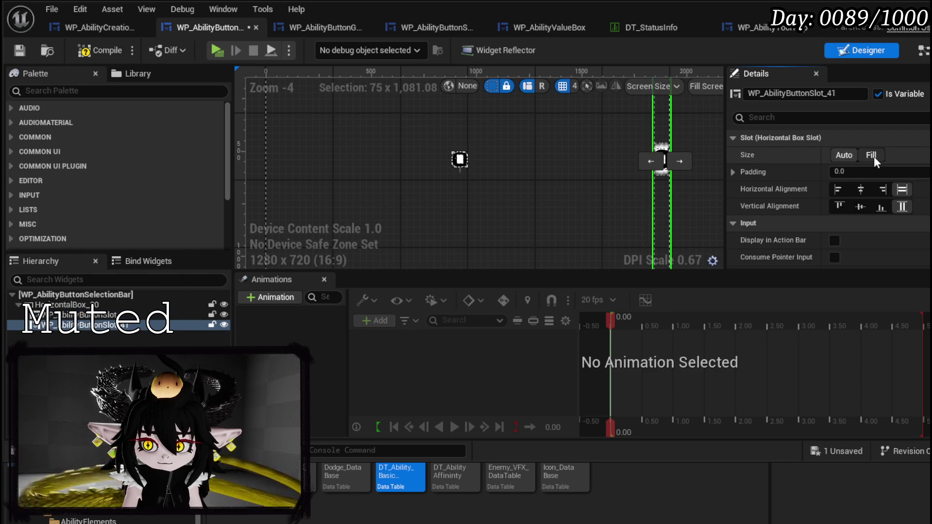
click(872, 155)
click(844, 190)
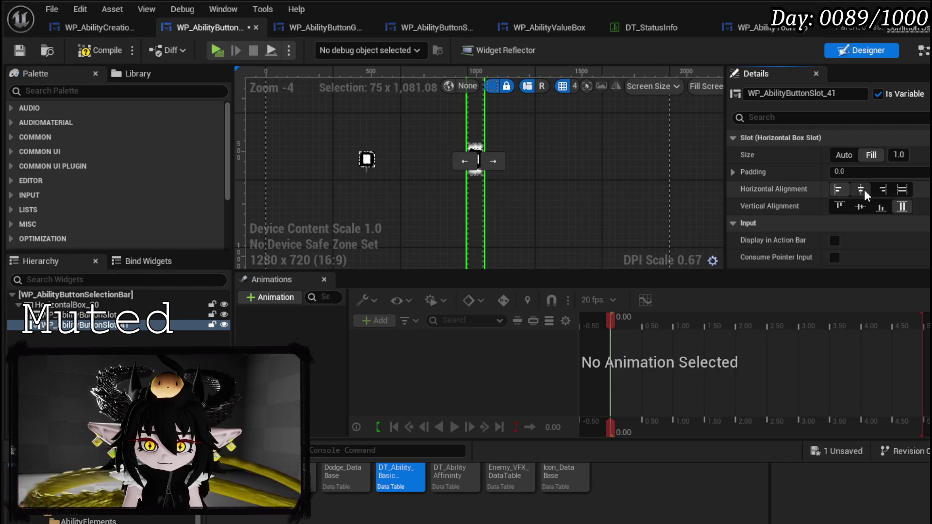
click(862, 191)
click(836, 189)
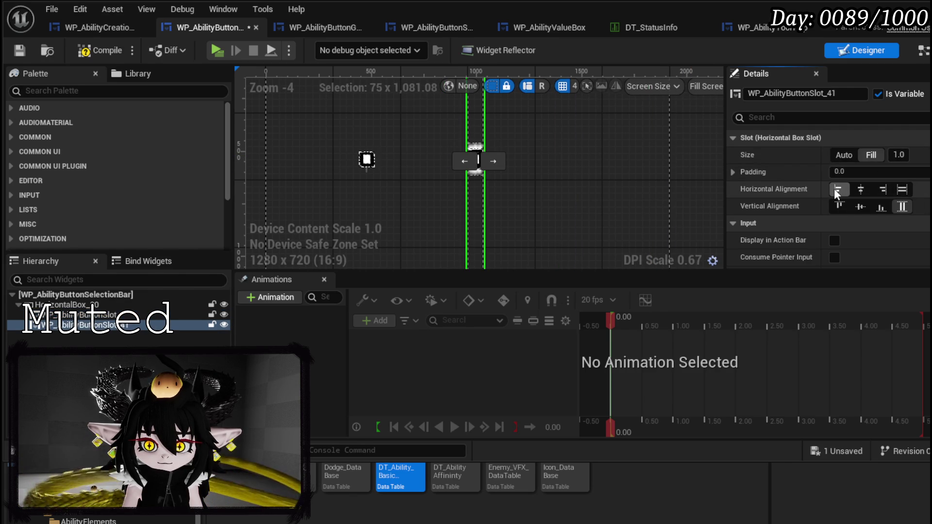
click(367, 164)
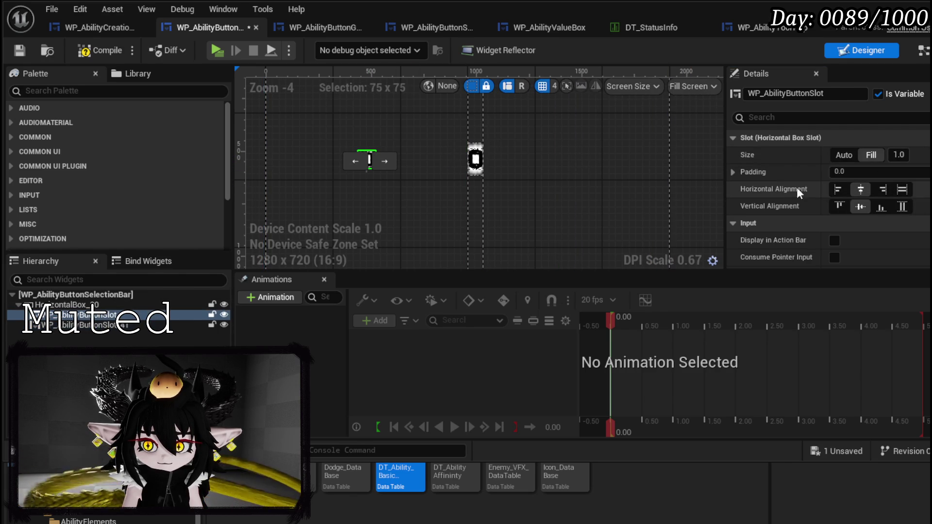
click(843, 190)
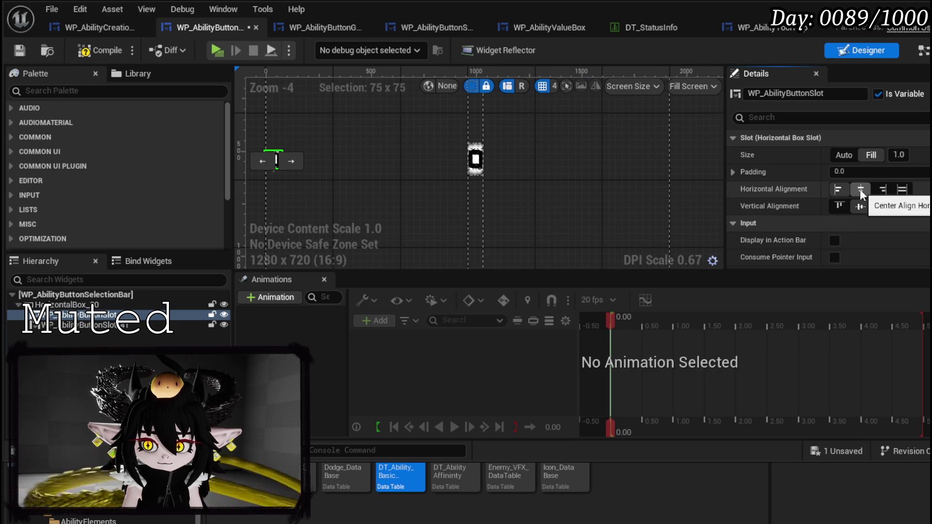
click(862, 193)
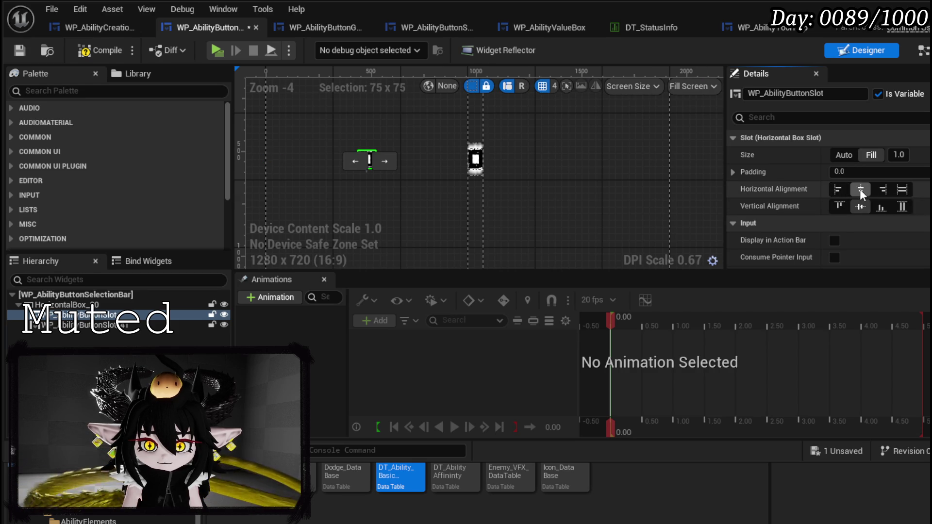
click(478, 160)
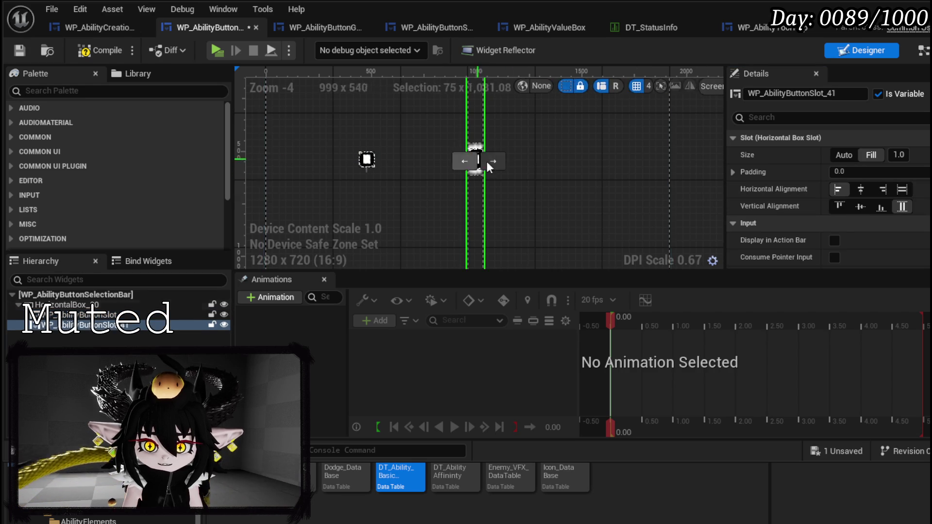
click(862, 190)
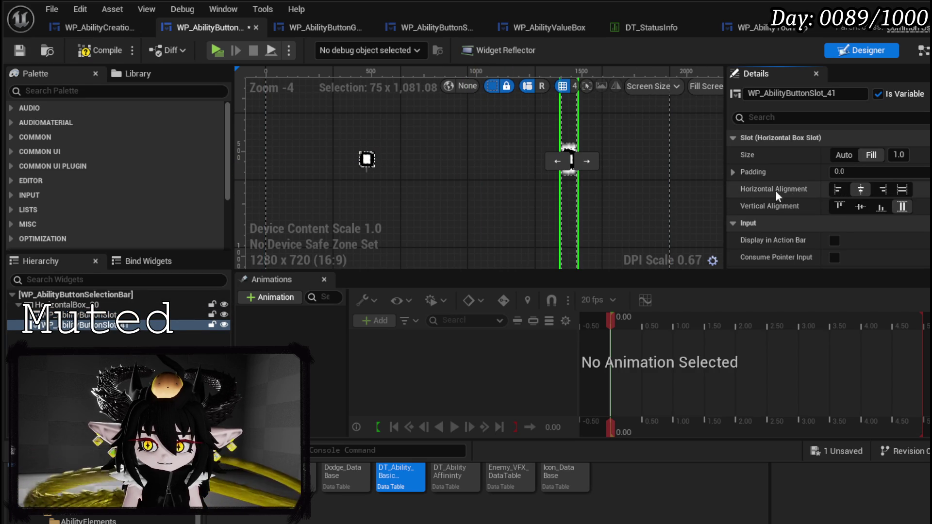
Delete both test button slots from the Hierarchy, then compile and save the selection bar
click(104, 324)
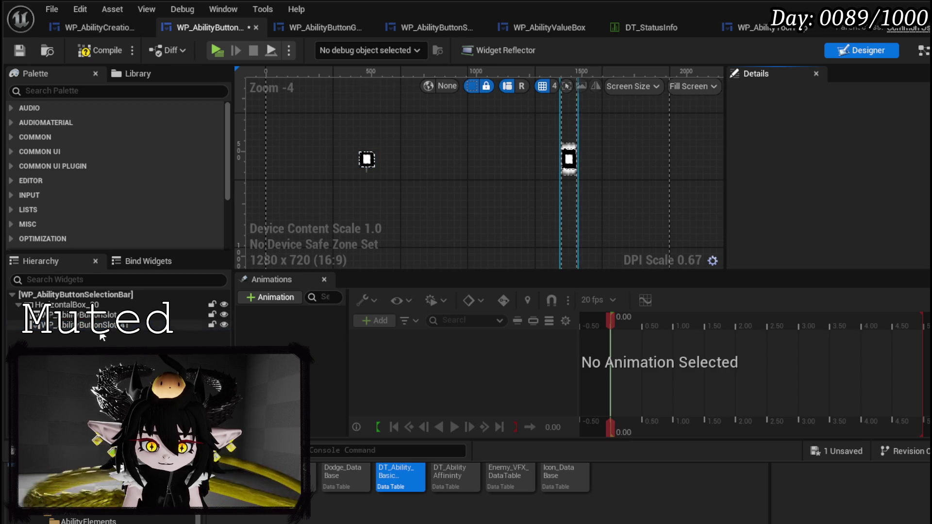
key(Delete)
click(104, 325)
key(Delete)
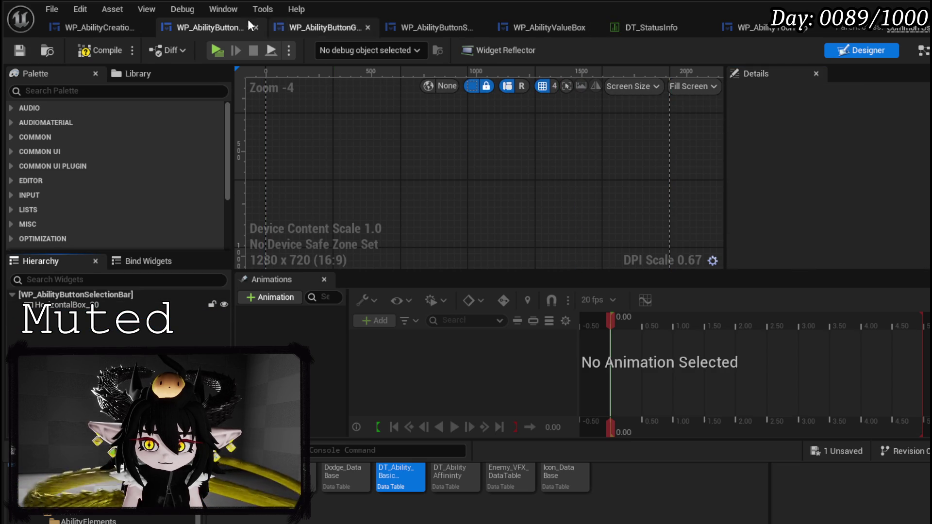
click(85, 54)
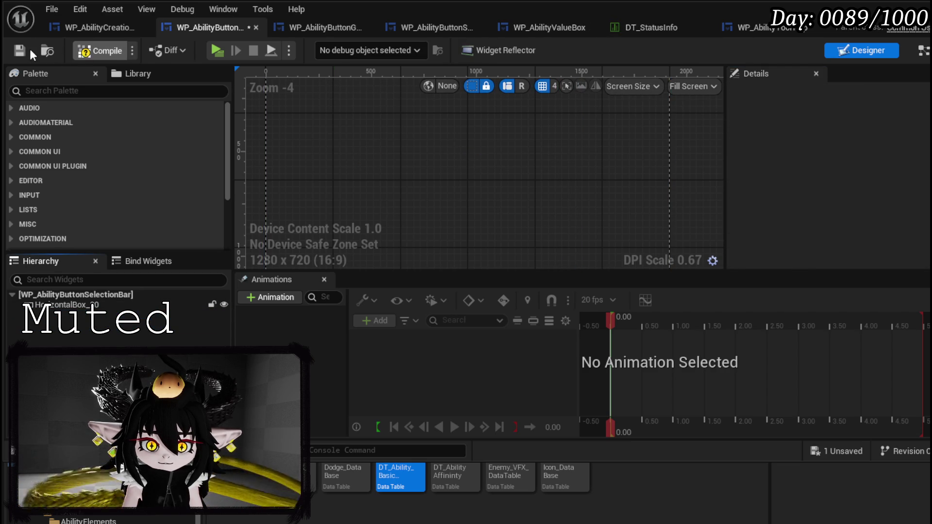
click(24, 49)
click(342, 27)
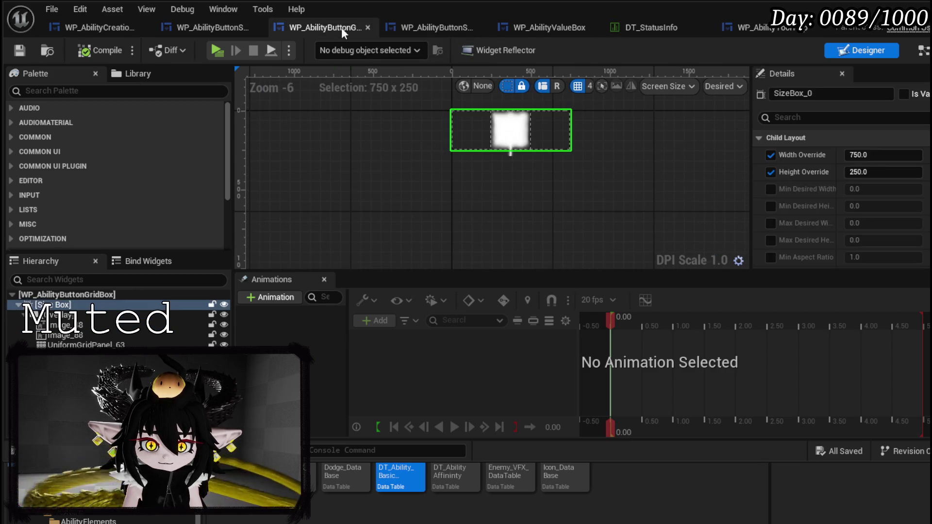
click(200, 28)
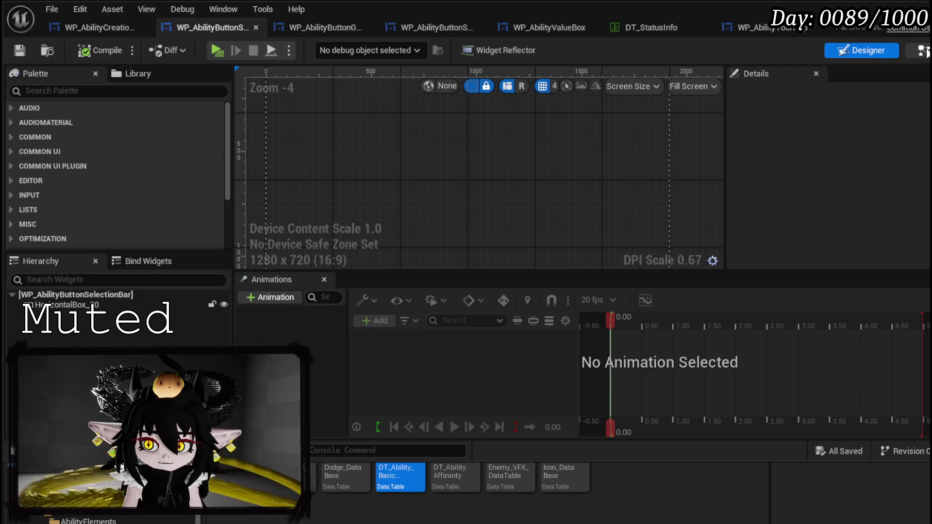
click(922, 50)
Add a Set Horizontal Alignment node set to Center from the slot's Return Value
scroll(387, 143, up, 2)
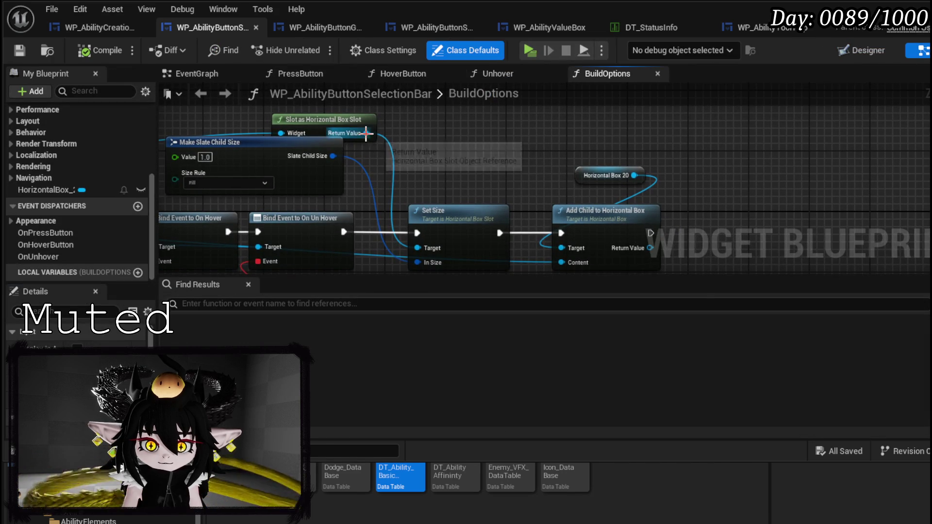
drag(367, 133, 463, 140)
text(alig)
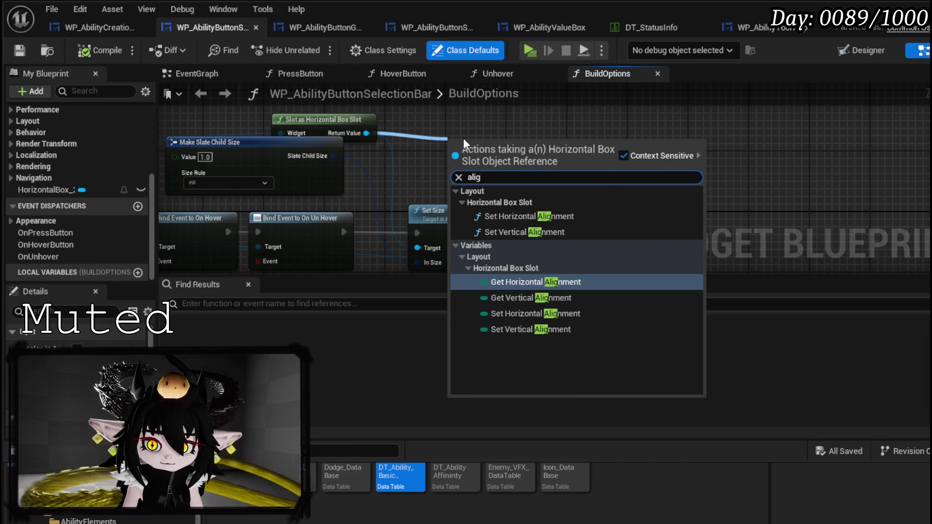
click(540, 215)
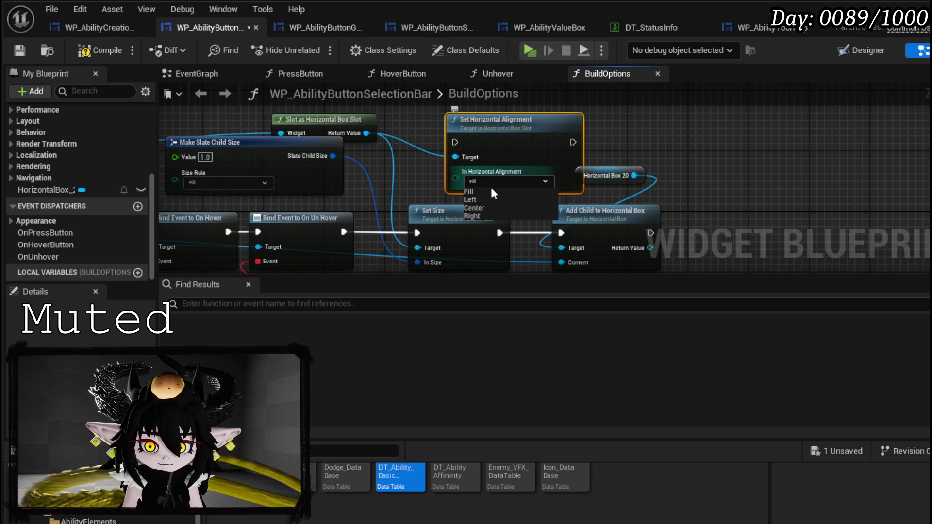
click(479, 211)
Chain Set Horizontal Alignment between Set Size and Add Child, then compile and save
drag(498, 210, 669, 210)
drag(389, 138, 472, 227)
drag(381, 230, 419, 230)
drag(537, 229, 616, 230)
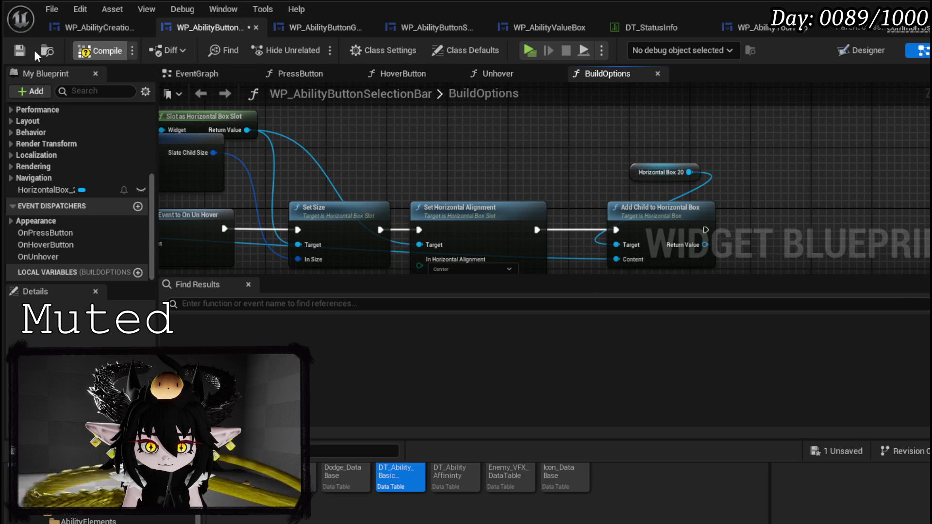
click(19, 52)
Play-test the ability menu in the level, hovering the ability icons, then stop the preview
key(alt+Tab)
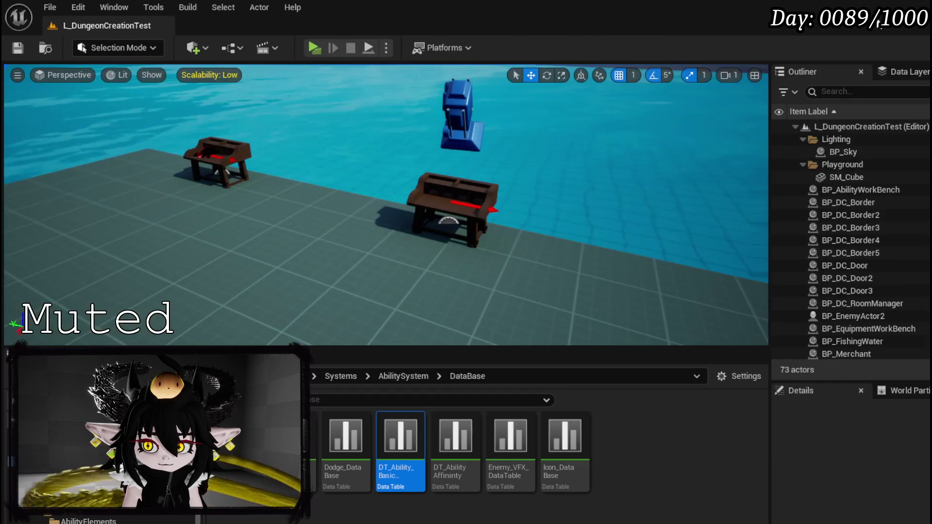
key(alt+p)
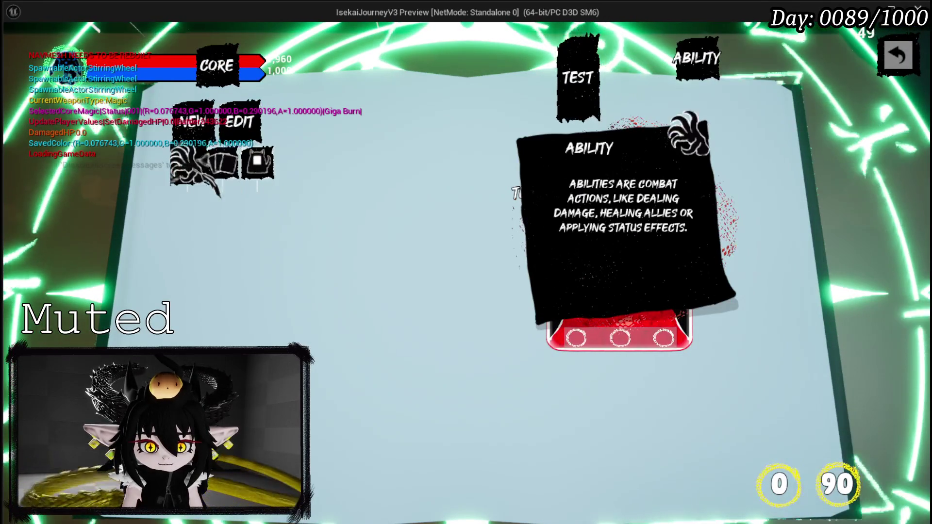
mouse_move(216, 194)
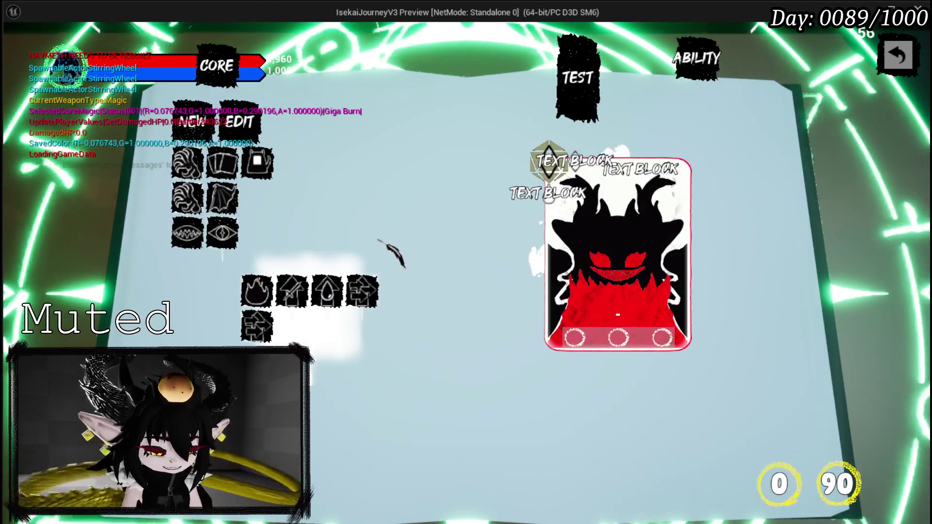
key(Escape)
Save all assets and bring up WP_AbilityButtonSelectionBar's BuildOptions graph
click(26, 51)
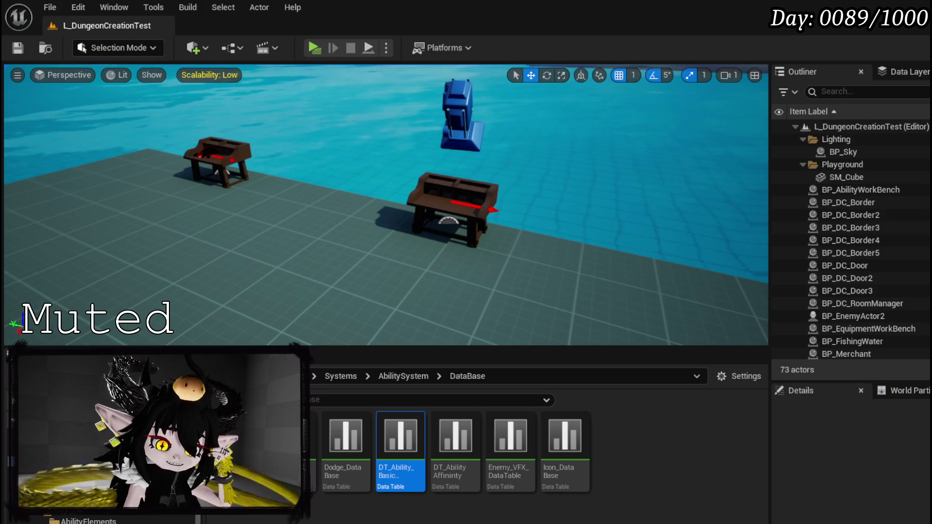
key(alt+Tab)
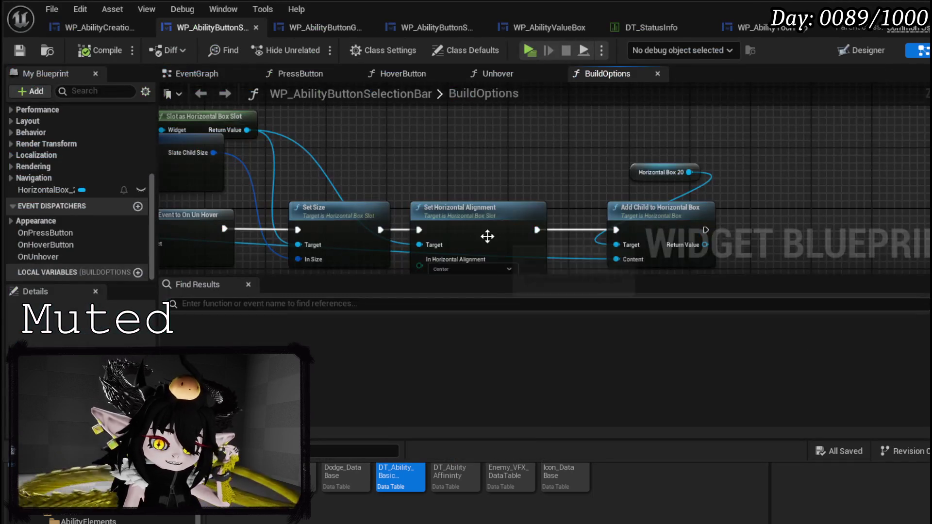
mouse_move(499, 170)
mouse_down()
mouse_move(717, 165)
mouse_move(591, 151)
mouse_up()
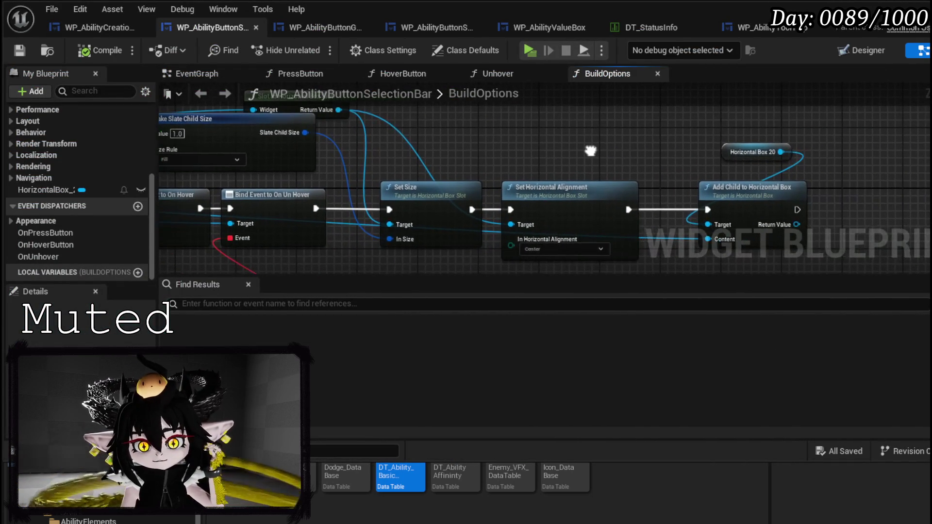
Place Set Horizontal Alignment and Set Size side by side and chain alignment into Set Size
drag(316, 209, 511, 210)
mouse_move(456, 189)
mouse_down()
mouse_move(538, 106)
mouse_move(661, 95)
mouse_up()
drag(567, 233, 446, 224)
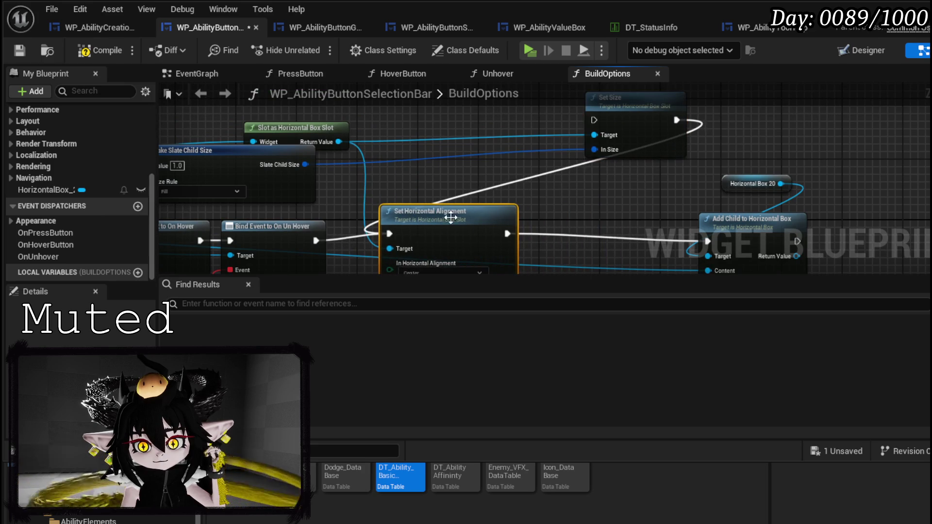
drag(639, 123, 616, 223)
drag(506, 234, 563, 235)
mouse_move(646, 234)
mouse_down()
mouse_move(718, 244)
mouse_move(646, 150)
mouse_move(616, 150)
mouse_up()
Run Bind Event into Add Child to Horizontal Box first, feeding its Return Value to the Targets
mouse_move(257, 185)
mouse_down()
mouse_move(682, 198)
mouse_move(650, 185)
mouse_up()
drag(513, 176, 512, 169)
mouse_move(435, 168)
mouse_down()
mouse_move(914, 176)
mouse_move(754, 176)
mouse_up()
mouse_move(566, 173)
mouse_down()
mouse_move(474, 173)
mouse_move(666, 187)
mouse_up()
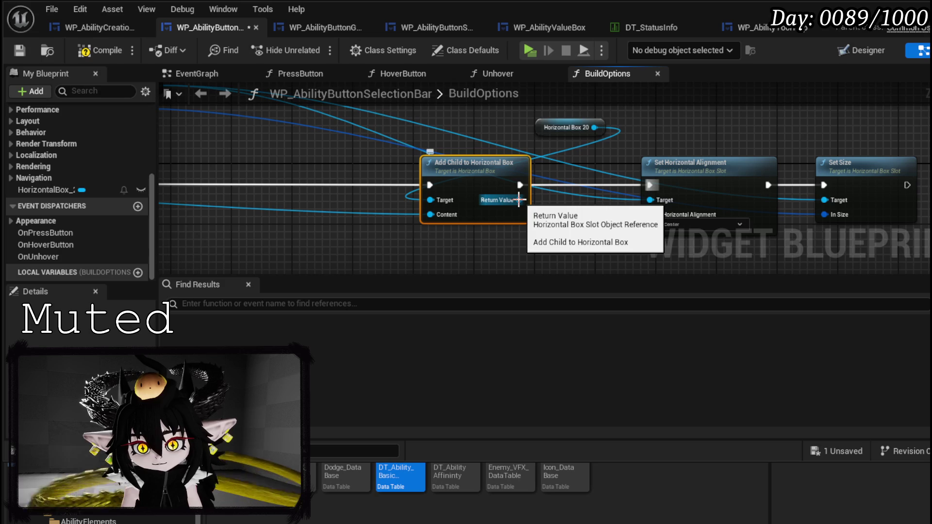
mouse_move(525, 206)
mouse_down()
mouse_move(574, 203)
mouse_move(550, 192)
mouse_move(445, 208)
mouse_move(566, 203)
mouse_up()
mouse_move(428, 203)
mouse_down()
mouse_move(753, 213)
mouse_move(752, 201)
mouse_up()
drag(327, 148, 385, 182)
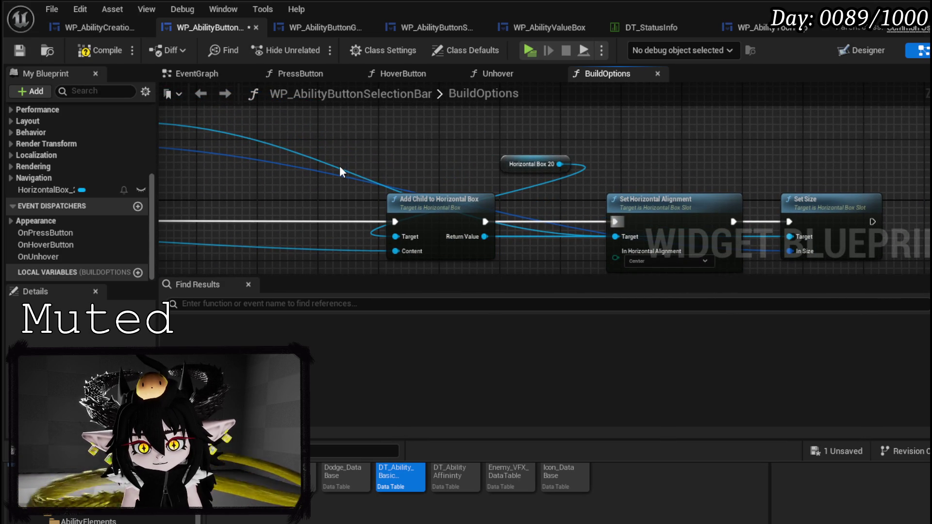
drag(532, 165, 367, 167)
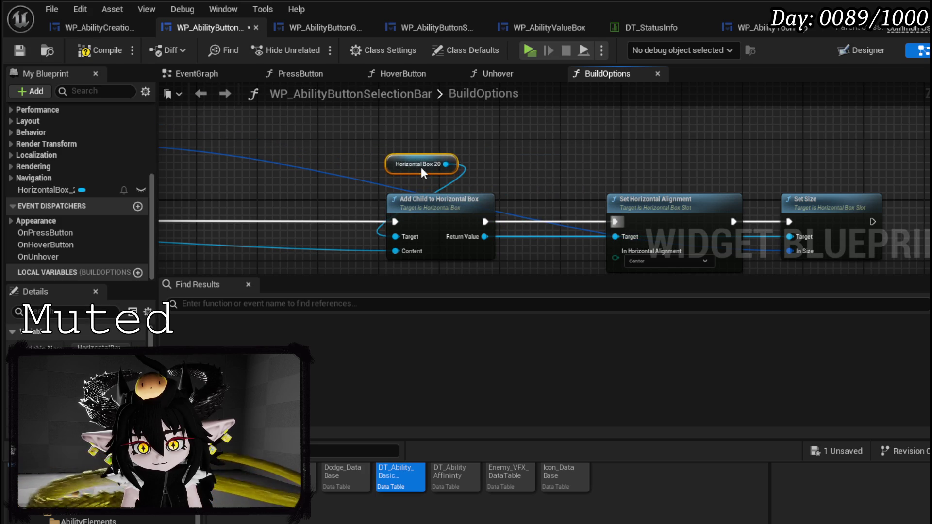
click(577, 164)
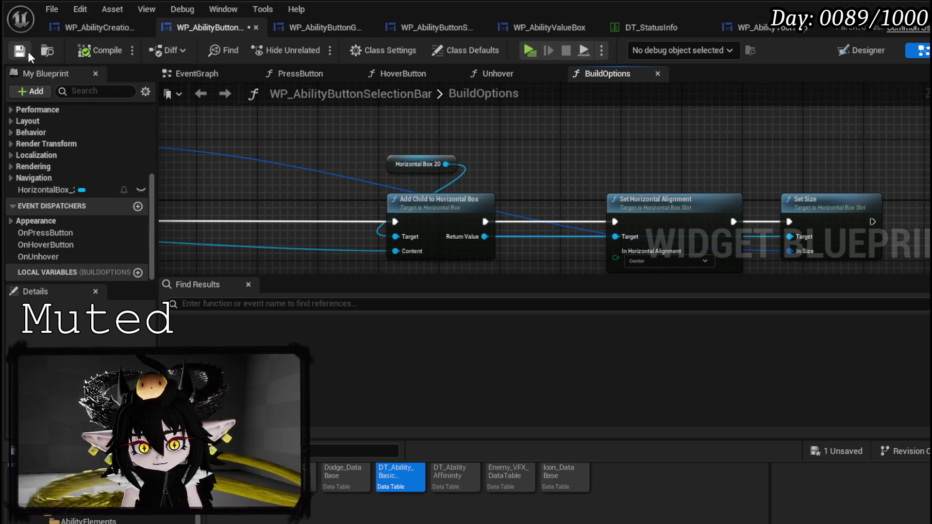
Play-test the reordered ability buttons, hovering several icons and scrolling, then stop the preview
key(alt+Tab)
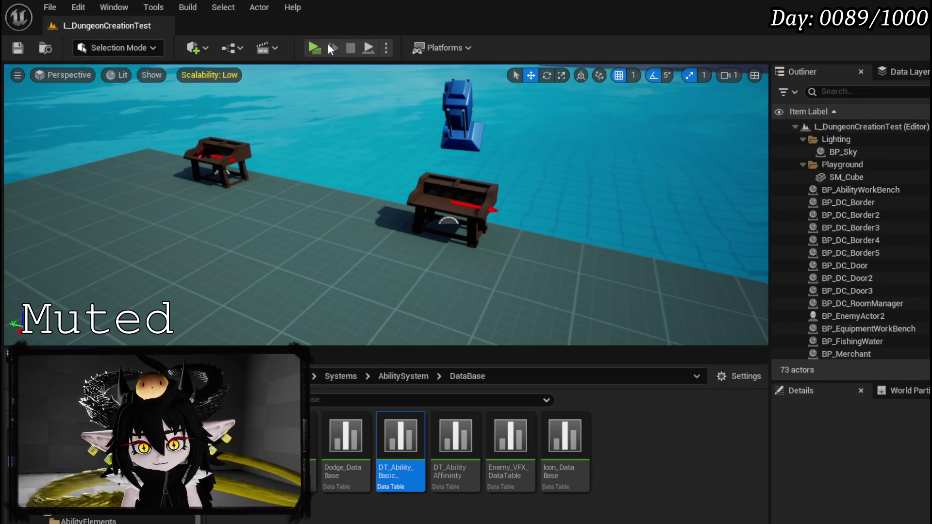
key(alt+p)
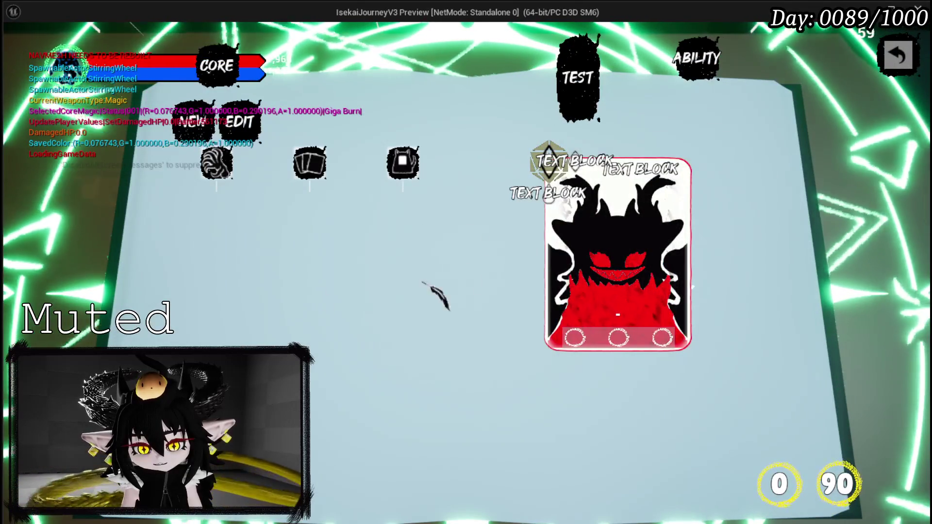
mouse_move(420, 184)
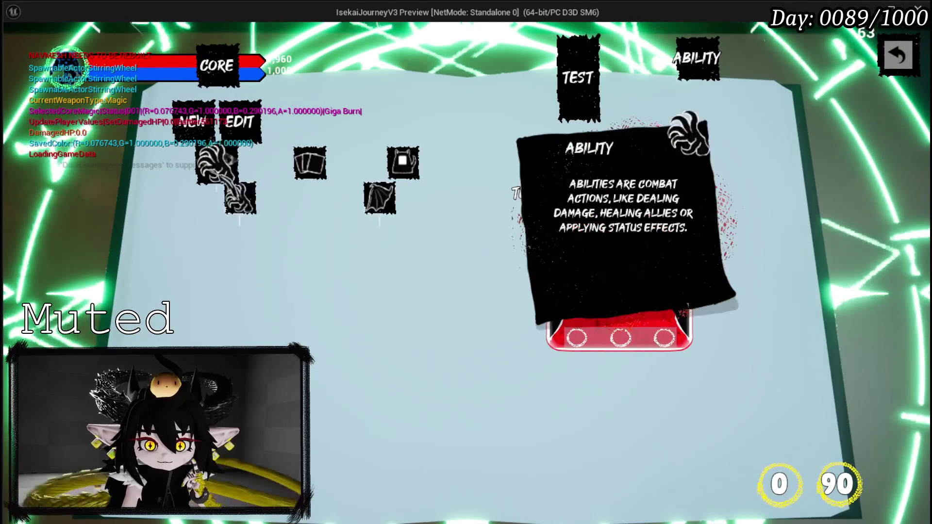
mouse_move(247, 192)
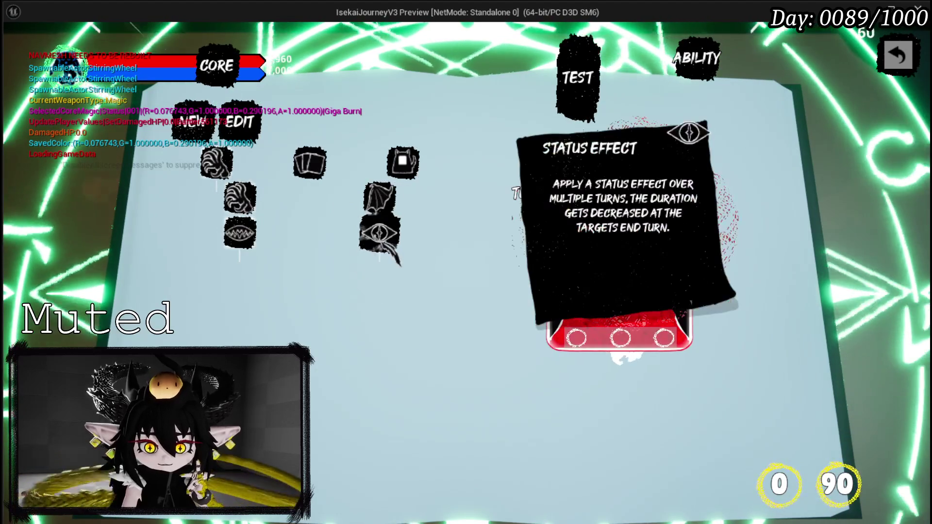
mouse_move(387, 298)
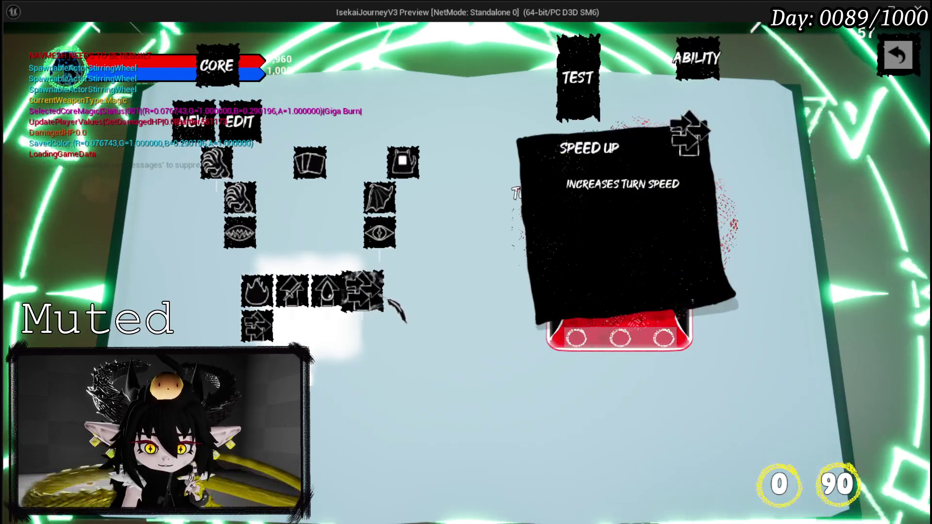
mouse_move(297, 292)
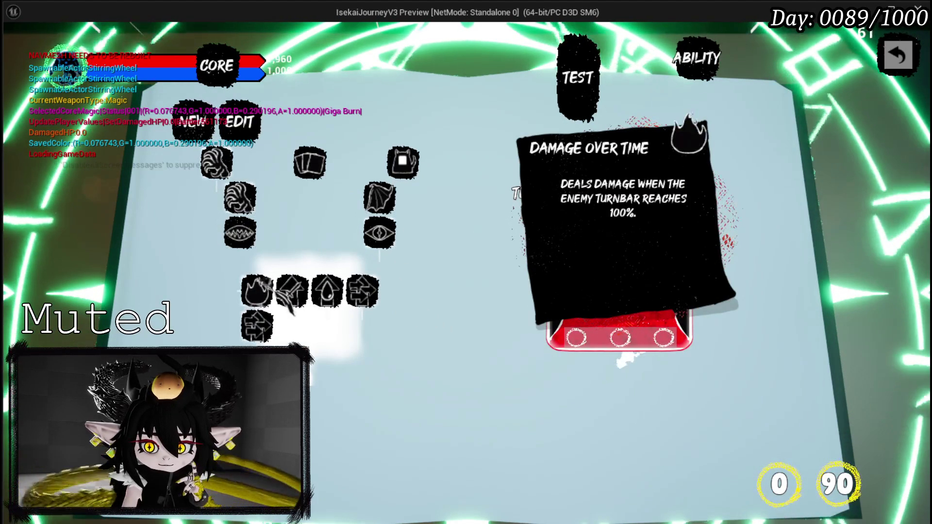
mouse_move(256, 292)
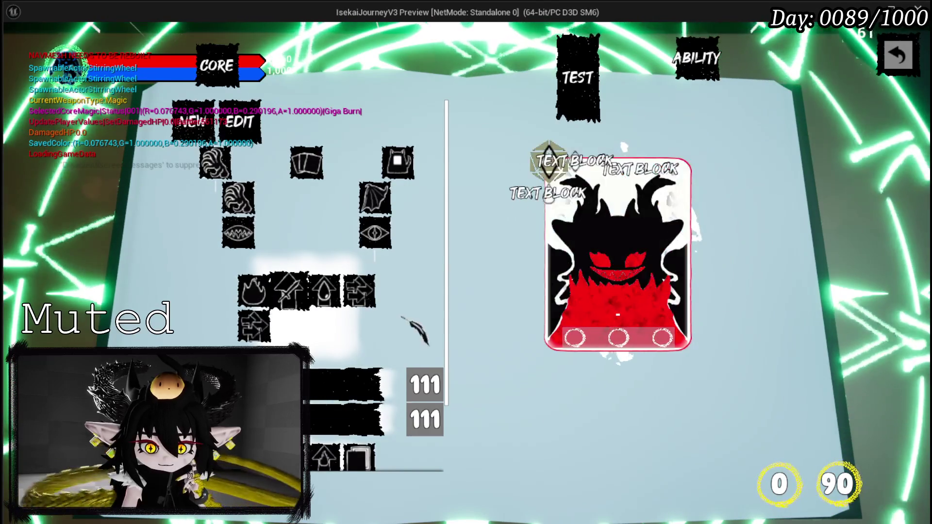
scroll(390, 305, down, 2)
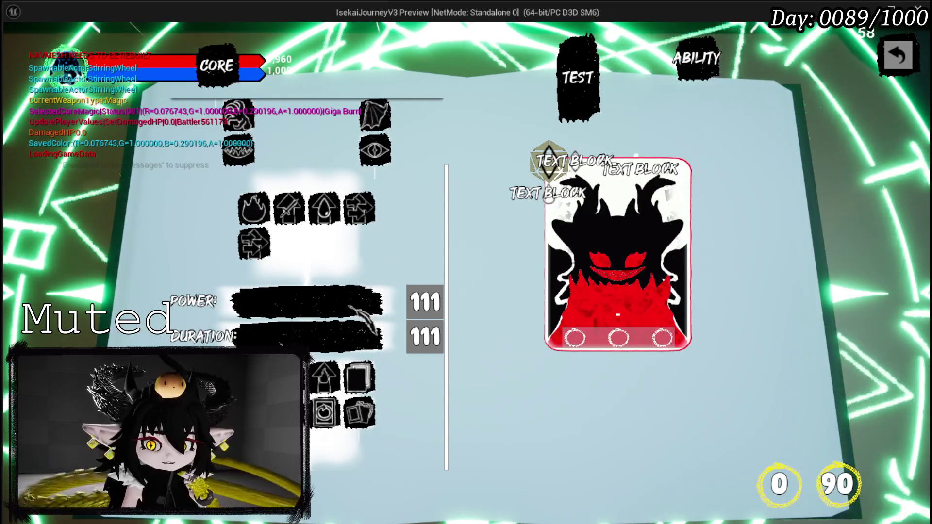
key(Escape)
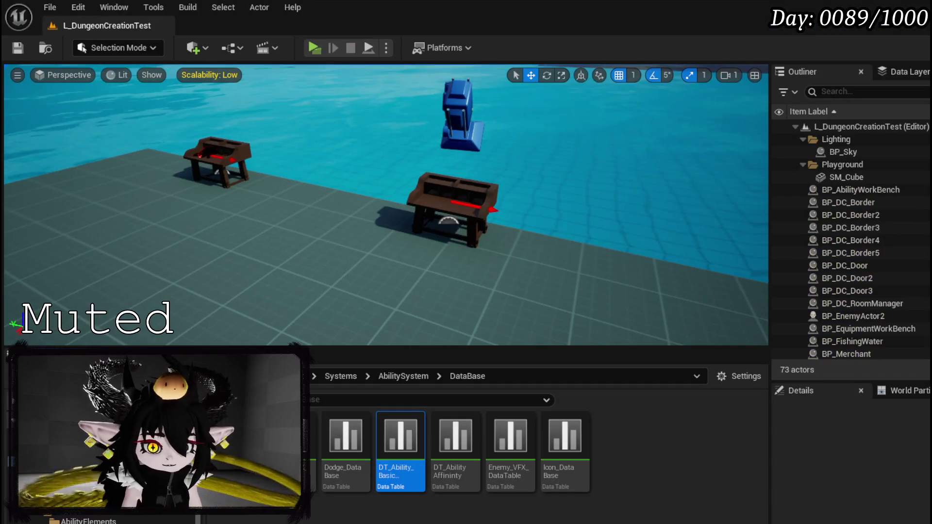
Save the level and return to the selection bar's BuildOptions graph
click(23, 44)
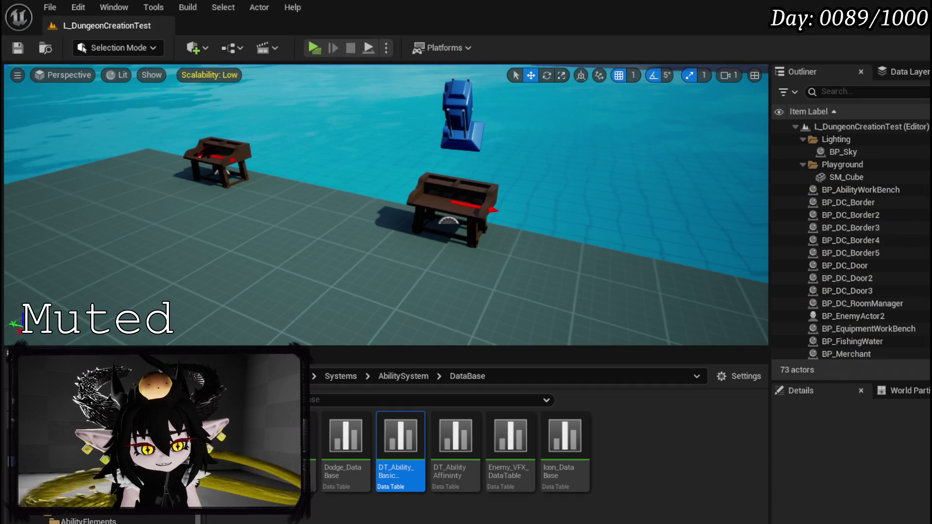
key(alt+Tab)
mouse_move(620, 187)
mouse_down()
mouse_move(492, 125)
mouse_move(614, 152)
mouse_up()
mouse_move(340, 149)
mouse_down()
mouse_move(571, 181)
mouse_move(726, 216)
mouse_up()
Delete the Slot as Horizontal Box Slot node and move Make Slate Child Size above Set Size
drag(486, 142, 287, 116)
key(Delete)
mouse_move(430, 167)
mouse_down()
mouse_move(927, 166)
mouse_move(814, 148)
mouse_move(600, 172)
mouse_move(599, 125)
mouse_move(651, 147)
mouse_move(610, 135)
mouse_up()
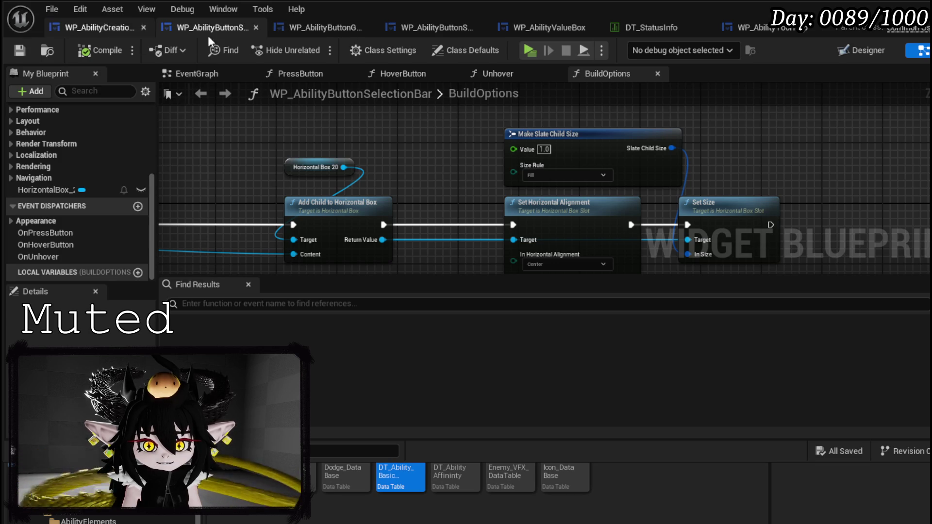
In the WP_AbilityValueBox layout, swap the order of the 111 number and its backdrop
click(517, 31)
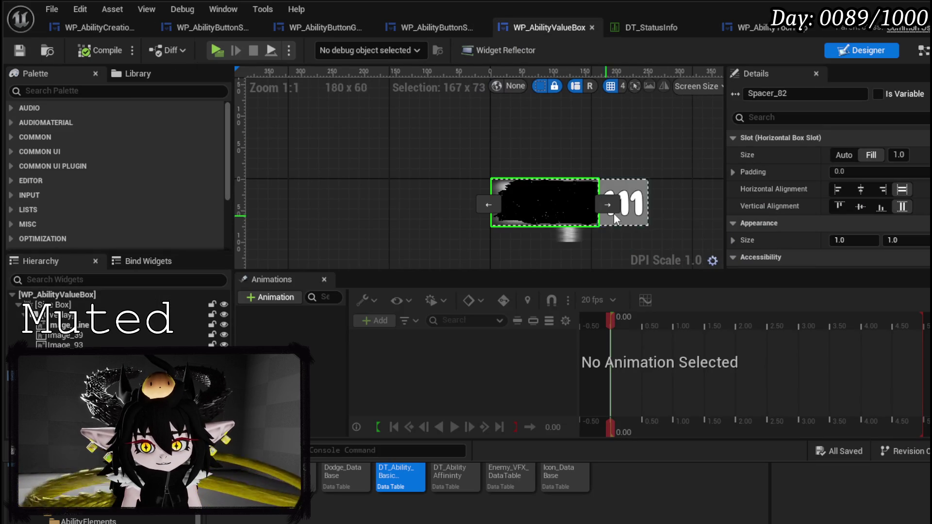
click(624, 202)
click(861, 190)
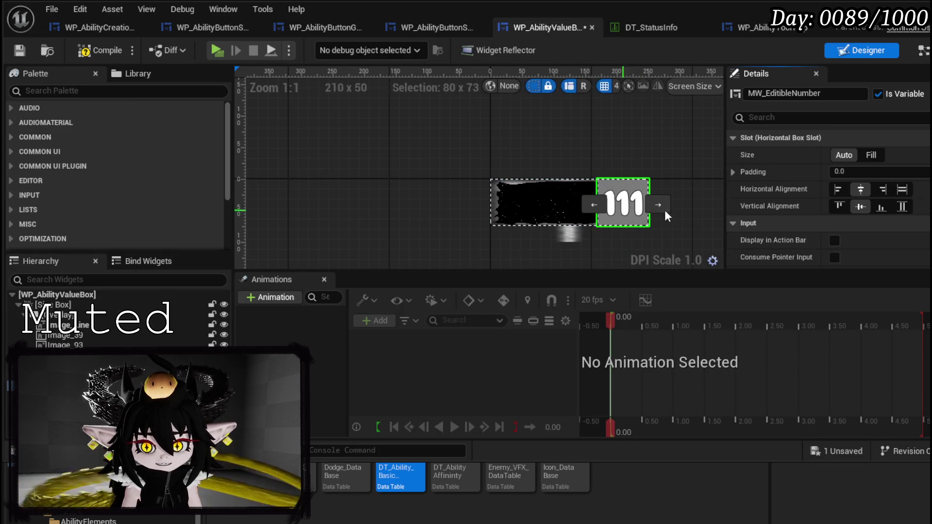
click(544, 202)
click(608, 204)
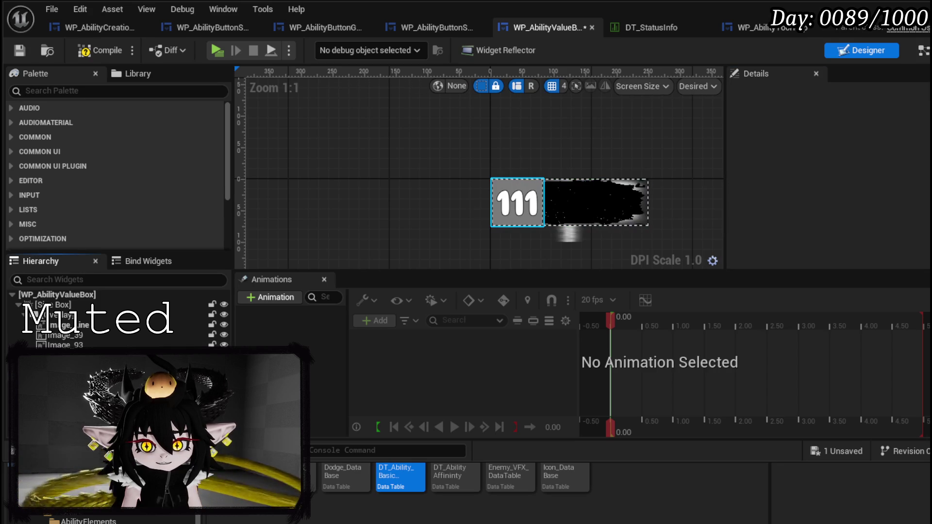
Edit the MW_Text label's default text, briefly trying 'Empty'
click(492, 202)
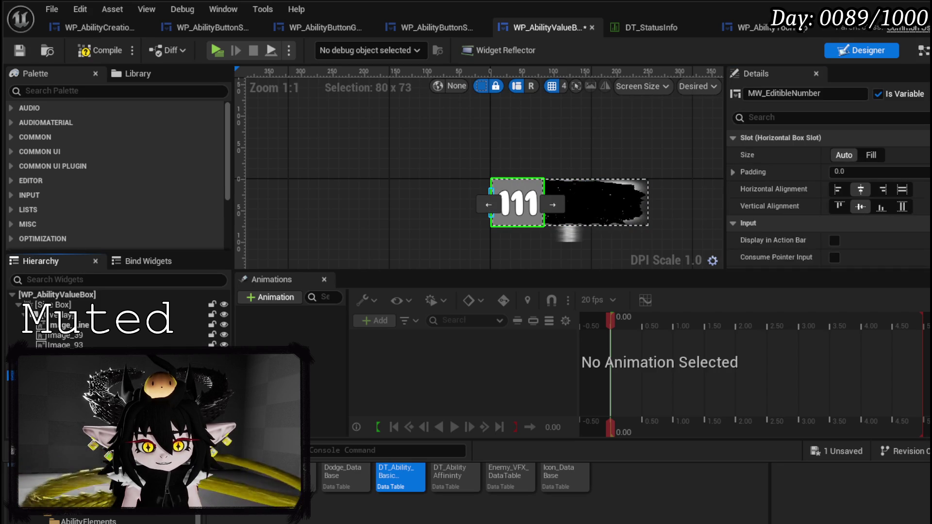
scroll(864, 204, down, 15)
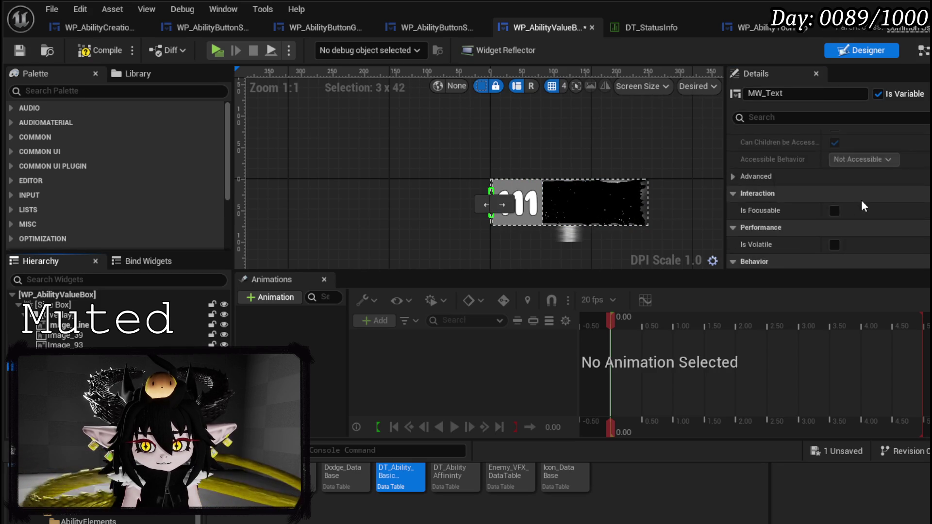
scroll(864, 206, down, 10)
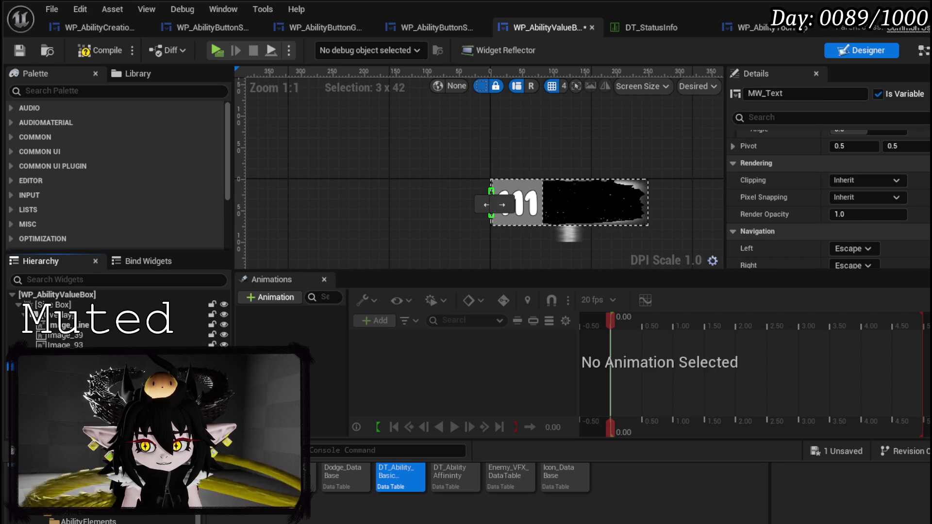
scroll(854, 228, up, 4)
click(857, 190)
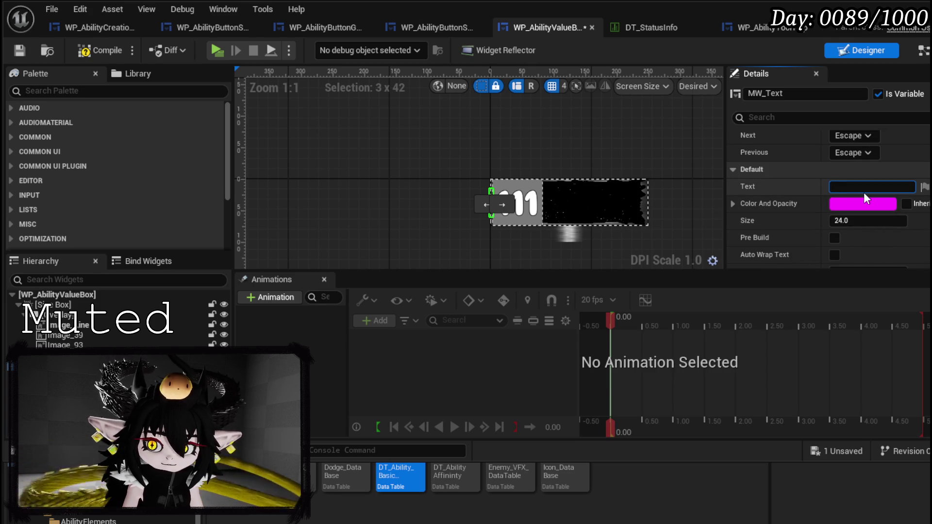
text(Empty)
key(Return)
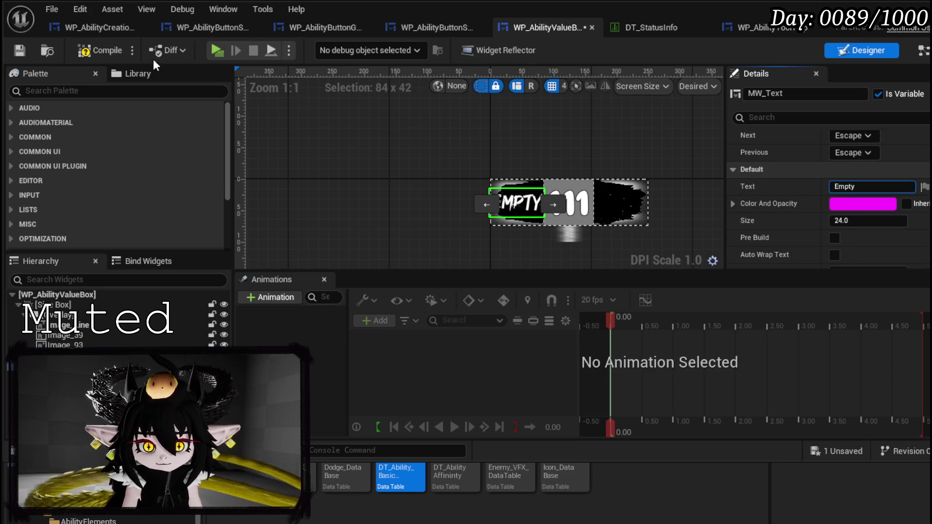
Compile and save the WP_AbilityValueBox widget blueprint
click(110, 54)
click(11, 50)
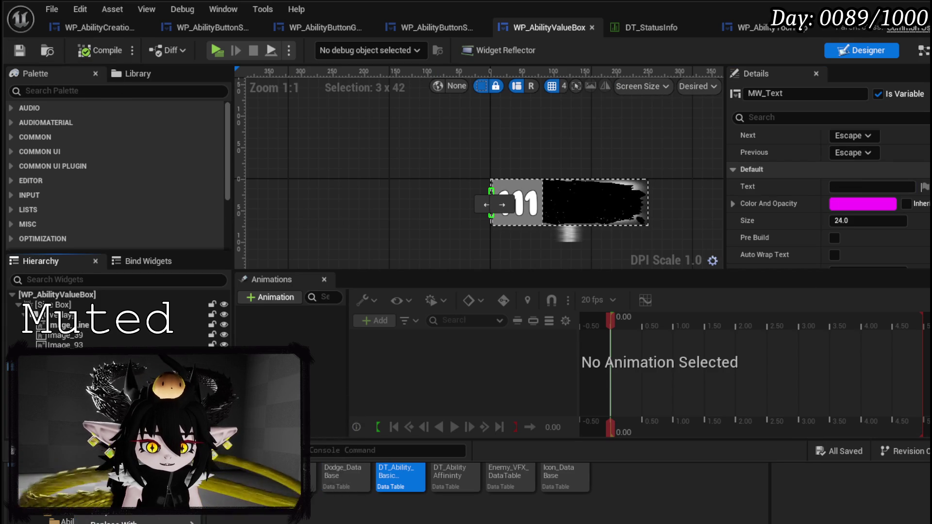
mouse_move(117, 519)
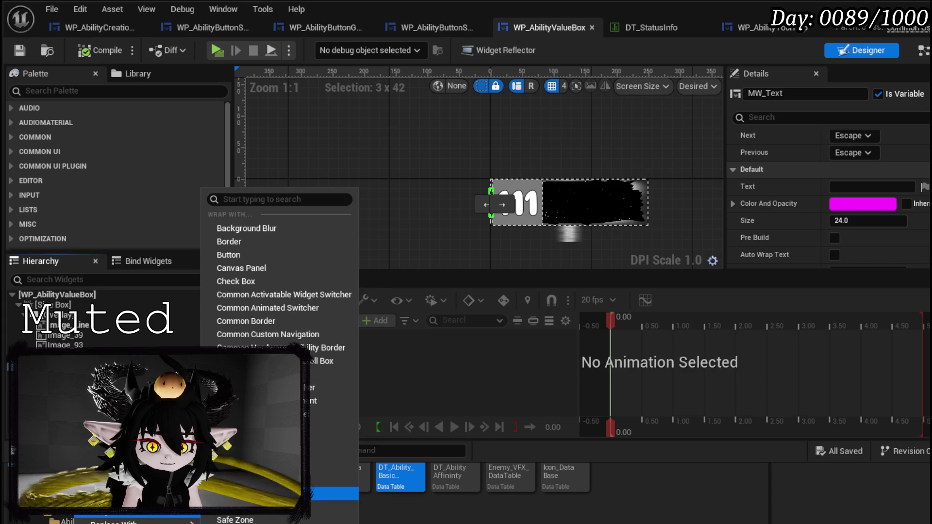
Wrap the label in an Overlay and add a new Image widget inside it
click(330, 493)
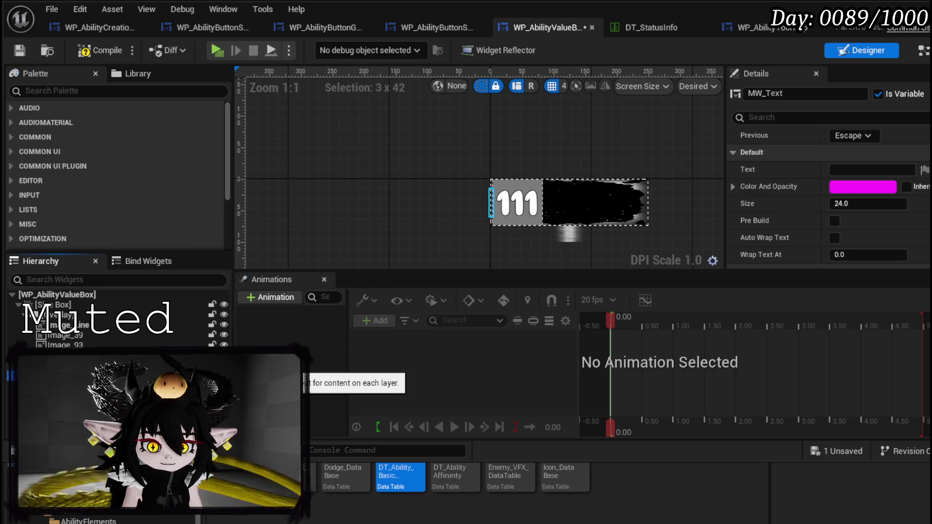
click(494, 205)
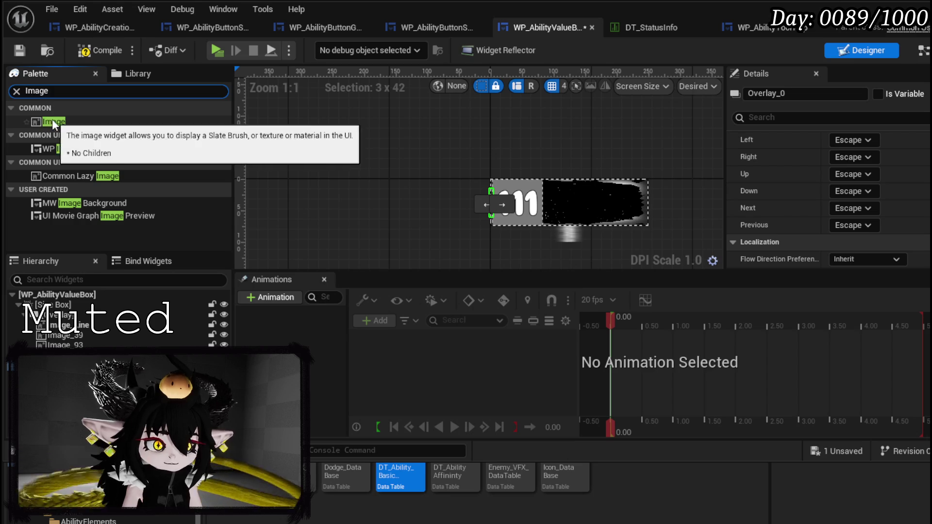
drag(51, 118, 141, 288)
drag(493, 204, 503, 205)
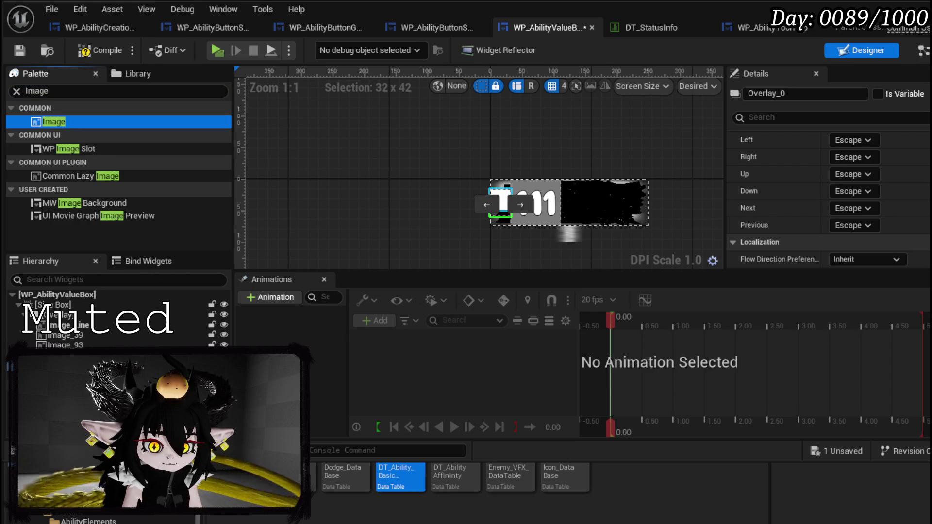
click(501, 200)
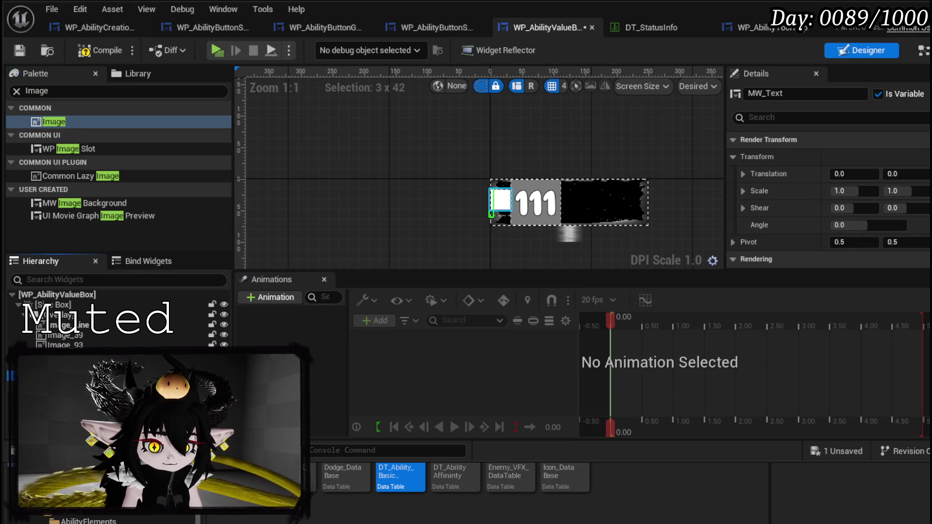
drag(501, 200, 505, 191)
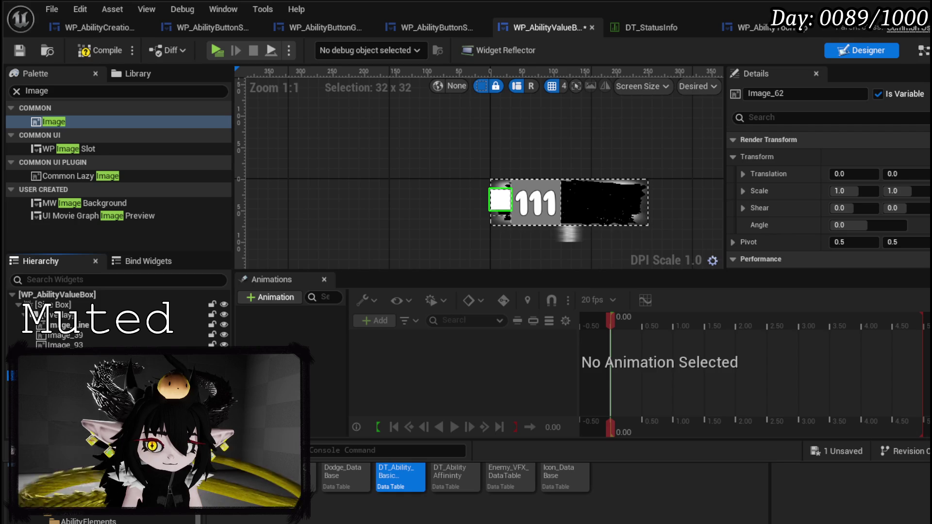
Select the label text widget and open the widget's event graph
click(491, 202)
click(491, 202)
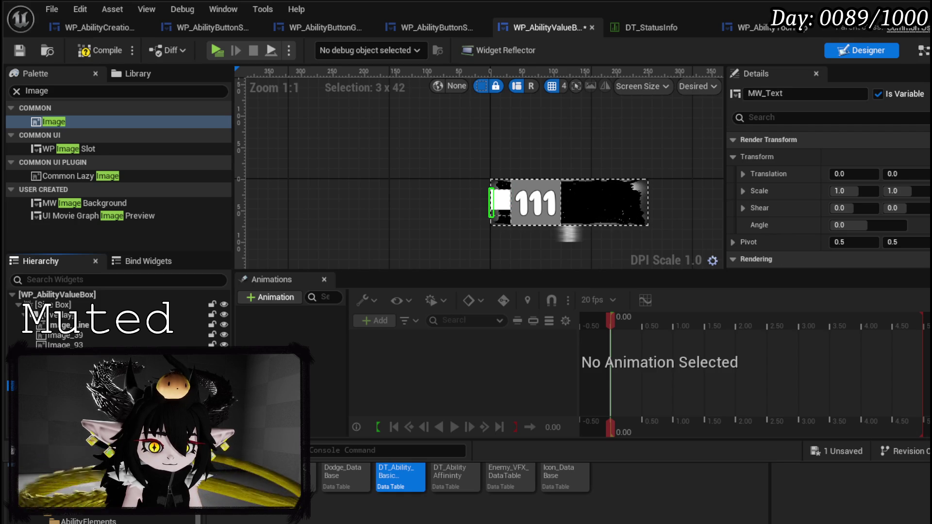
scroll(855, 219, down, 2)
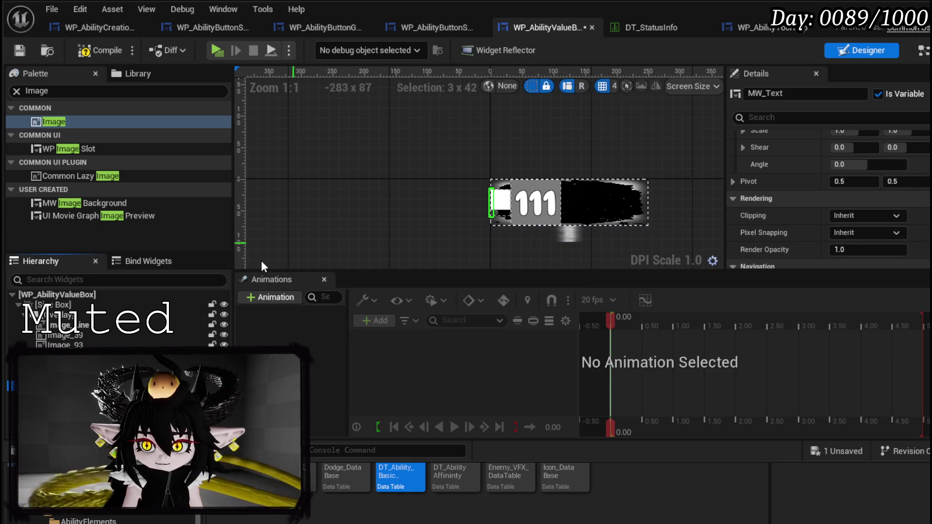
key(shift+F4)
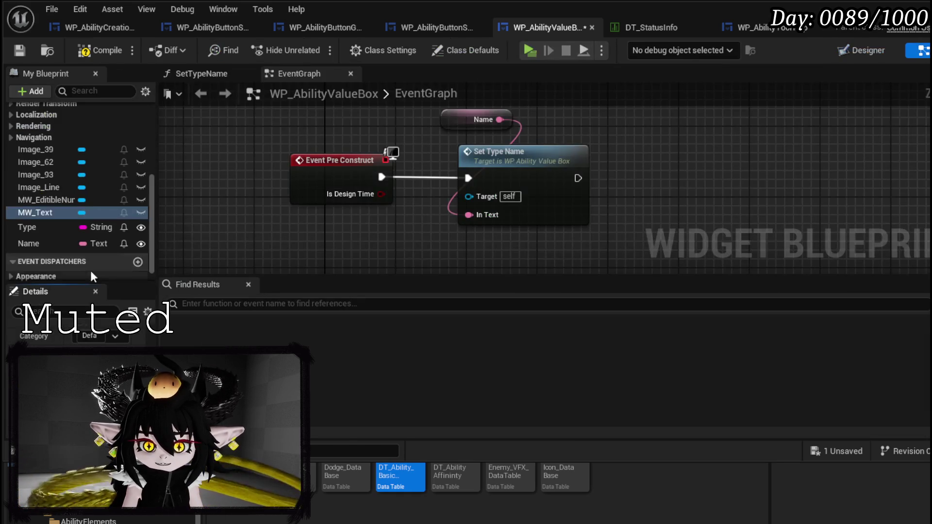
Compile the blueprint from the graph and return to the Designer view
click(48, 247)
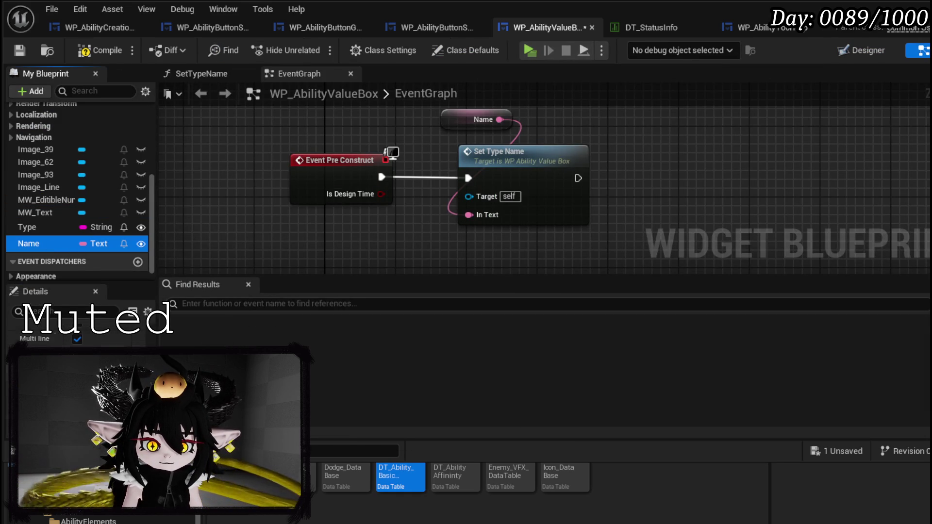
click(294, 261)
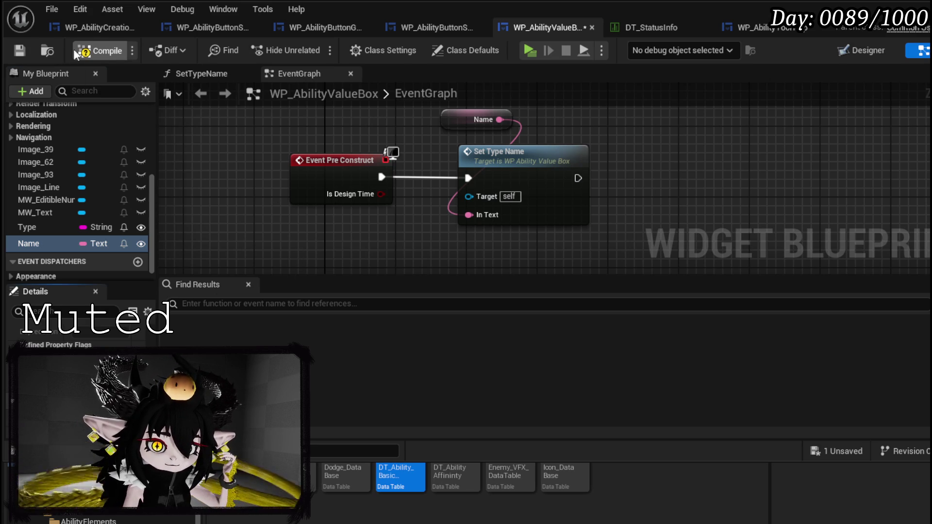
click(18, 51)
click(846, 49)
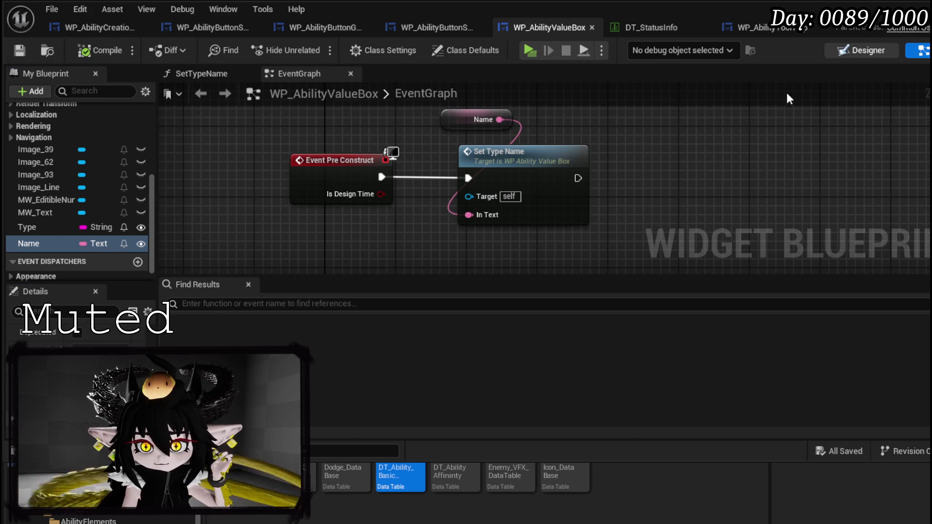
Set Image_62 to Fill horizontally and vertically in the overlay, then compile and save
click(501, 200)
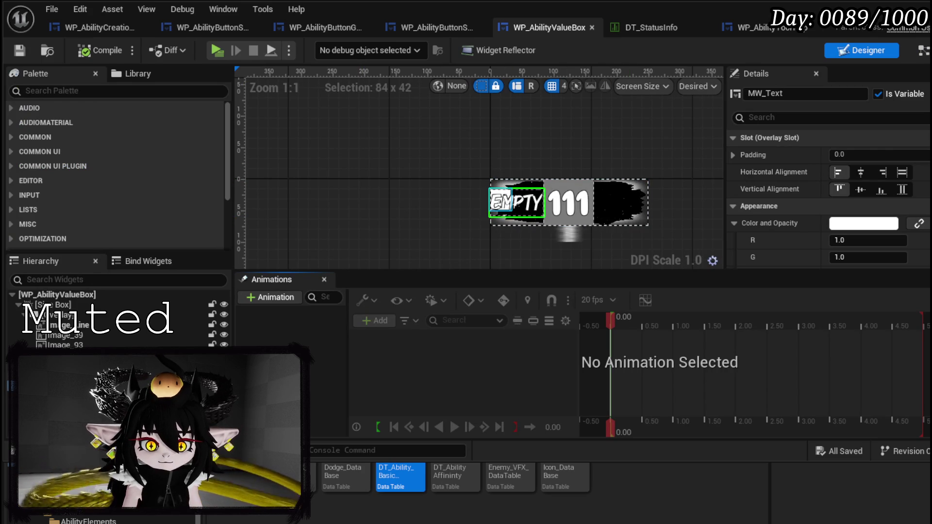
click(889, 172)
click(902, 173)
click(902, 189)
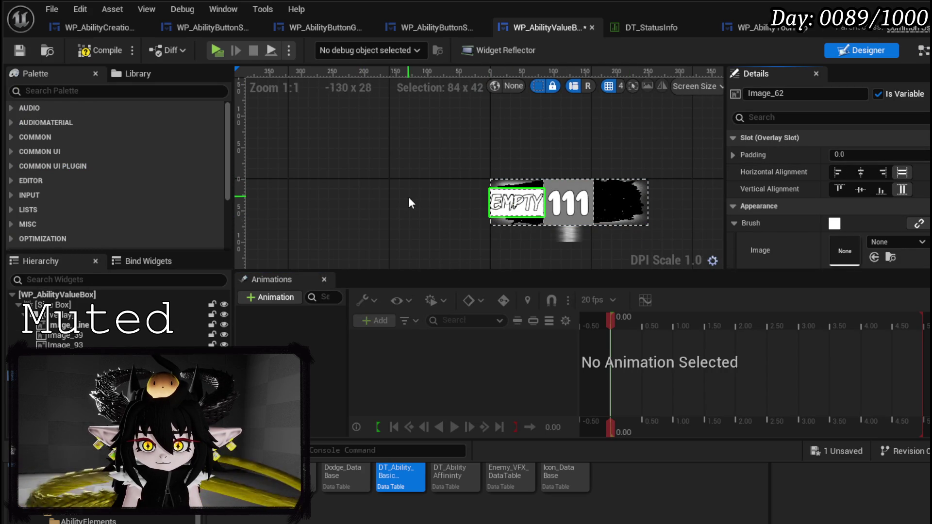
click(83, 53)
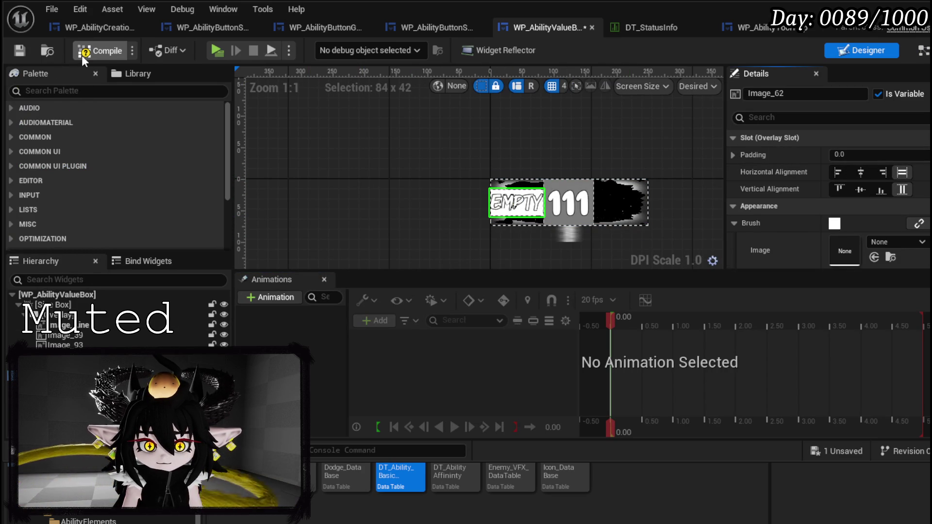
click(19, 51)
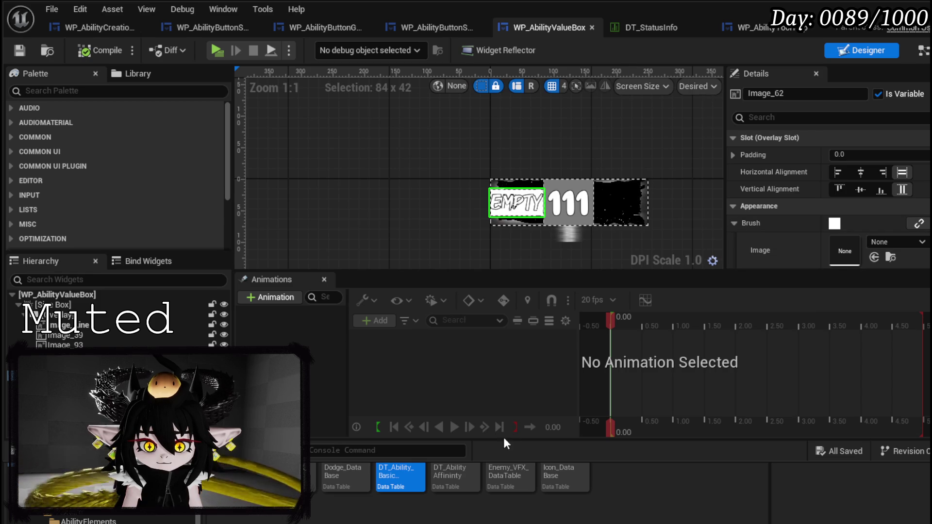
Set Image_62's Brush Image to the M_MainButton brushstroke material
click(889, 242)
text(B)
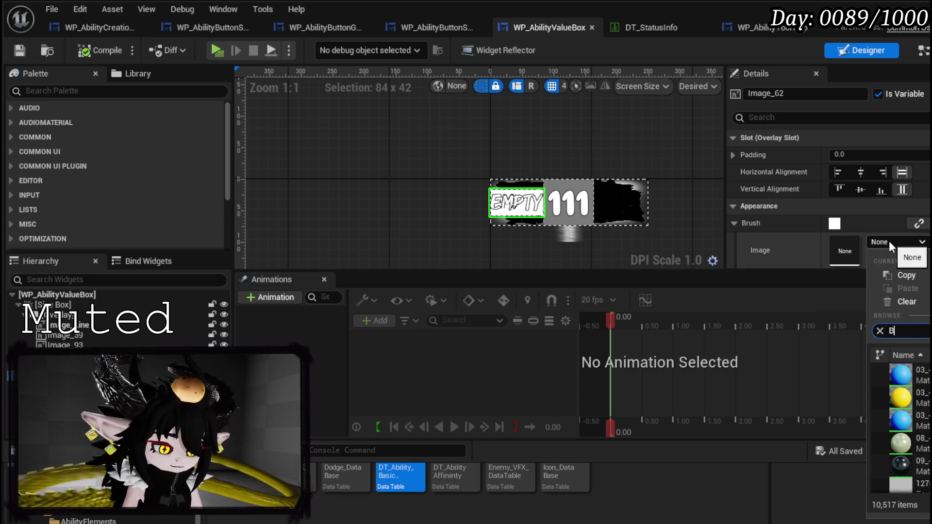
text(utton Mate)
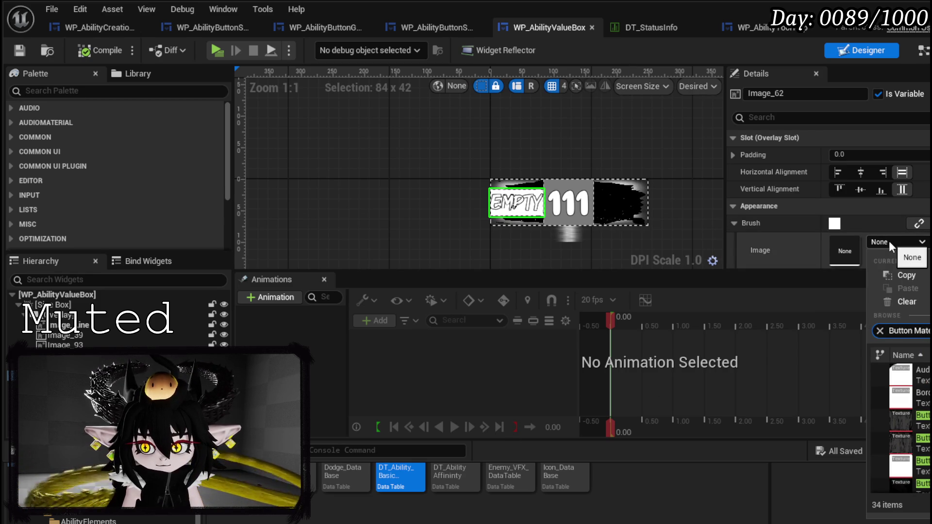
text(rial)
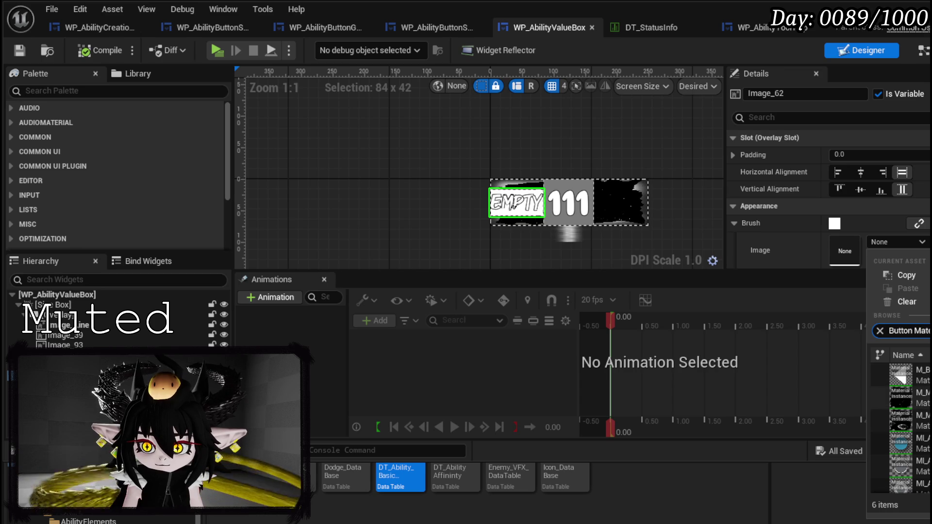
click(913, 397)
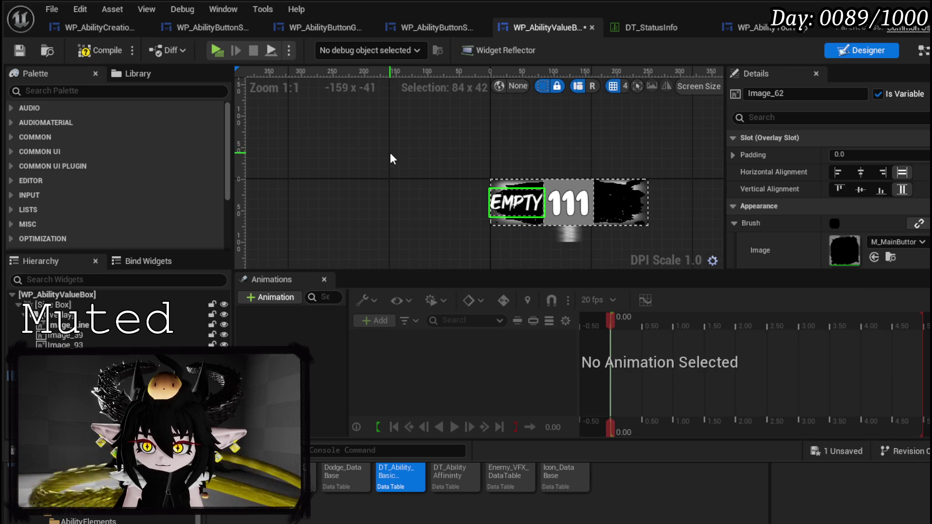
scroll(519, 187, up, 3)
scroll(514, 179, up, 1)
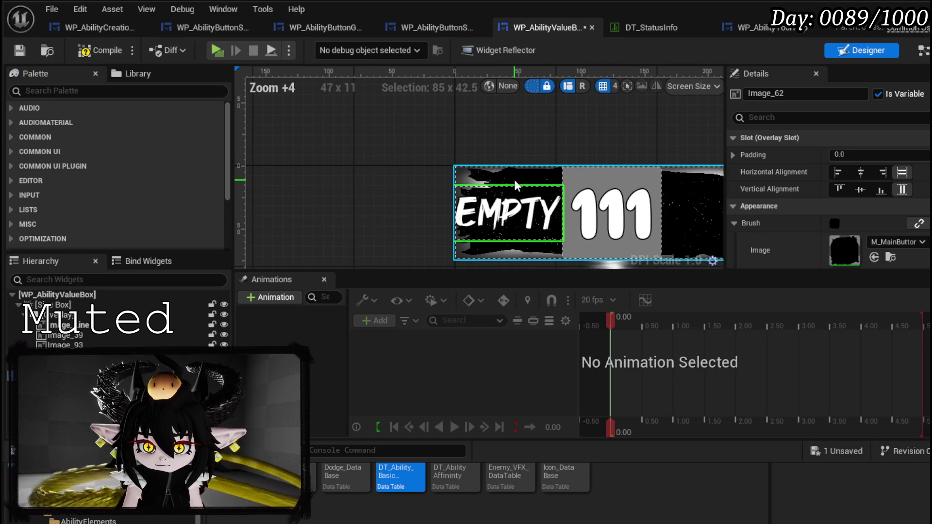
scroll(514, 180, down, 2)
Select the 111 number and open MW_EditibleNumber in its own editor
drag(514, 179, 415, 151)
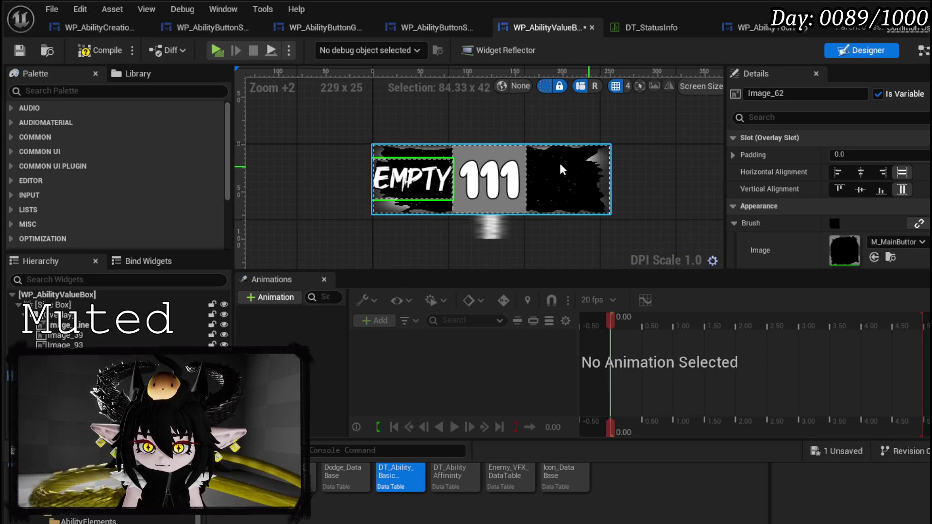
click(489, 171)
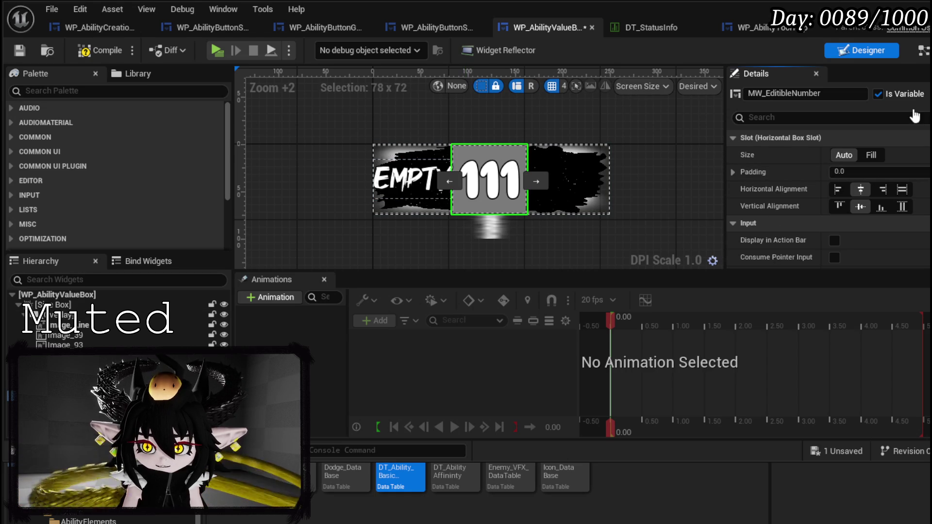
double_click(514, 181)
Set Border_0's brush tint alpha to 0 so it's transparent, and save MW_EditibleNumber
click(516, 202)
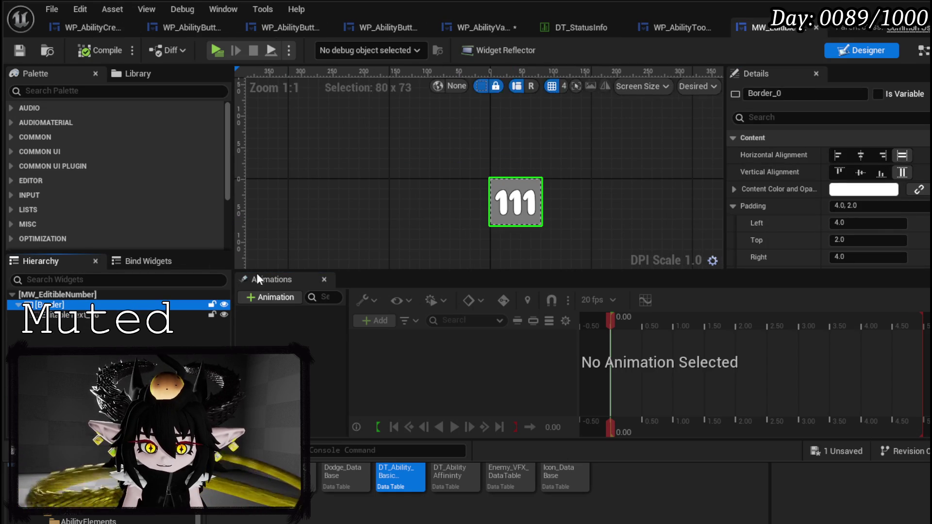
scroll(837, 185, down, 6)
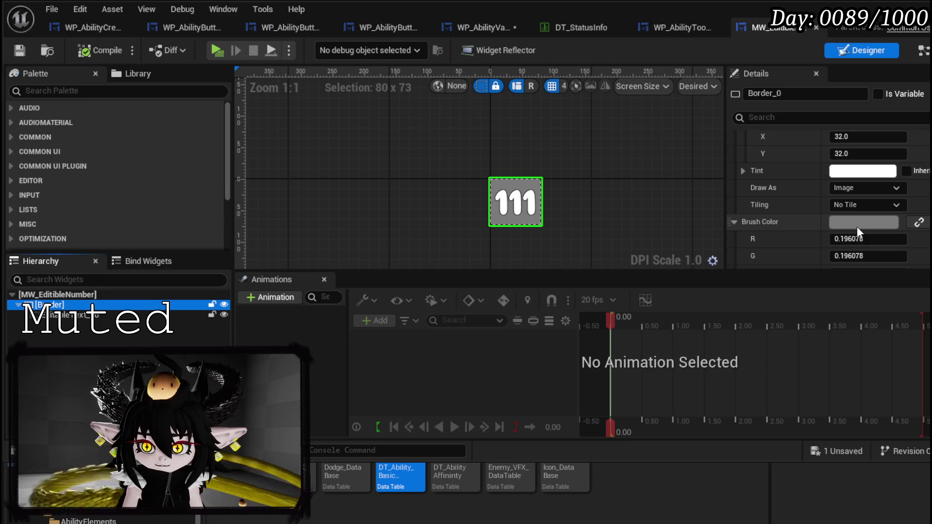
scroll(853, 227, down, 1)
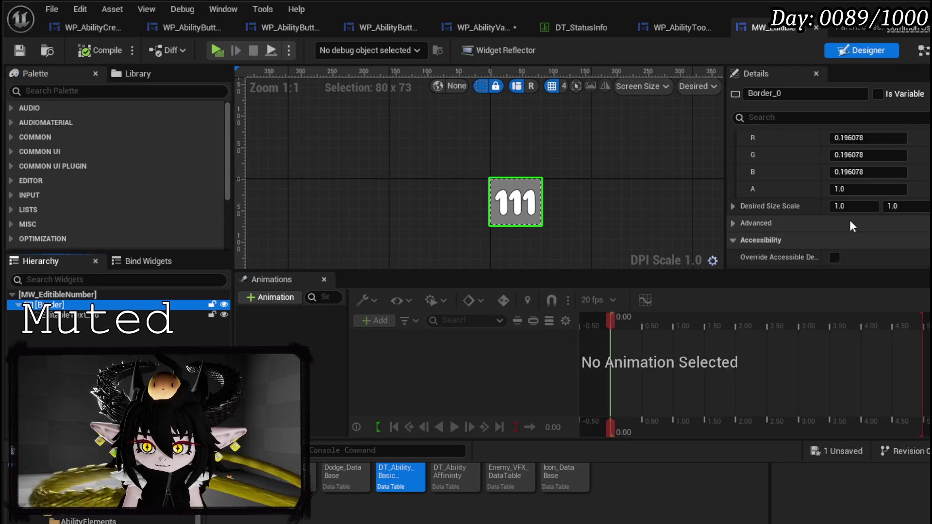
scroll(851, 223, up, 7)
scroll(851, 221, down, 3)
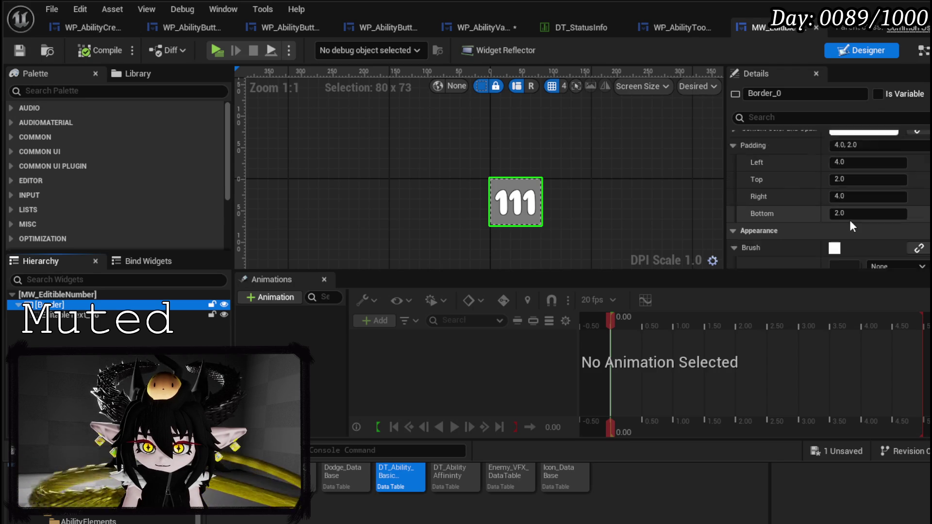
scroll(851, 221, up, 3)
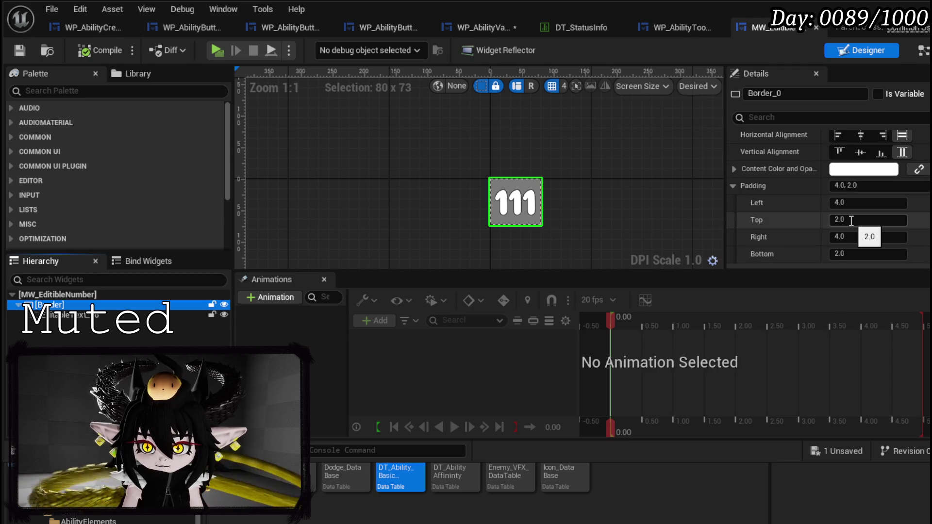
scroll(852, 221, up, 1)
scroll(851, 222, down, 6)
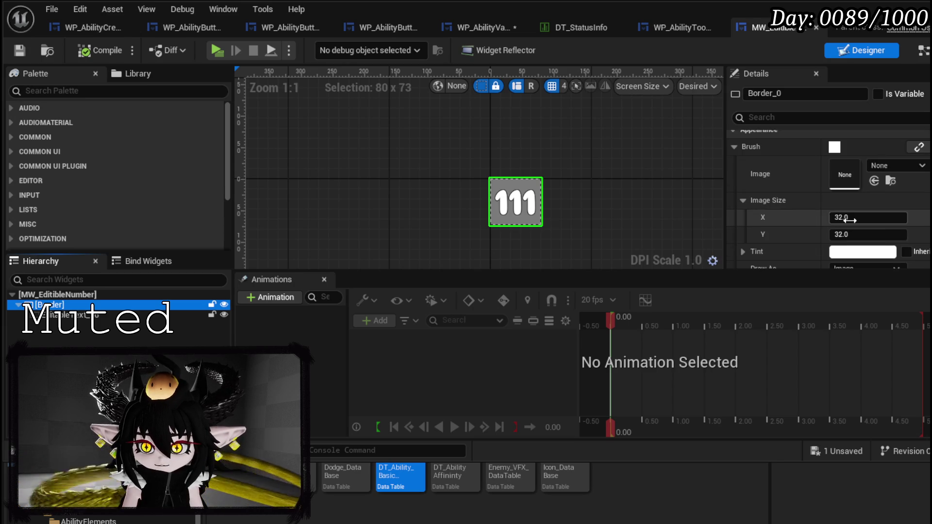
scroll(757, 214, down, 2)
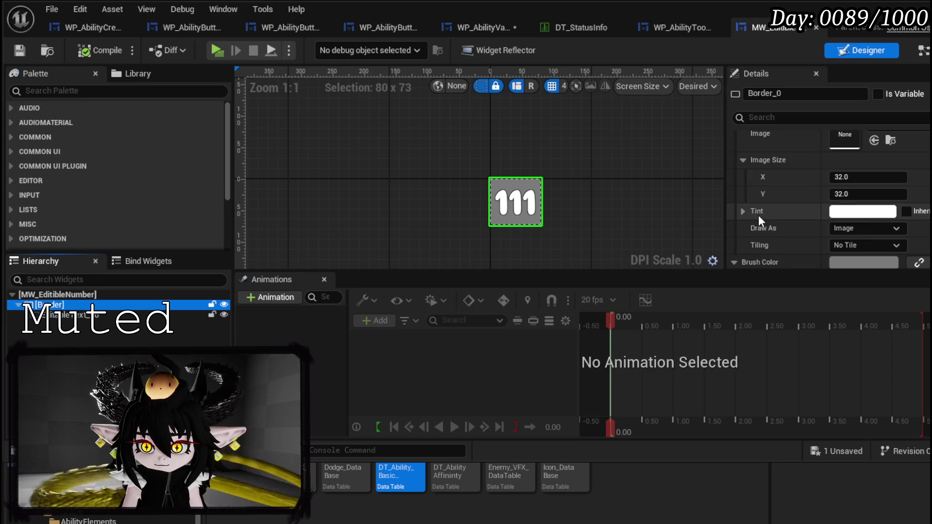
click(750, 211)
scroll(804, 223, down, 3)
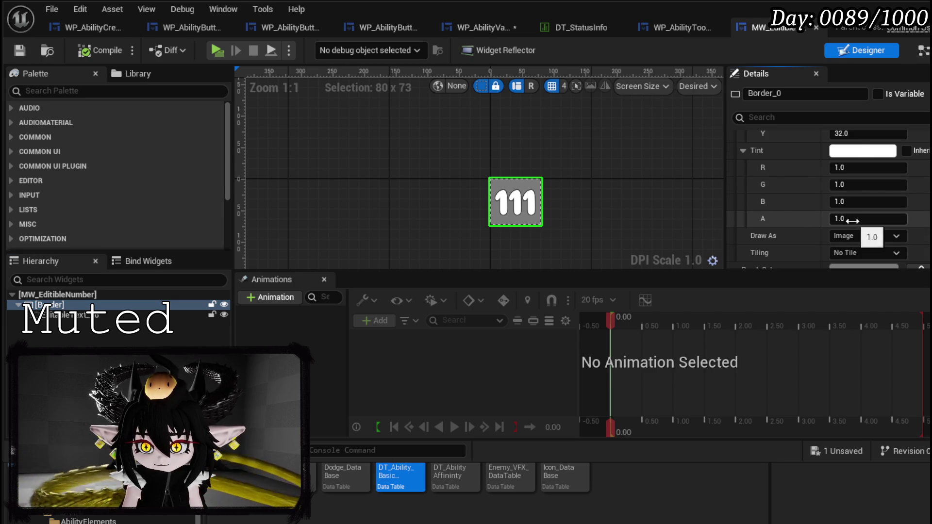
text(0)
key(Return)
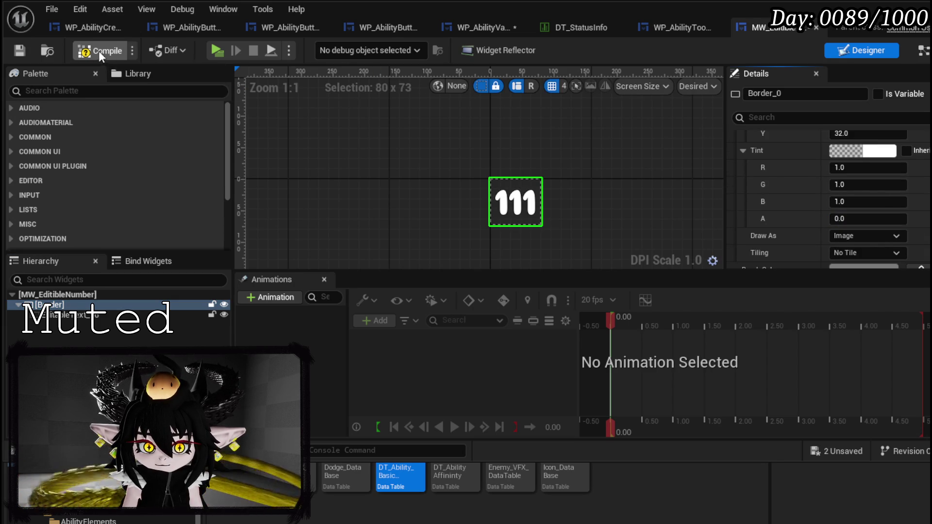
click(19, 47)
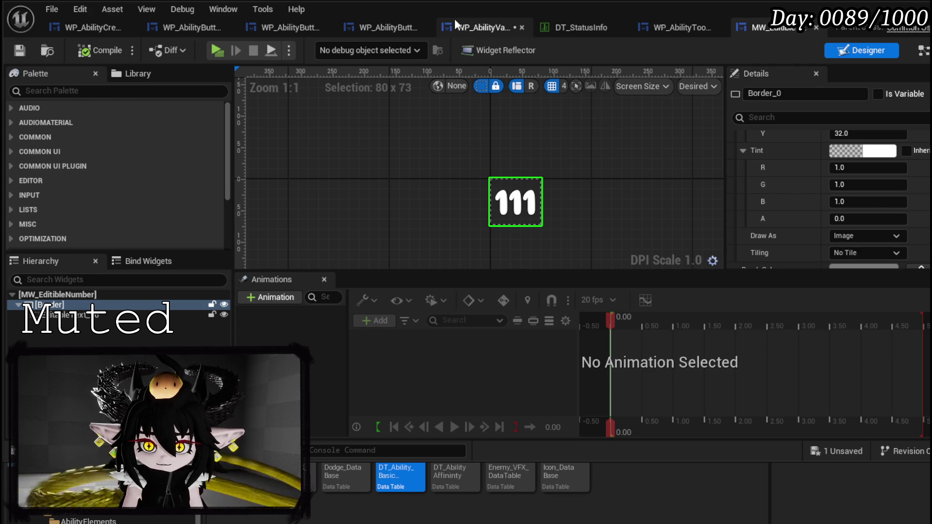
click(461, 21)
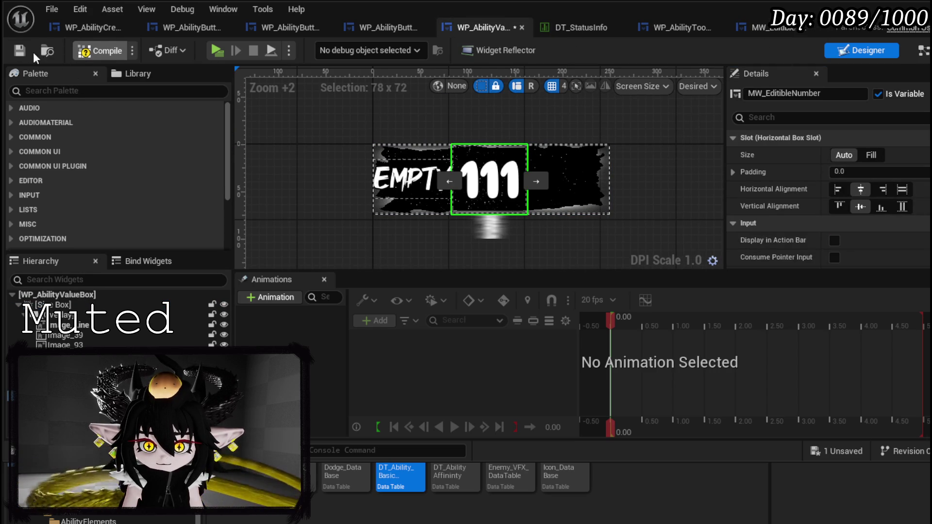
Compile and save the value box, then bring up the MW_EditibleNumber layout
click(20, 50)
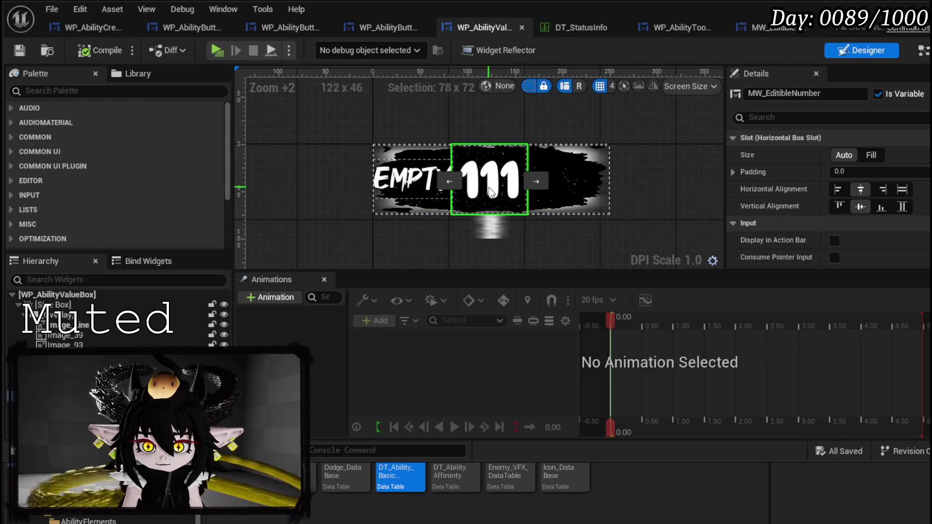
double_click(522, 179)
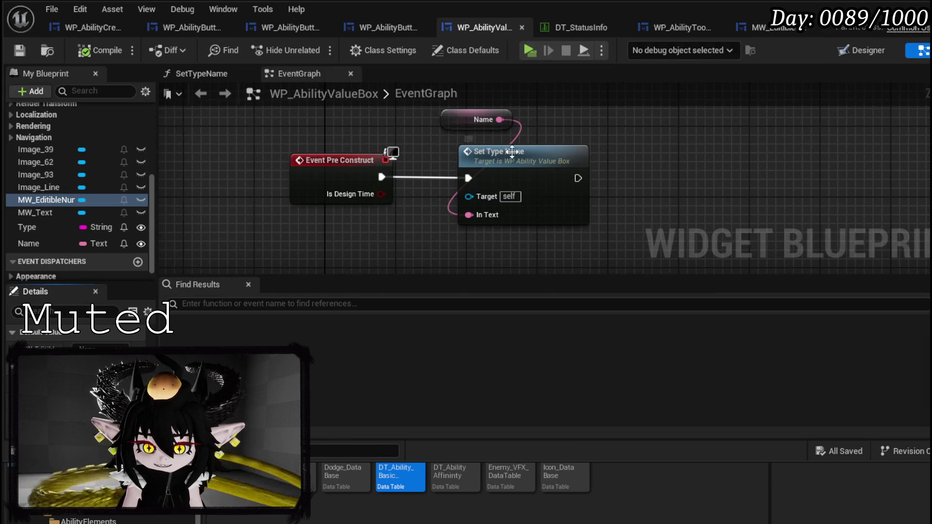
click(772, 28)
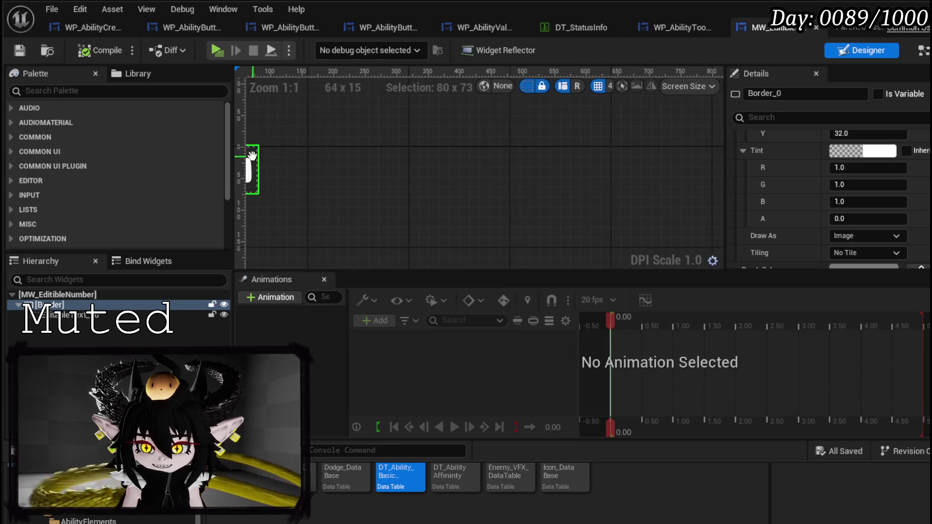
scroll(870, 144, up, 5)
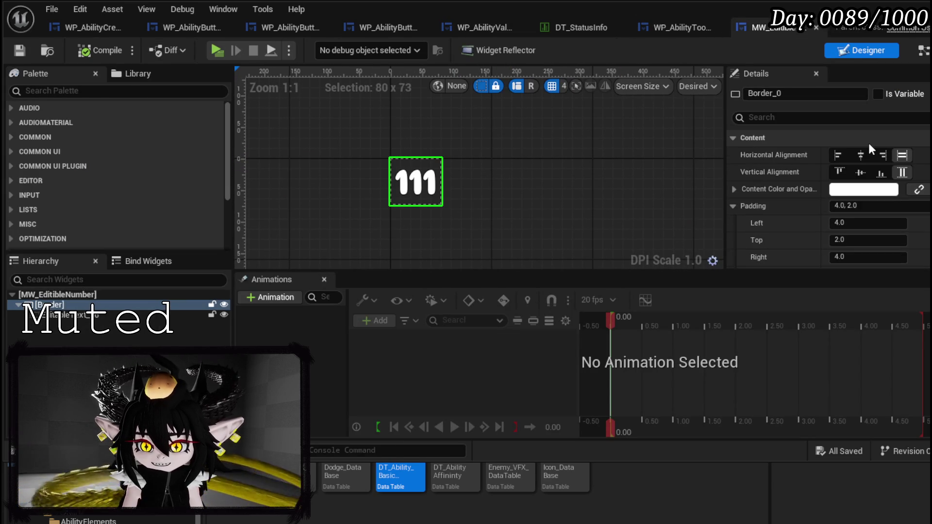
scroll(869, 143, down, 10)
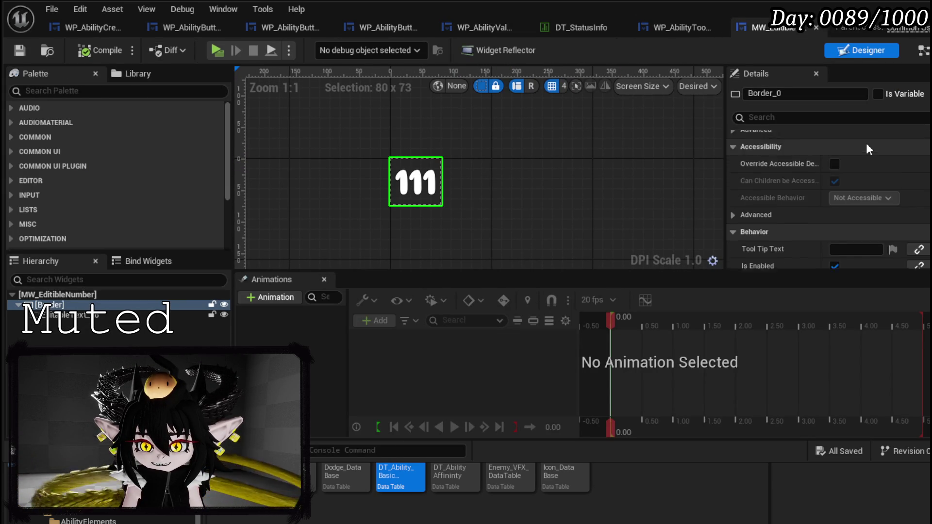
scroll(866, 143, down, 5)
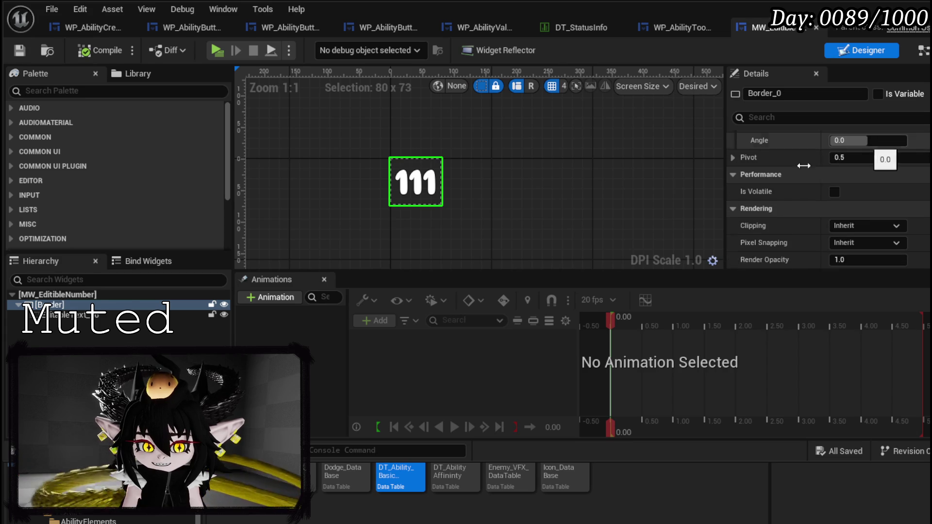
Change the EditableText number's Font Family to Good_Brush_Font
click(67, 316)
scroll(818, 219, down, 10)
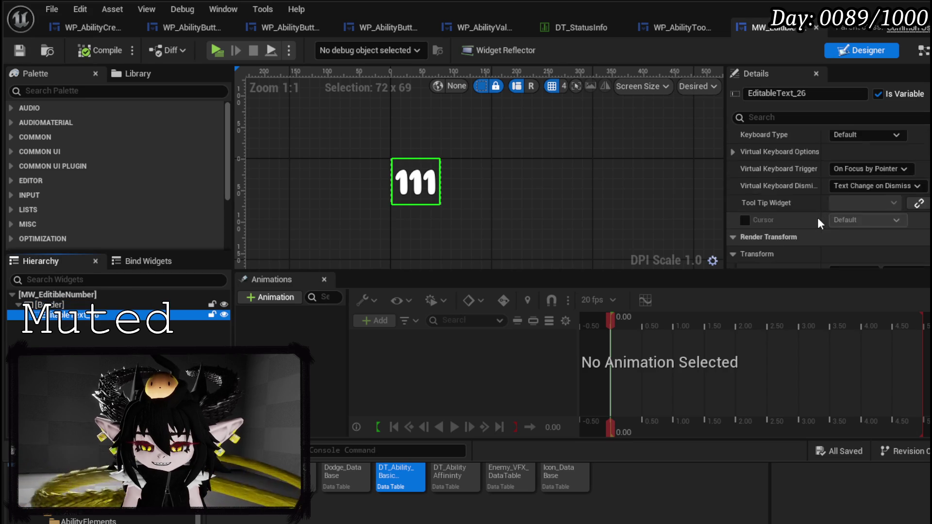
scroll(818, 218, up, 10)
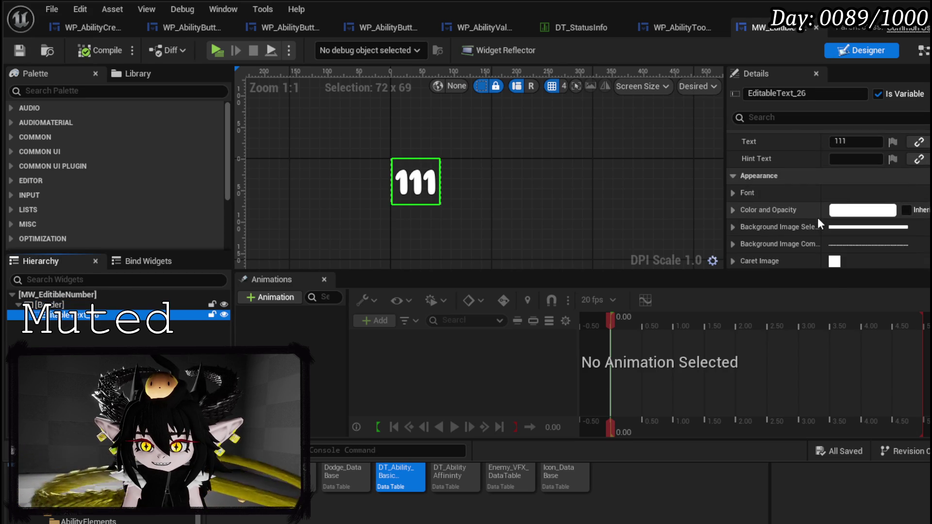
click(735, 193)
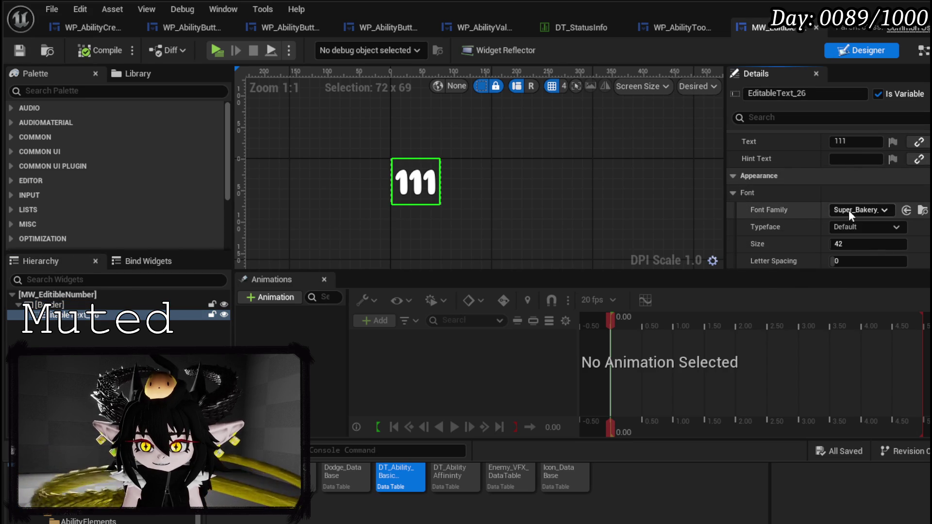
click(855, 210)
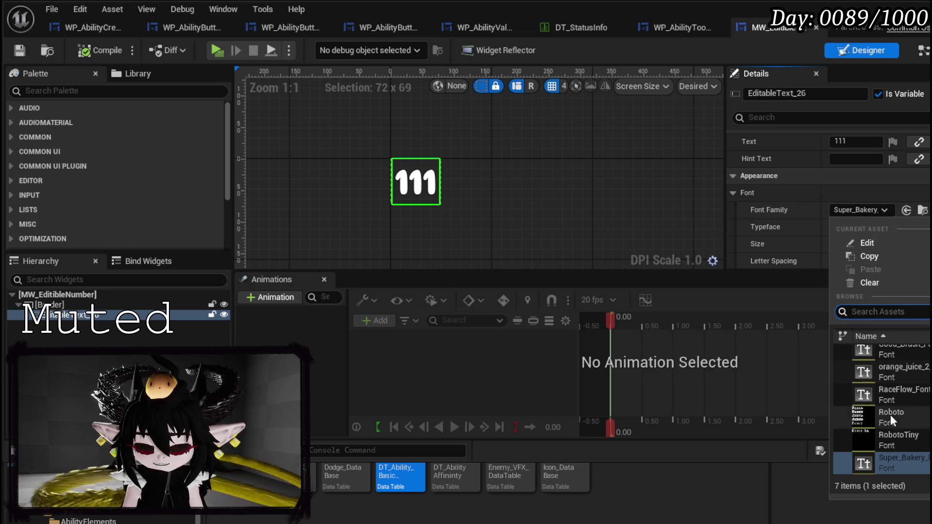
scroll(890, 414, up, 1)
click(893, 369)
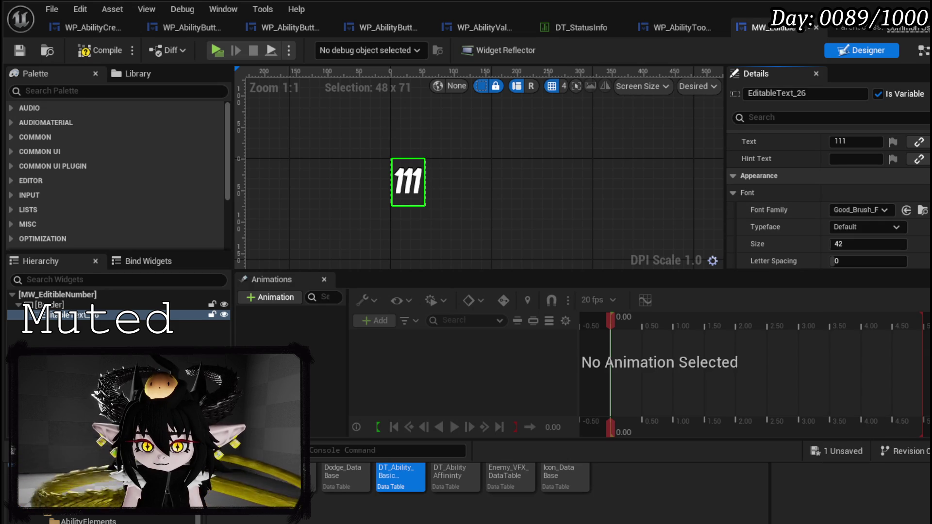
scroll(485, 194, up, 5)
drag(485, 196, 593, 208)
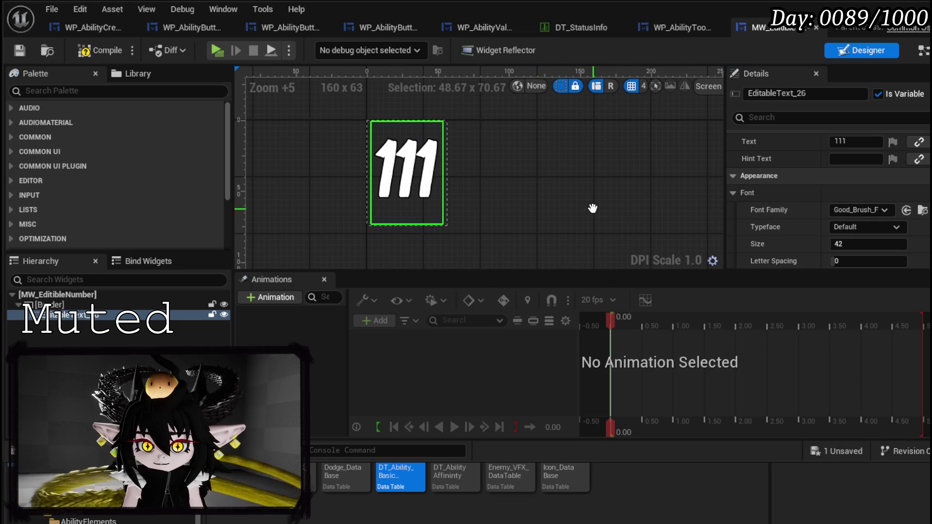
click(685, 27)
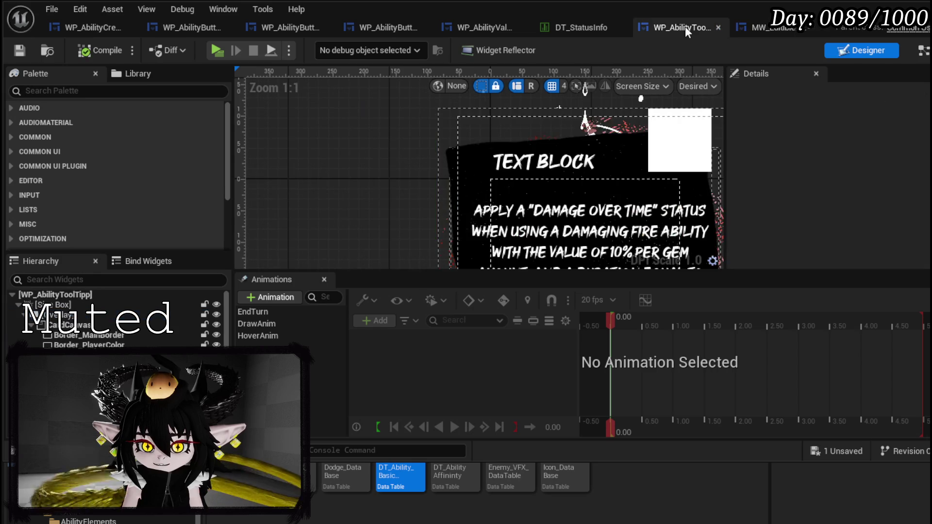
Return to WP_AbilityValueBox's Designer and select the EMPTY label
click(782, 29)
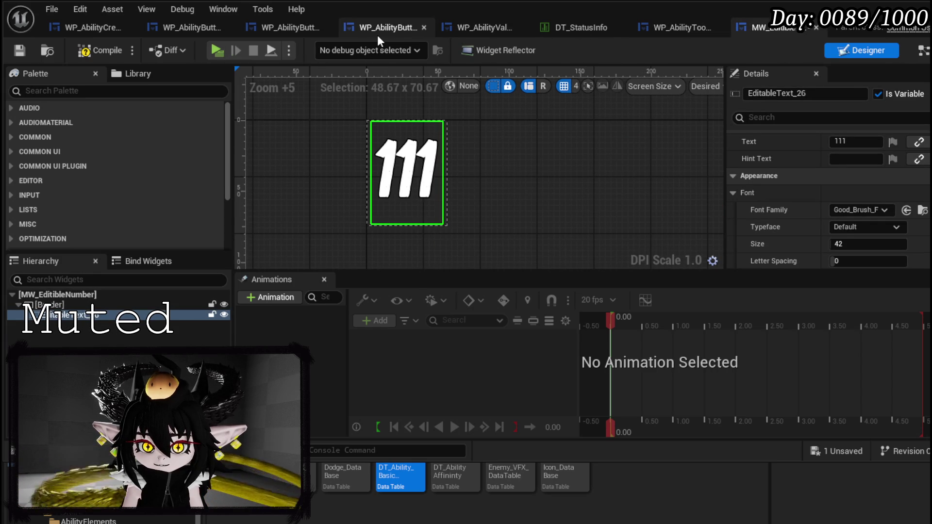
click(490, 31)
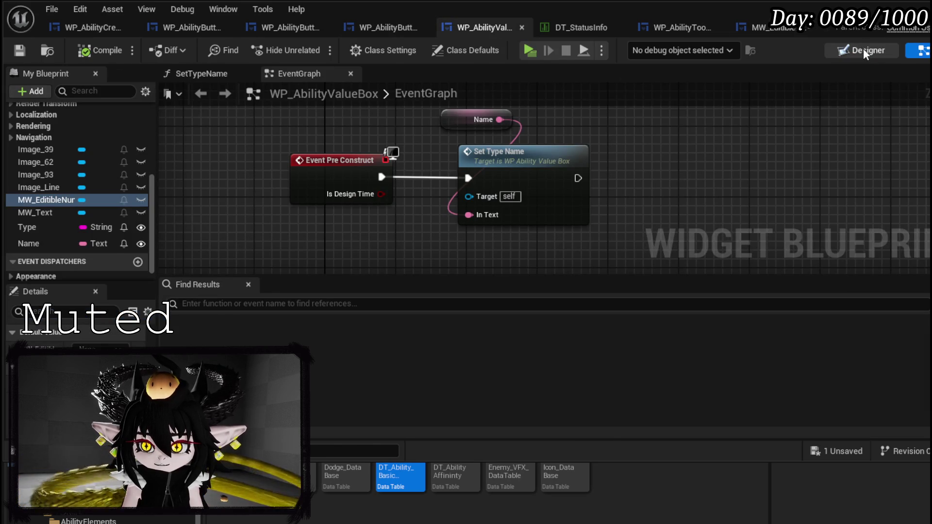
click(864, 52)
click(520, 202)
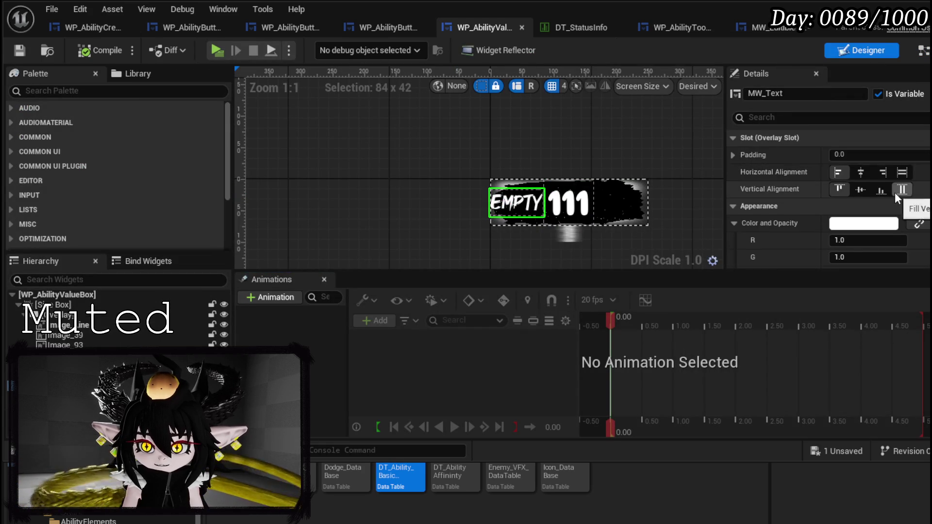
scroll(895, 192, down, 10)
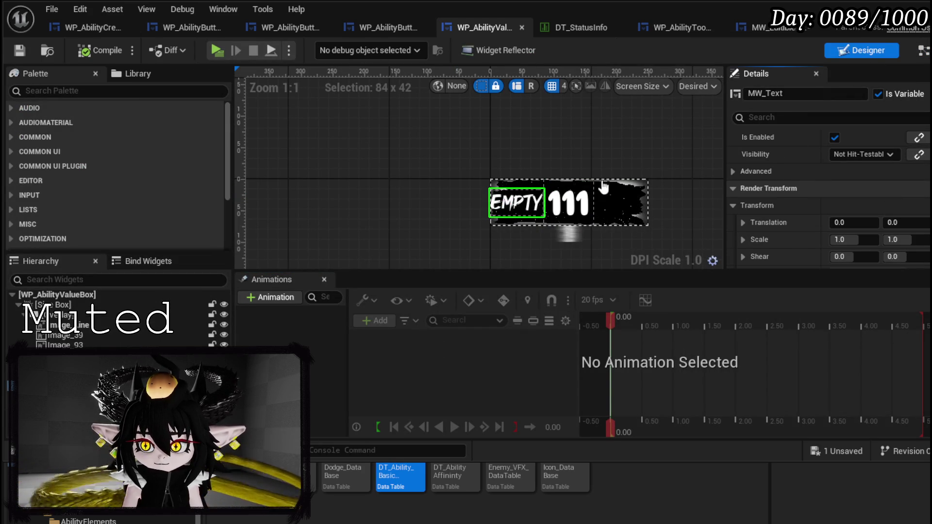
Open MW_Text and check its text block's font: Good_Brush at size 24
double_click(592, 187)
click(541, 191)
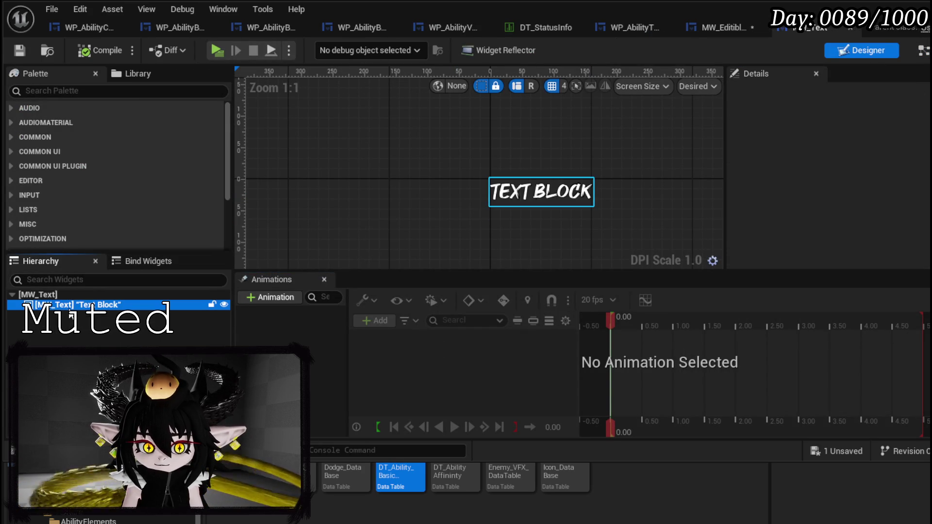
scroll(830, 193, down, 15)
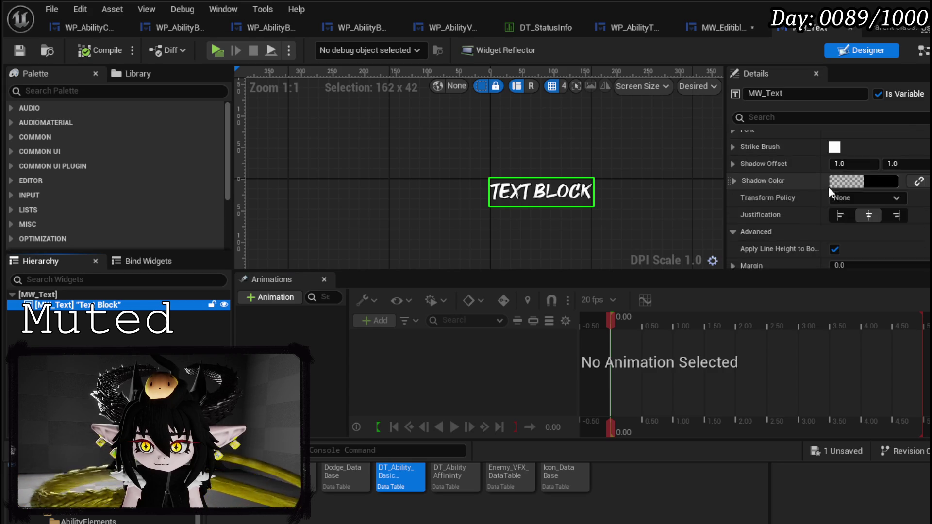
scroll(829, 186, down, 15)
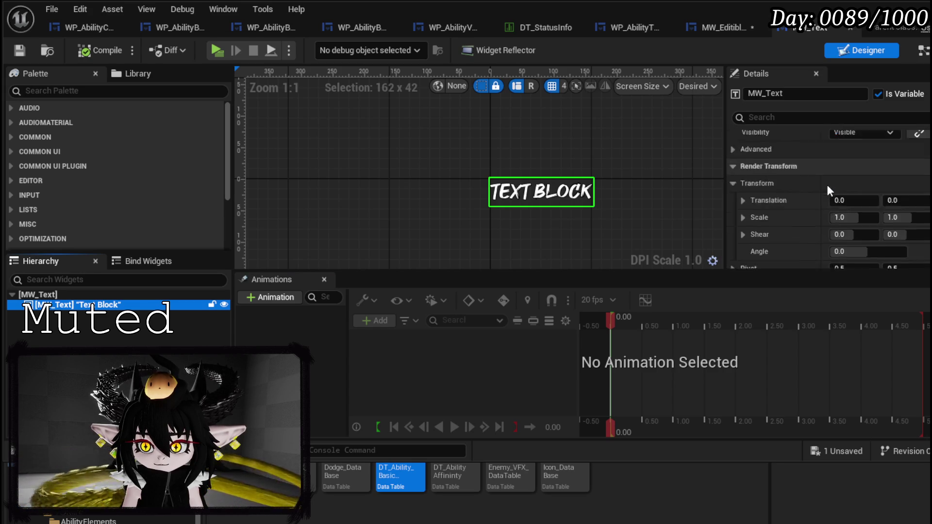
scroll(827, 188, down, 4)
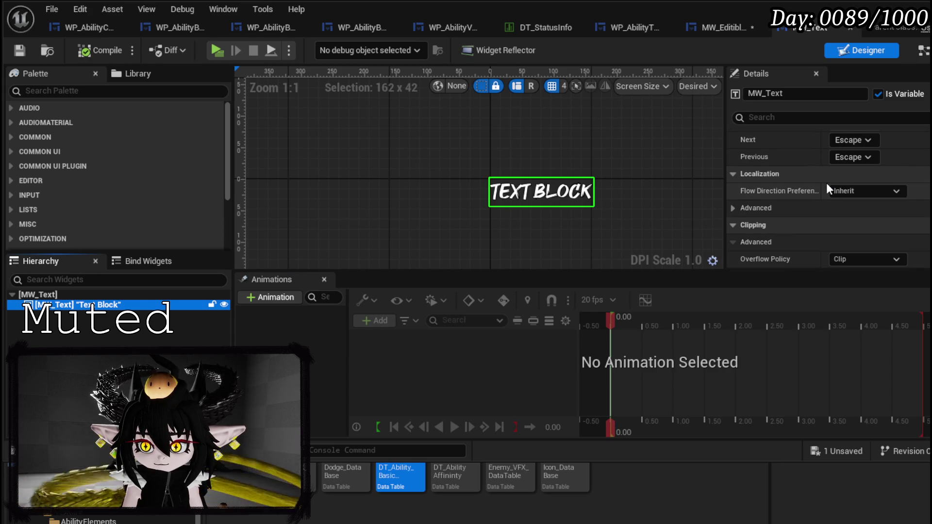
scroll(827, 187, up, 12)
scroll(827, 182, up, 6)
scroll(827, 183, up, 6)
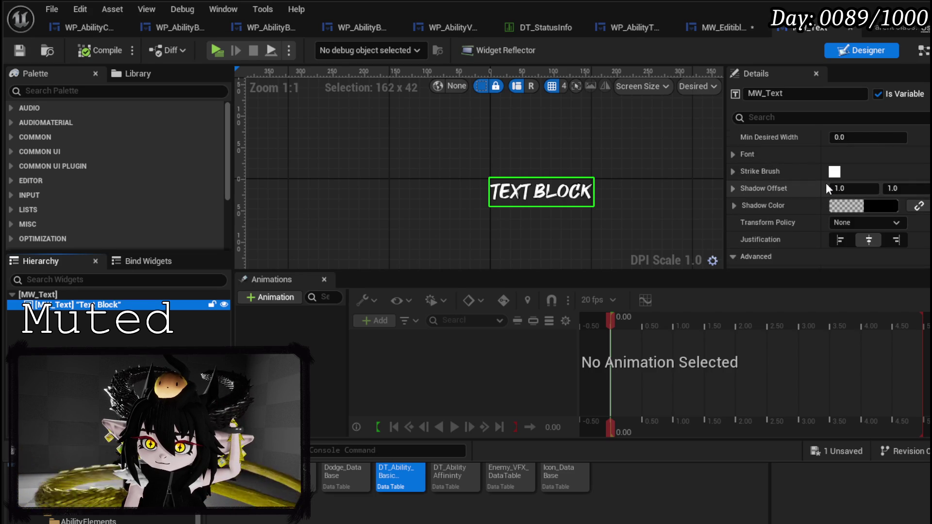
click(733, 154)
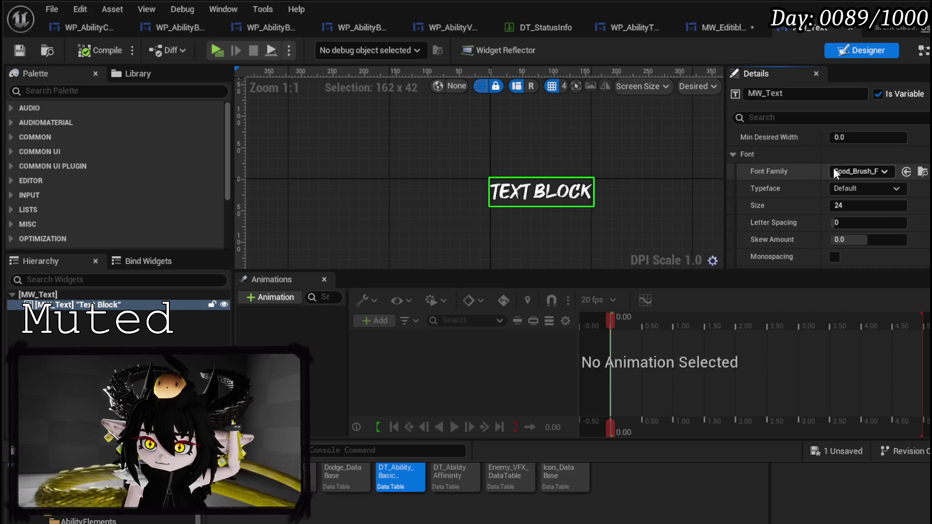
click(708, 29)
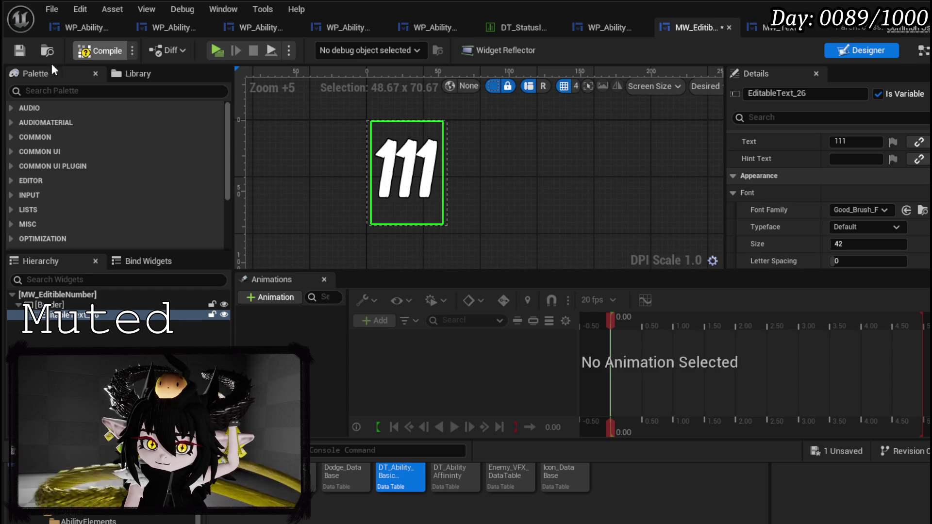
Set MW_EditibleNumber's sample text to 123, compiling and saving the widget
click(100, 50)
click(19, 50)
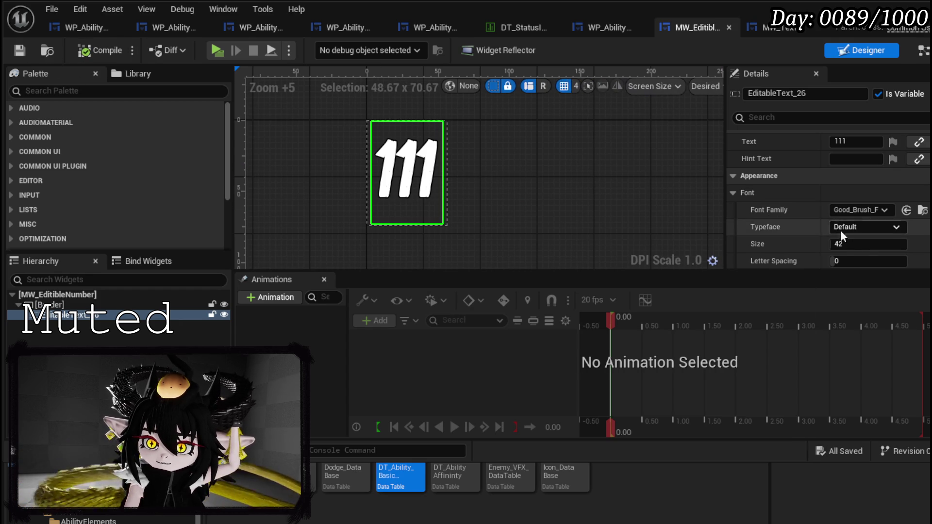
scroll(832, 217, down, 3)
scroll(862, 181, up, 5)
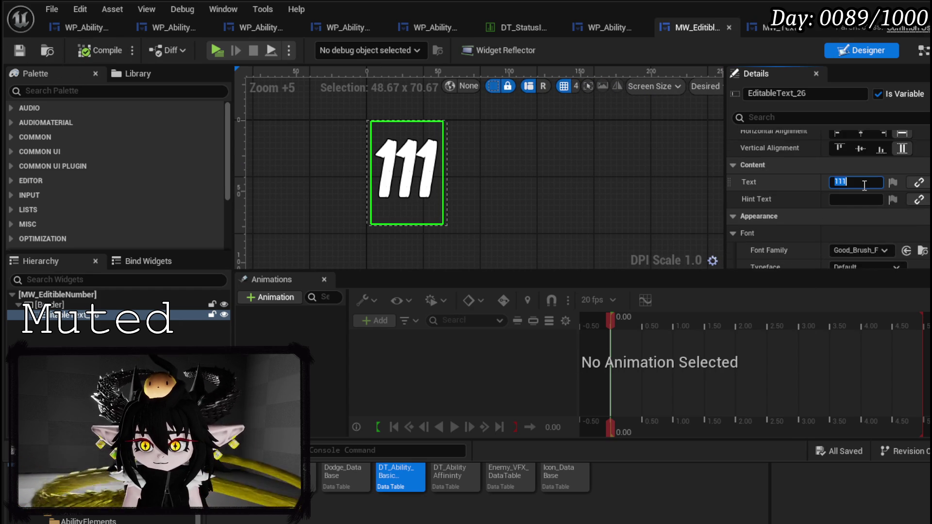
text(123)
key(Return)
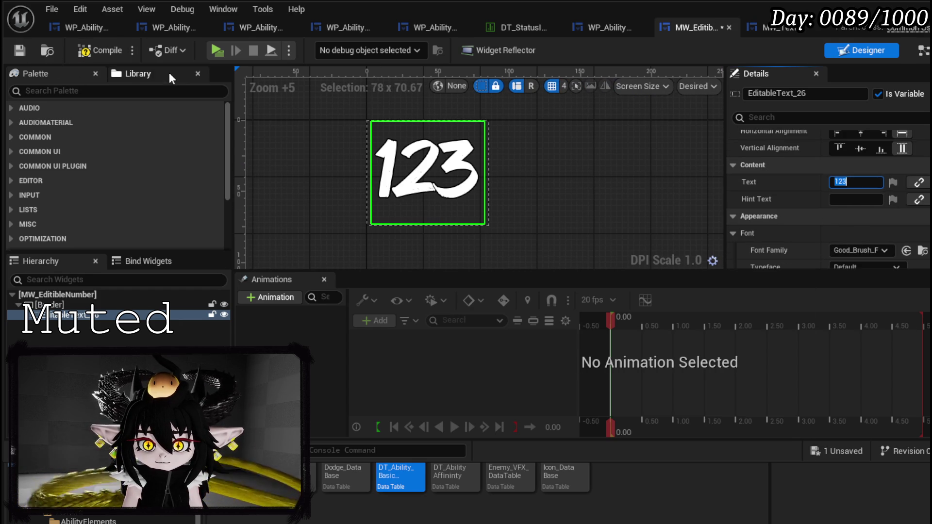
click(20, 51)
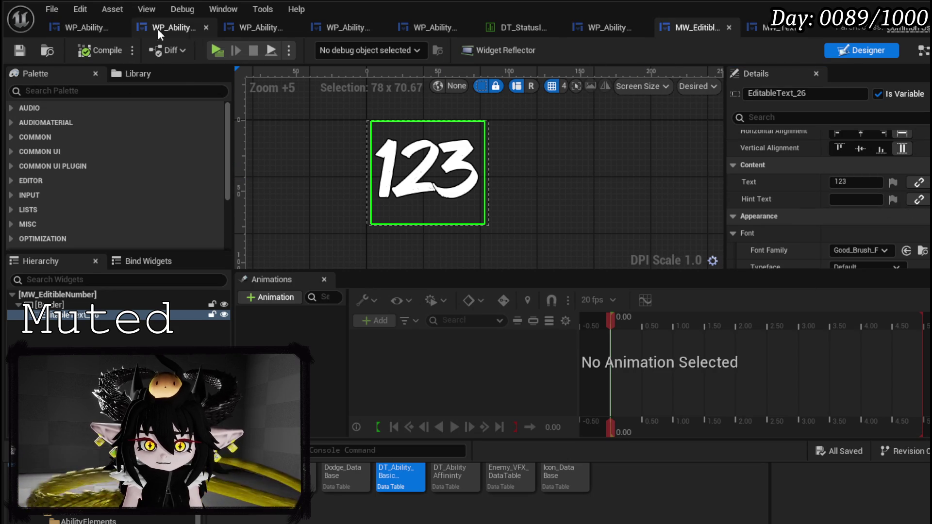
Switch to WP_AbilityValueBox and zoom in on its EMPTY 123 layout
click(421, 29)
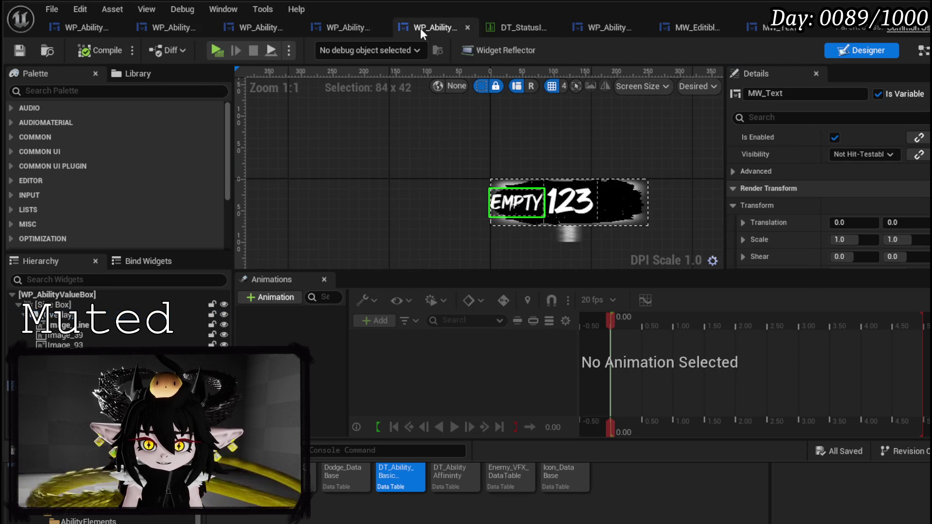
scroll(567, 195, up, 4)
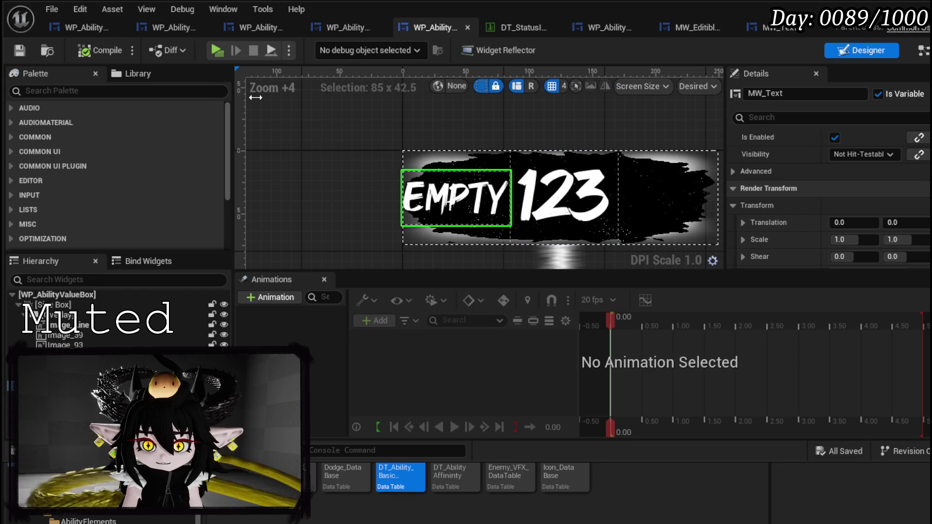
scroll(832, 182, down, 10)
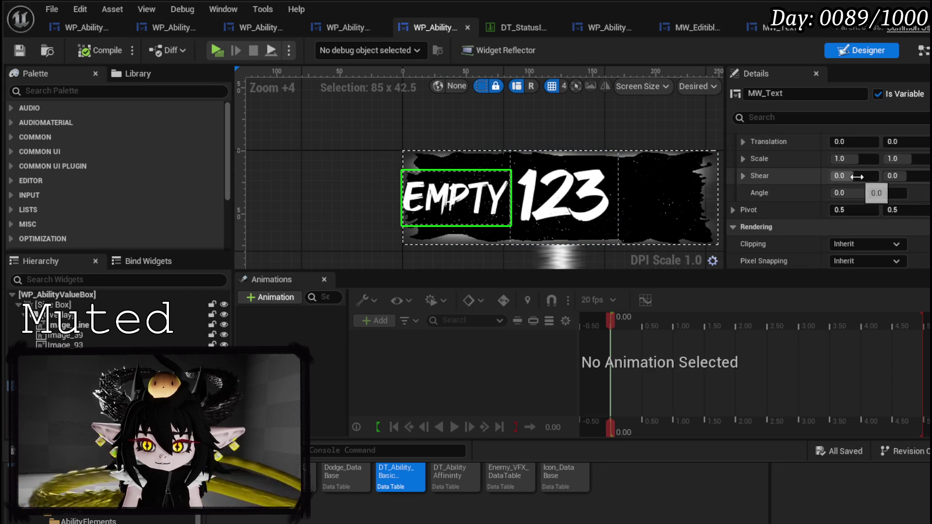
scroll(858, 177, up, 10)
scroll(858, 179, up, 2)
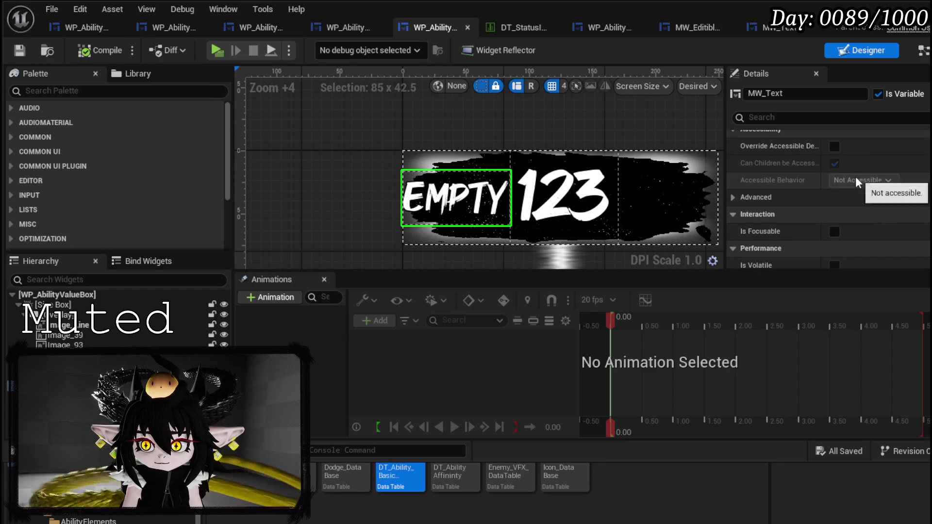
scroll(887, 174, up, 2)
scroll(876, 194, up, 2)
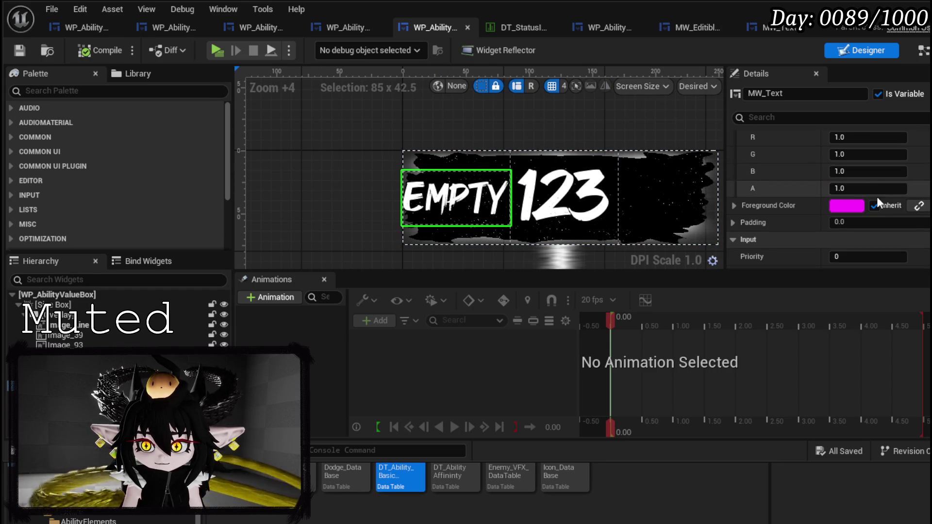
Change the EMPTY label's font size to 42, then 38, and compile and save WP_AbilityValueBox
scroll(869, 240, down, 1)
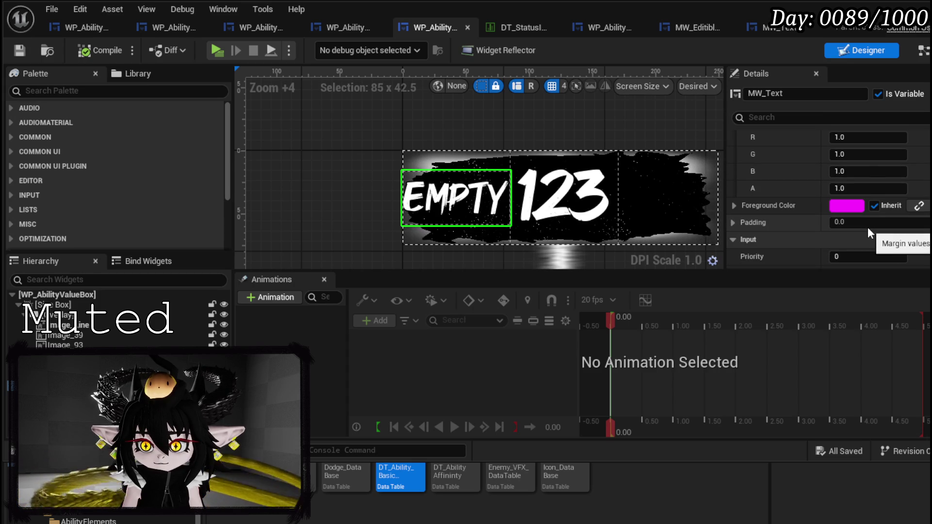
scroll(789, 208, up, 2)
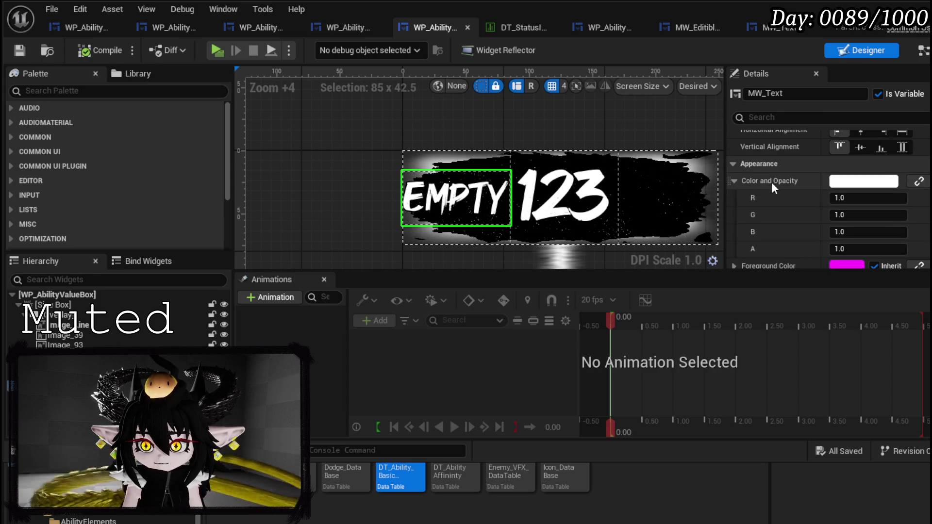
scroll(779, 182, down, 5)
scroll(875, 189, down, 8)
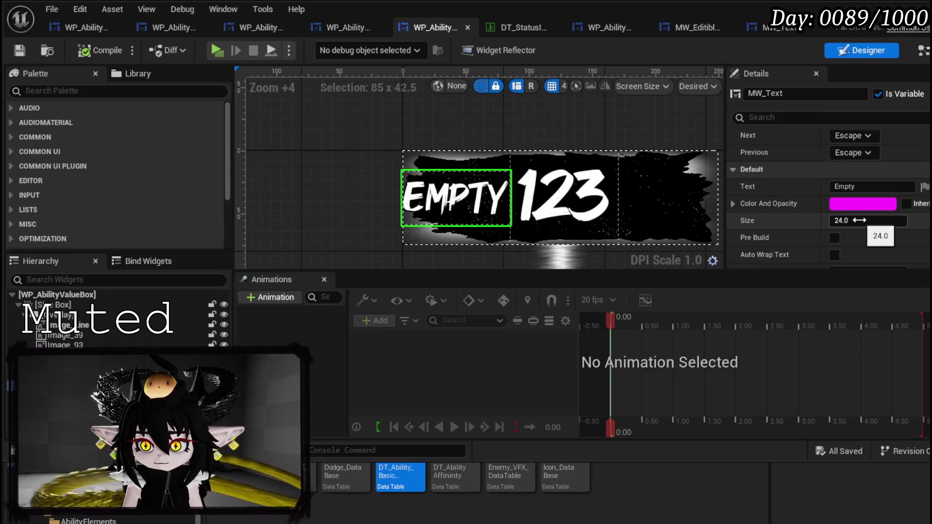
click(860, 220)
text(38)
key(Return)
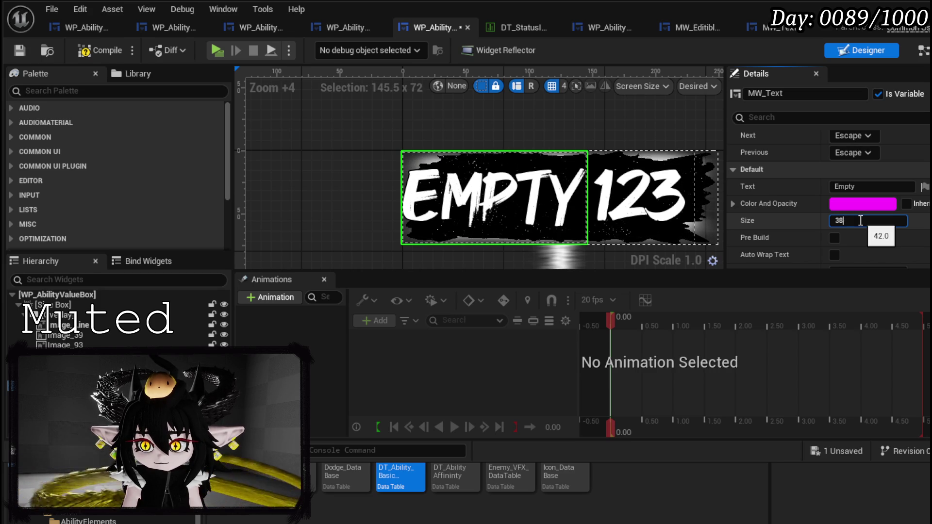
key(Return)
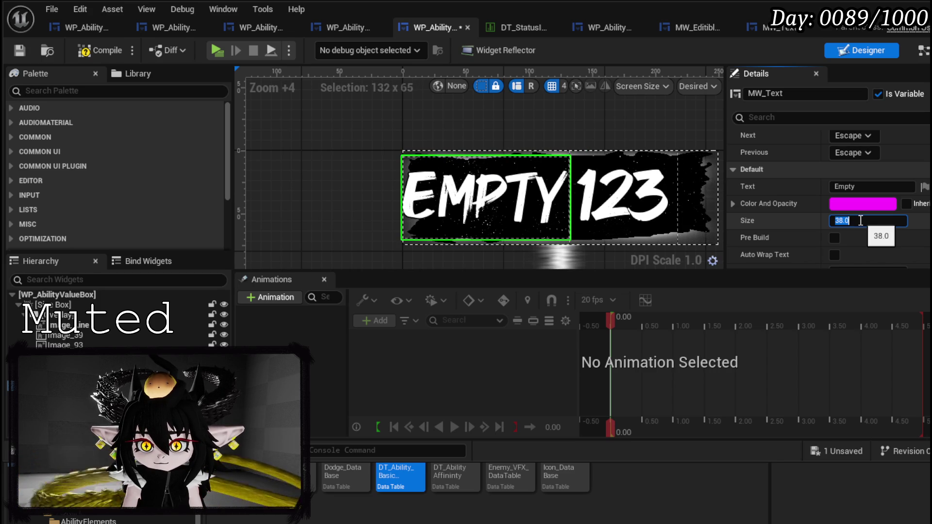
click(98, 50)
click(19, 50)
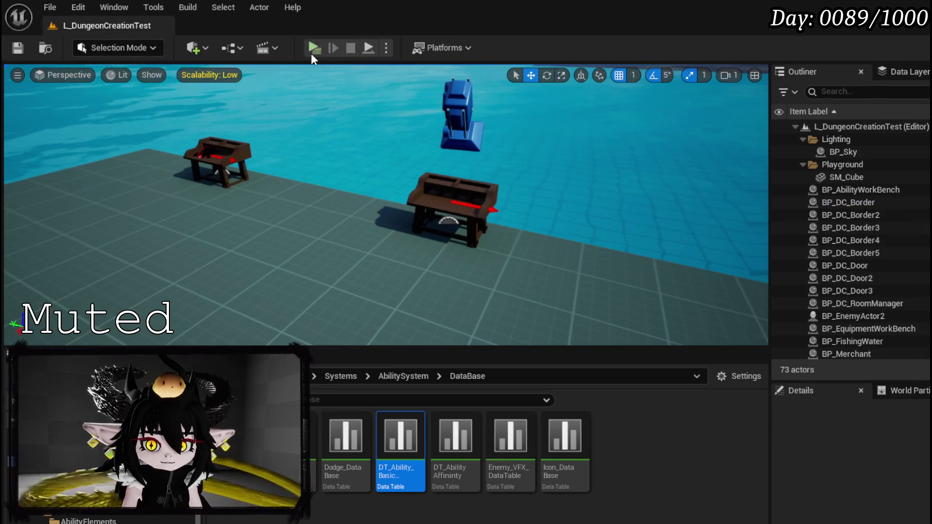
Play-test NEW > Ability > Offensive > Direct Hit to check POWER:123, then save the level
click(310, 52)
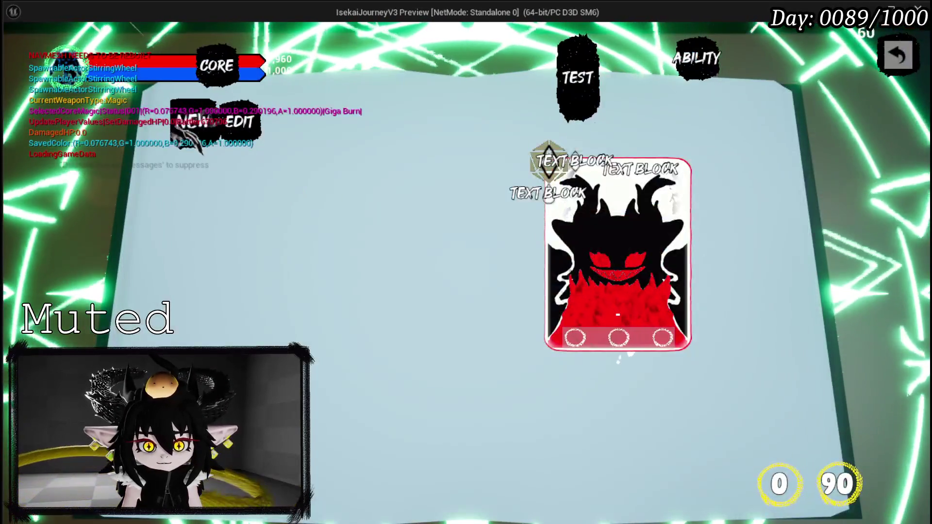
click(191, 122)
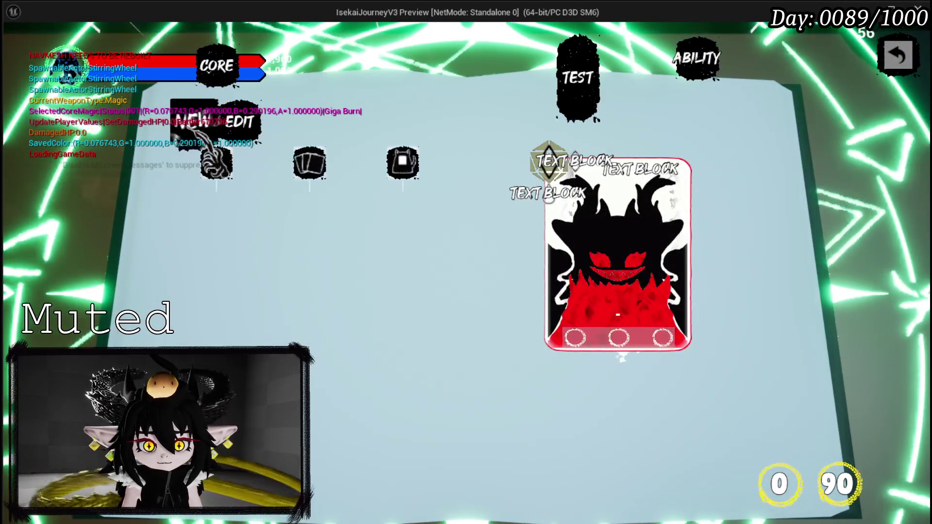
click(217, 162)
click(240, 197)
click(240, 233)
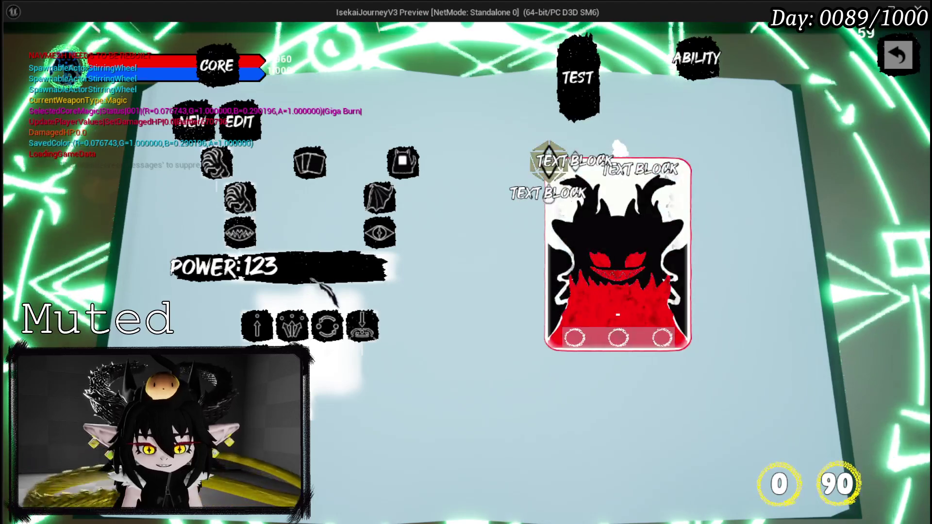
key(Escape)
click(15, 46)
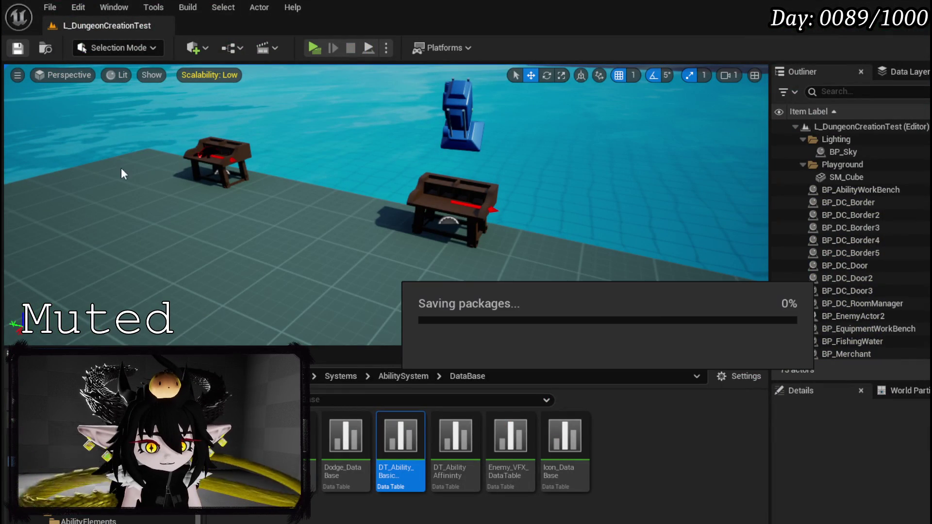
key(alt+Tab)
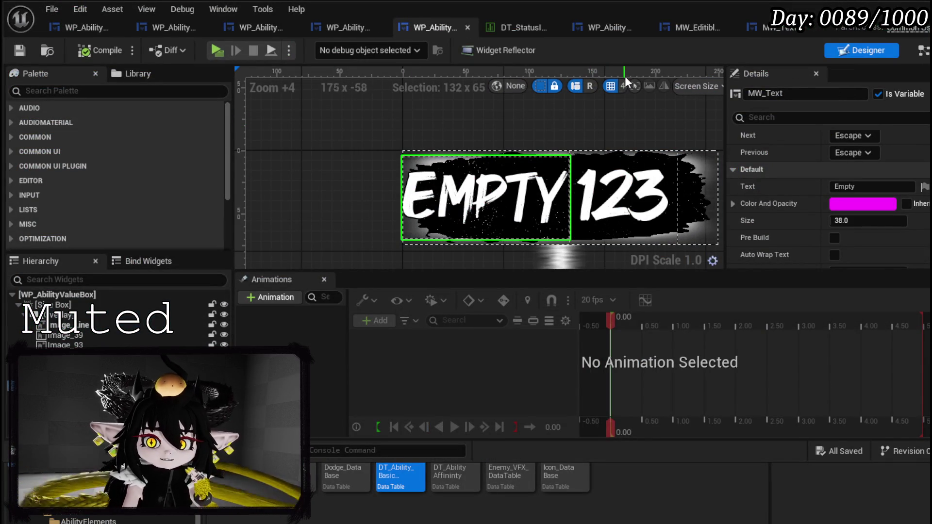
click(358, 28)
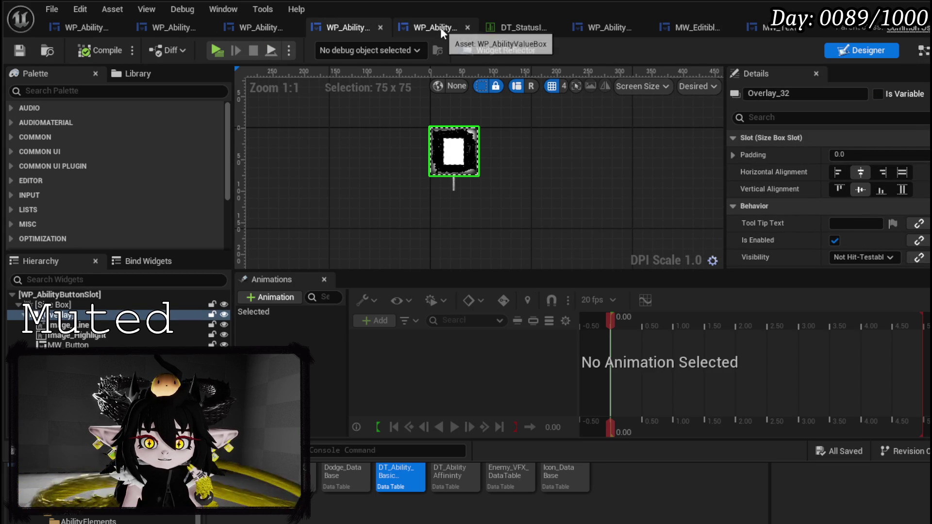
click(153, 32)
mouse_move(508, 162)
mouse_down()
mouse_move(459, 137)
mouse_move(387, 121)
mouse_move(431, 136)
mouse_move(388, 139)
mouse_up()
drag(400, 236, 655, 136)
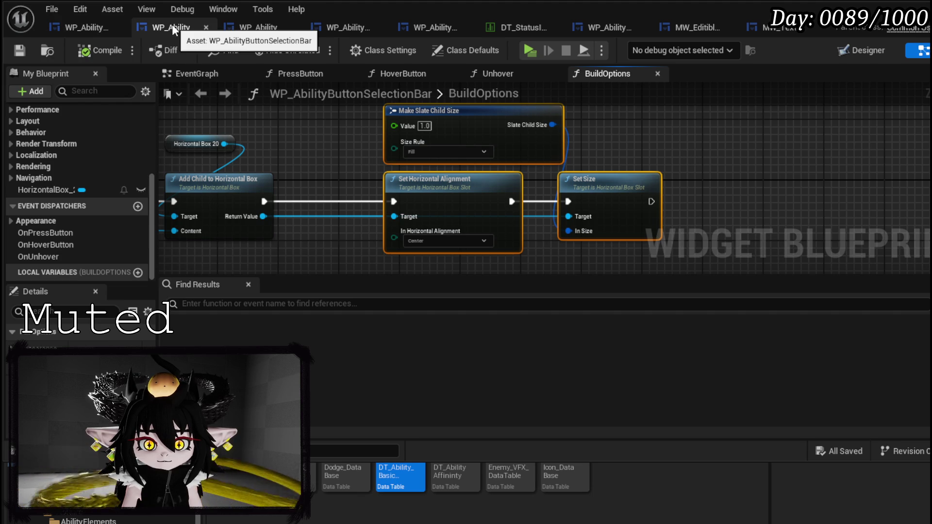
scroll(75, 145, up, 5)
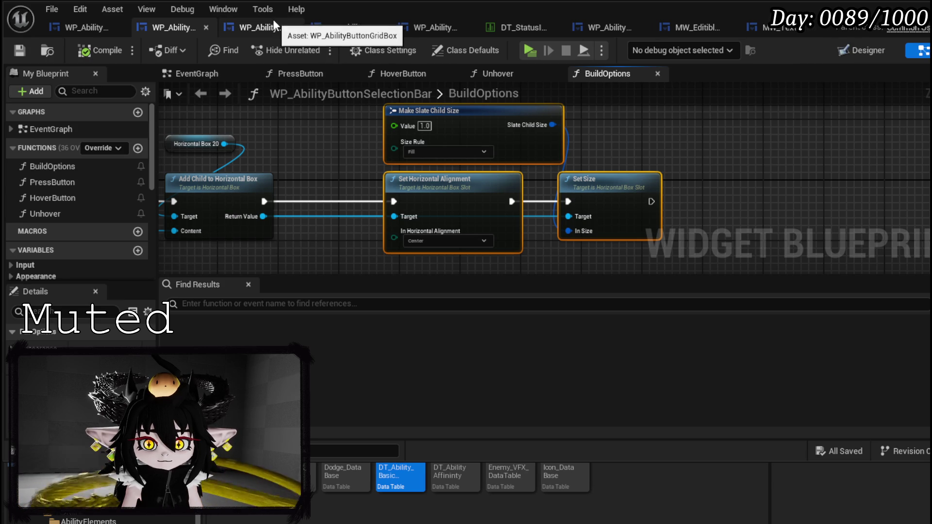
click(443, 31)
scroll(473, 138, down, 2)
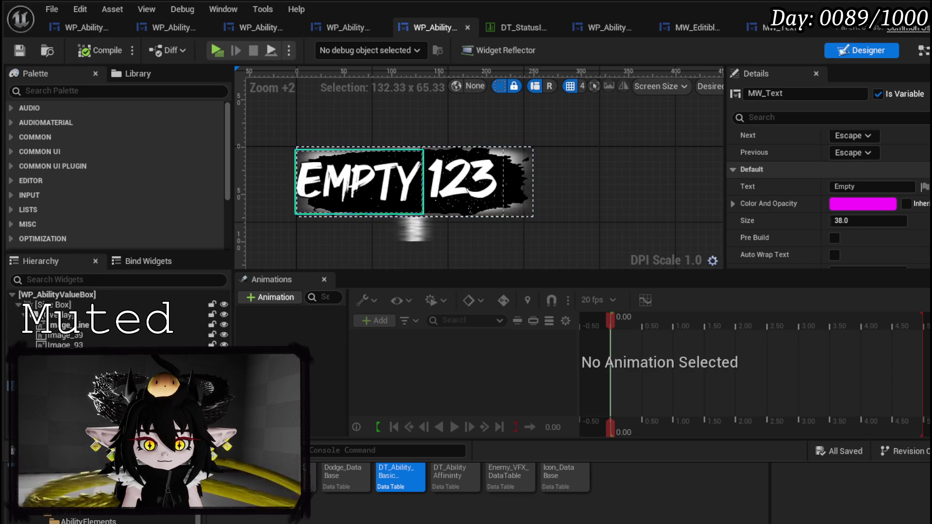
Right-align the EMPTY label within the value box row
click(73, 355)
scroll(780, 159, up, 10)
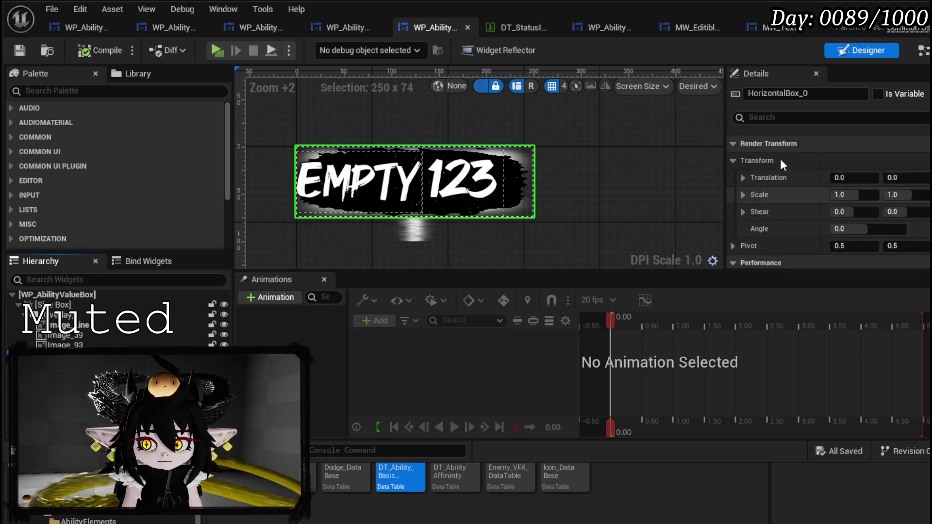
scroll(781, 160, up, 1)
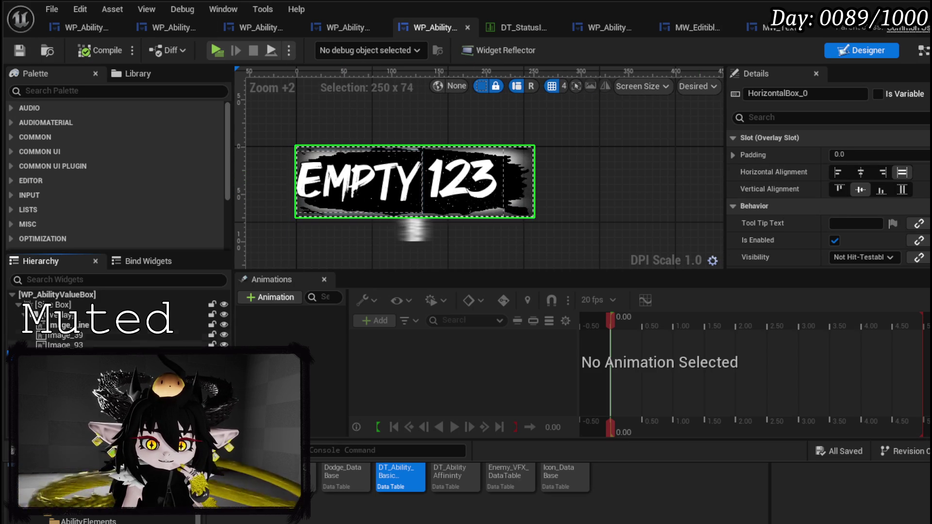
click(359, 181)
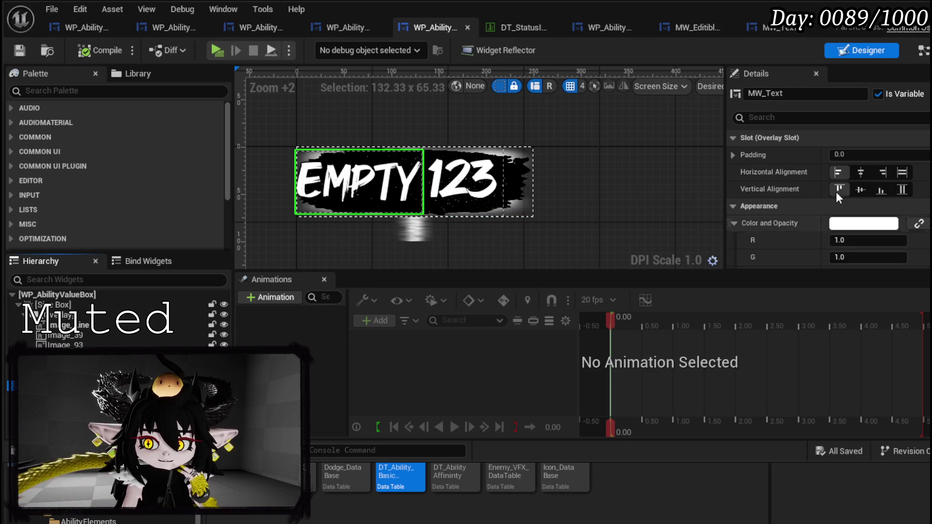
click(880, 174)
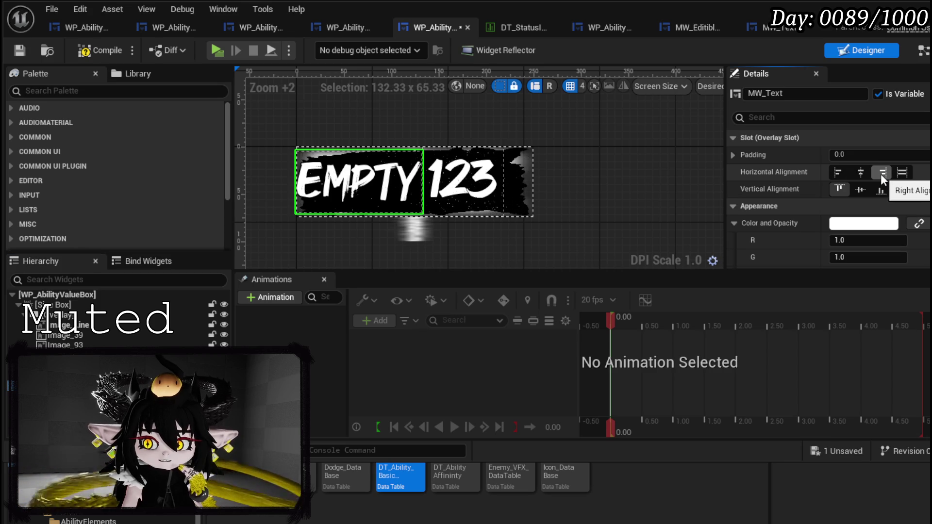
Make the Image_93 brushstroke backdrop fill the box vertically and compile
click(511, 182)
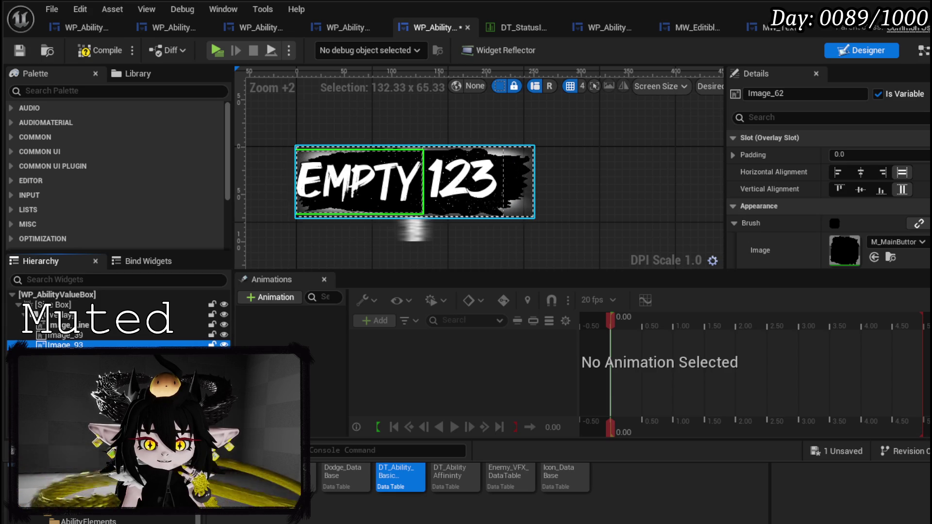
click(517, 202)
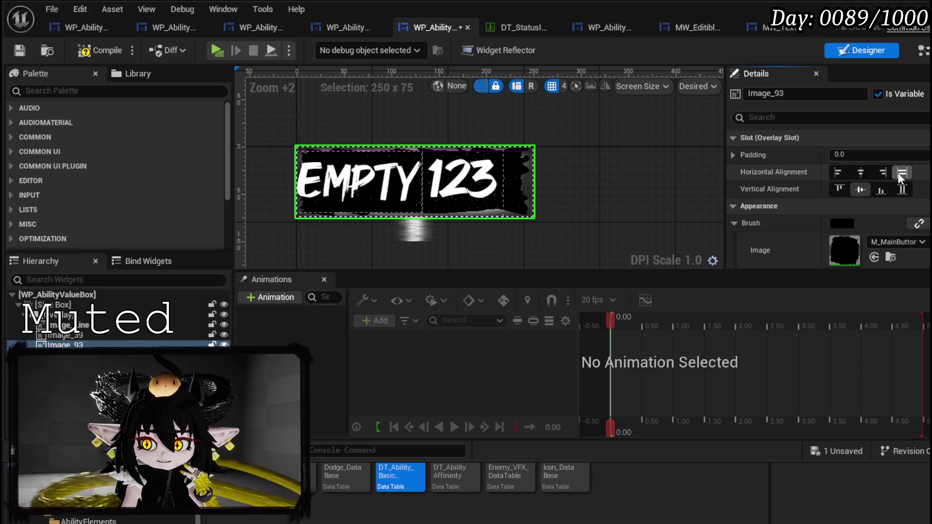
click(903, 190)
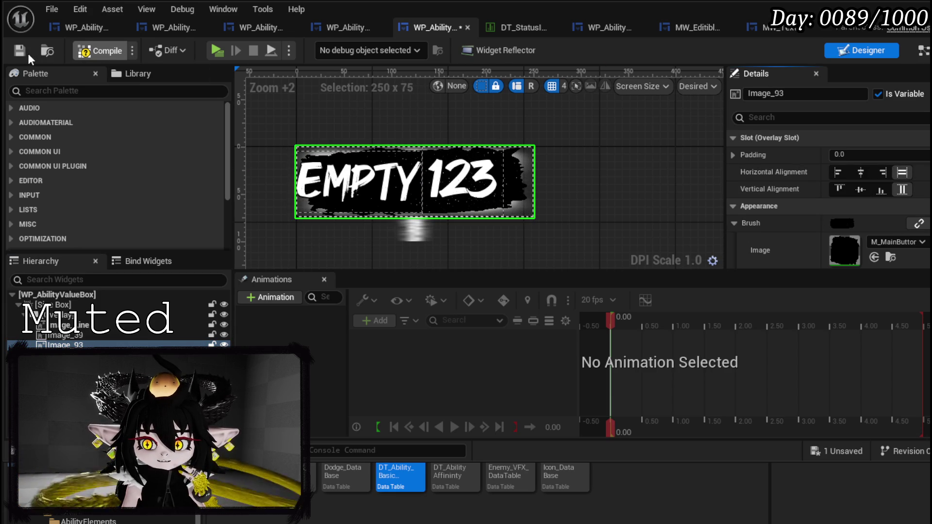
click(25, 52)
Try 80.0 right padding on Image_93, then reset its left and right padding to 0
click(734, 155)
text(80)
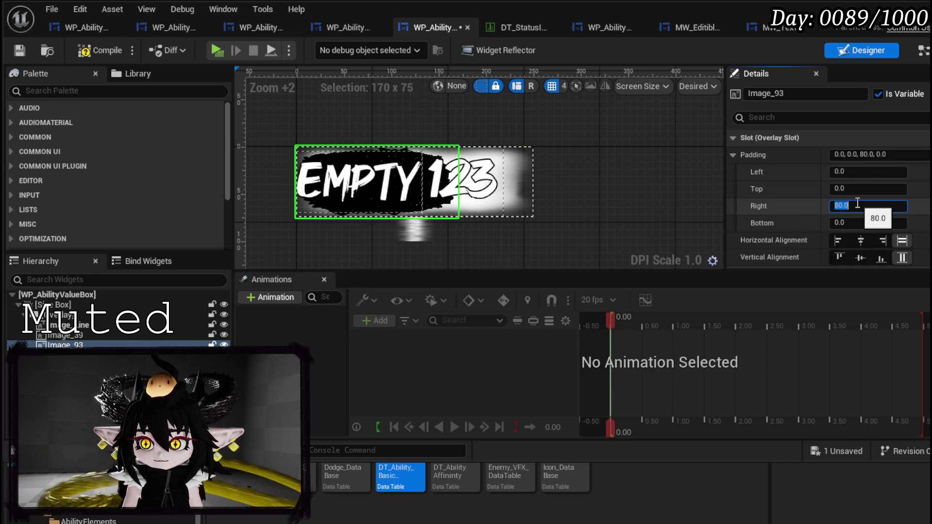
click(862, 171)
text(80.)
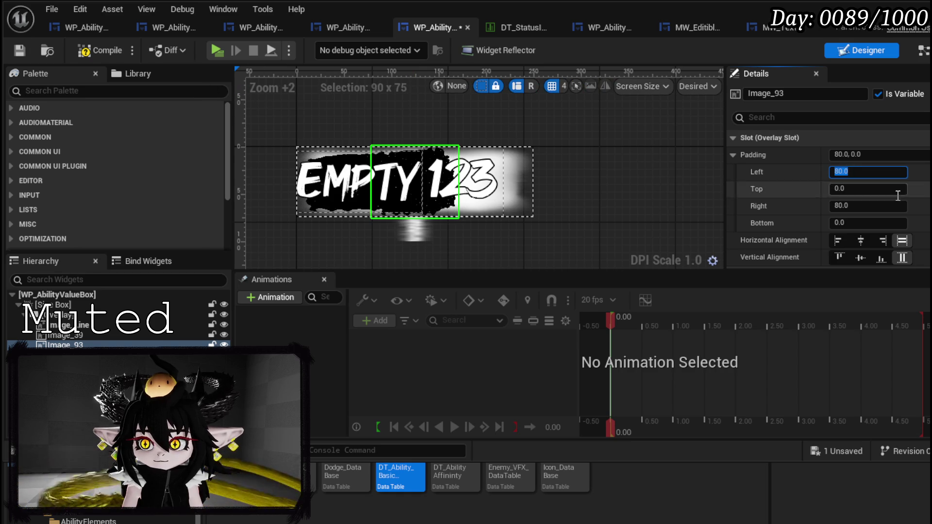
text(0)
key(Return)
click(880, 206)
text(0)
key(Return)
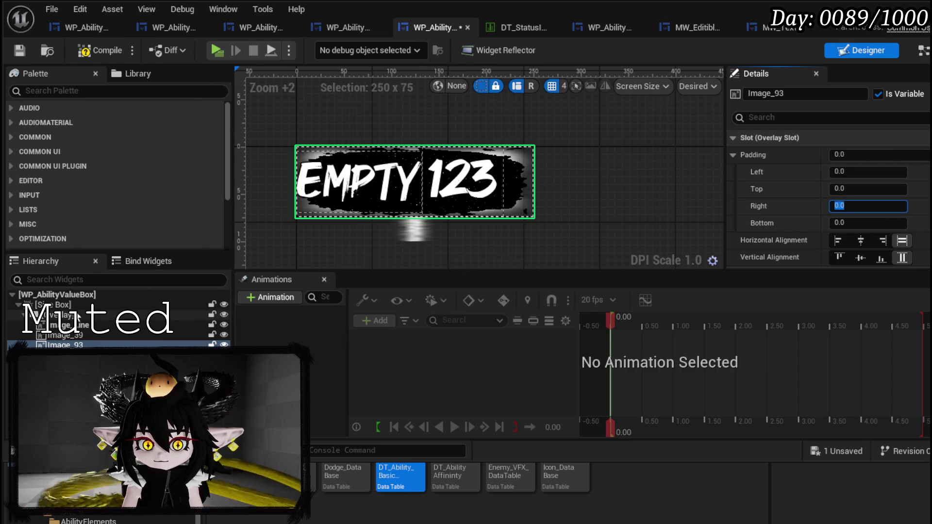
click(53, 305)
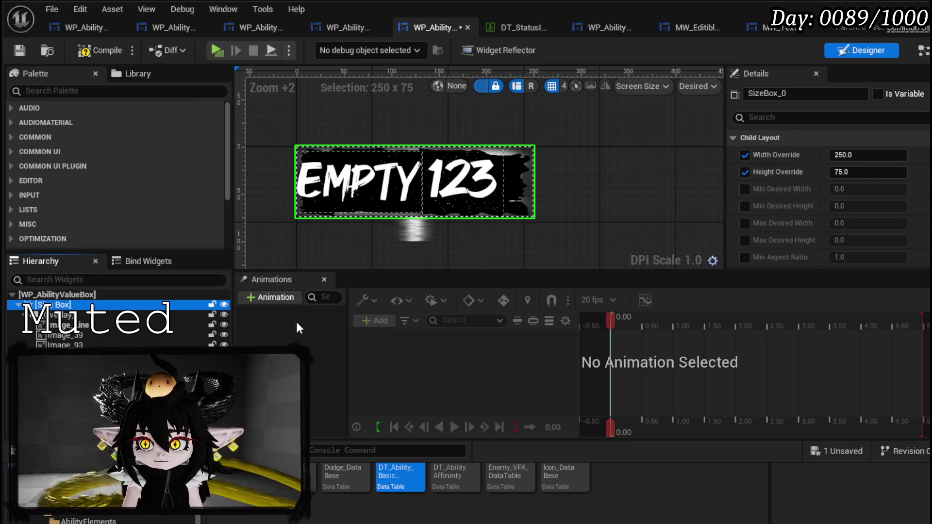
Give Overlay_16 80 padding on the left and right, narrowing the backdrop
click(105, 315)
click(72, 325)
click(53, 304)
click(73, 324)
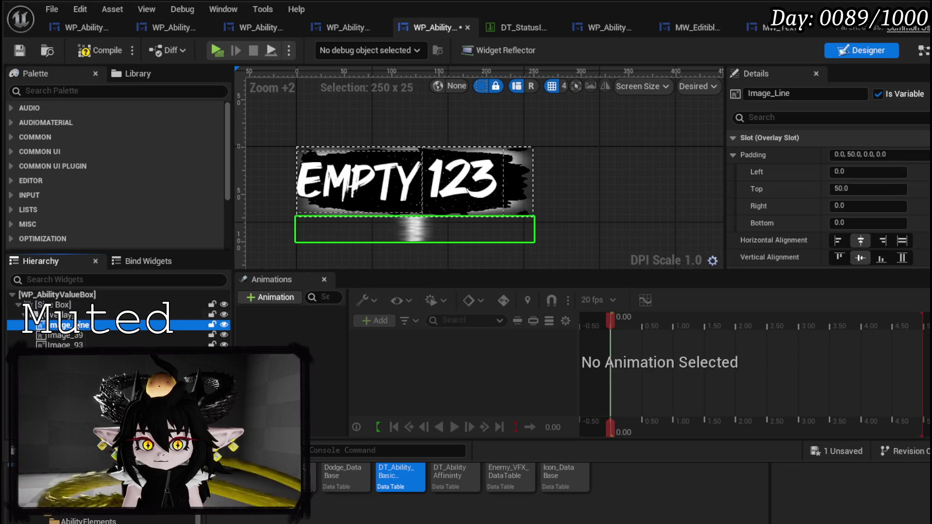
click(73, 316)
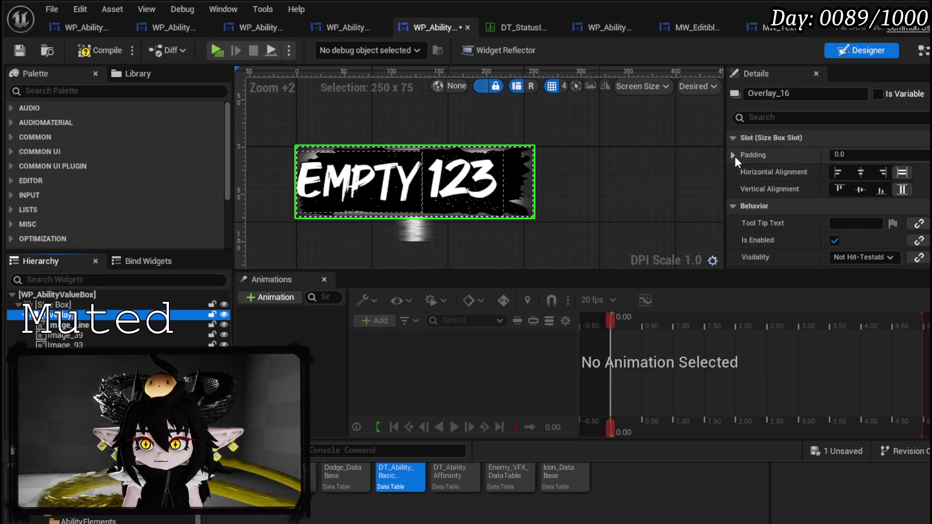
click(733, 155)
click(859, 171)
text(80)
key(Return)
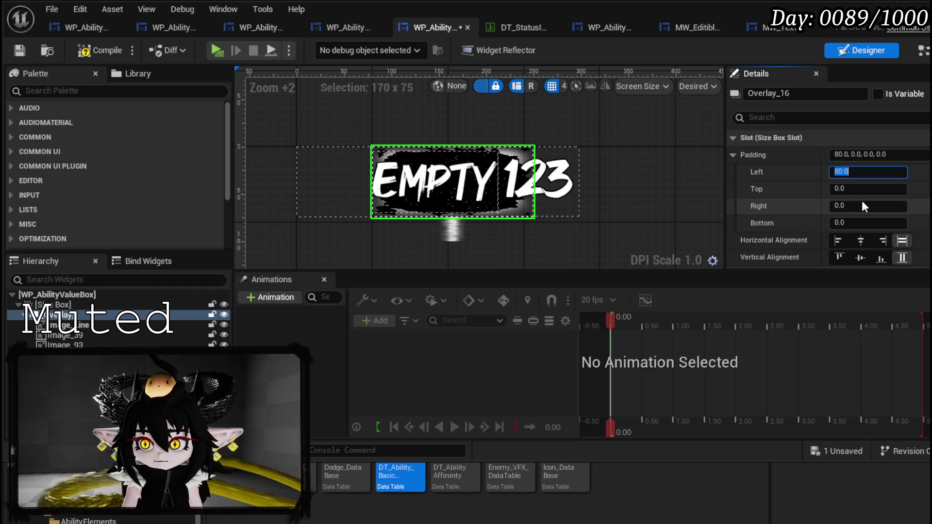
text(80)
key(Return)
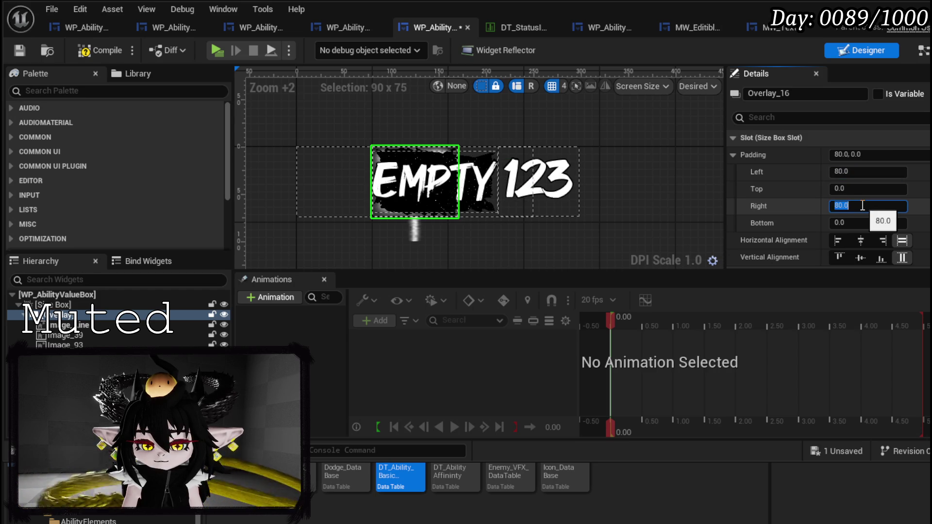
Compile and save the WP_AbilityValueBox widget blueprint
click(100, 51)
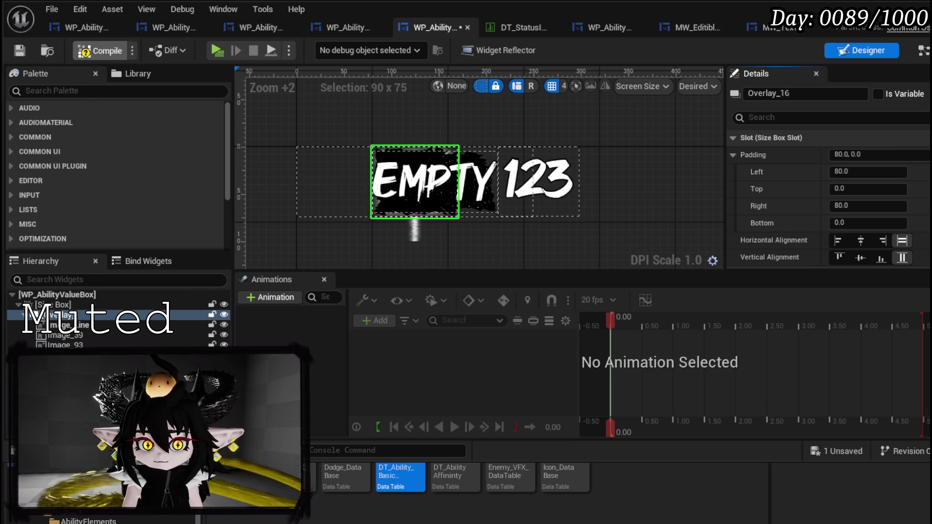
click(19, 51)
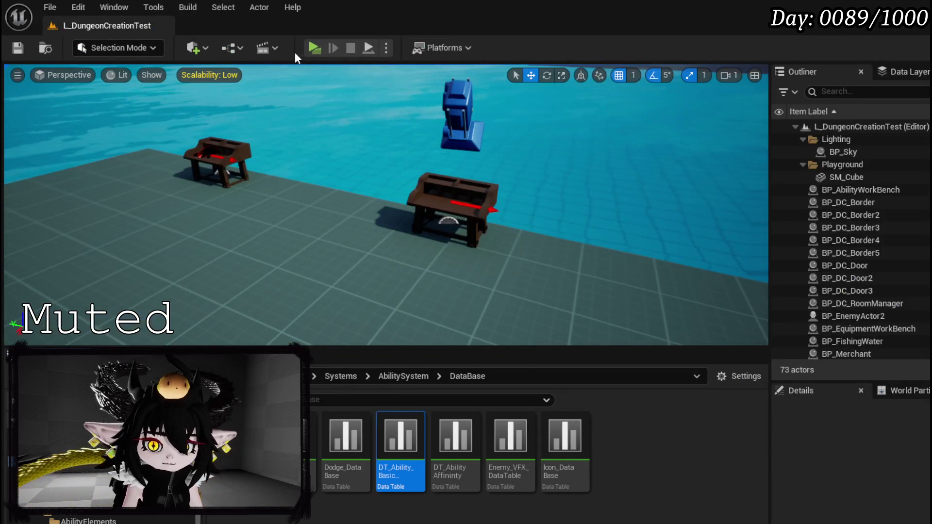
click(312, 49)
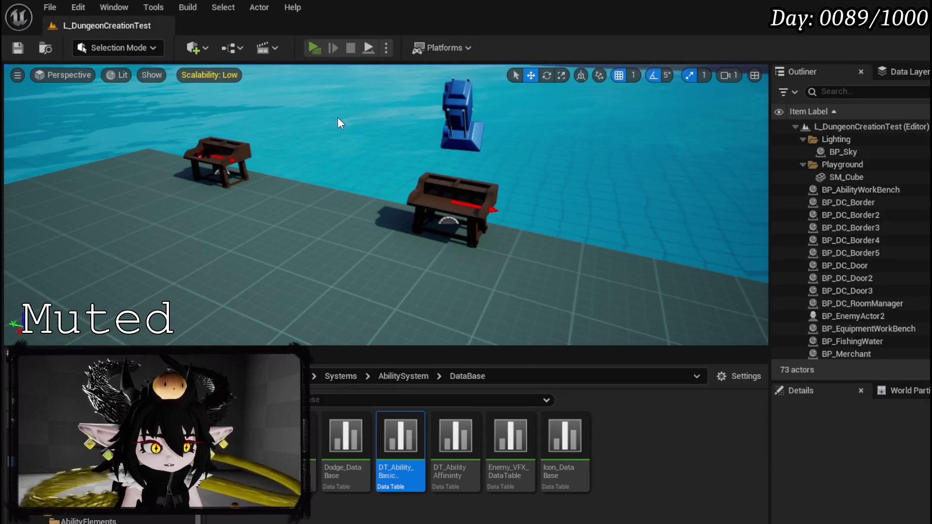
Walk to the workbench, open the card menu to check the POWER: 123 box, then stop
key(w)
key(e)
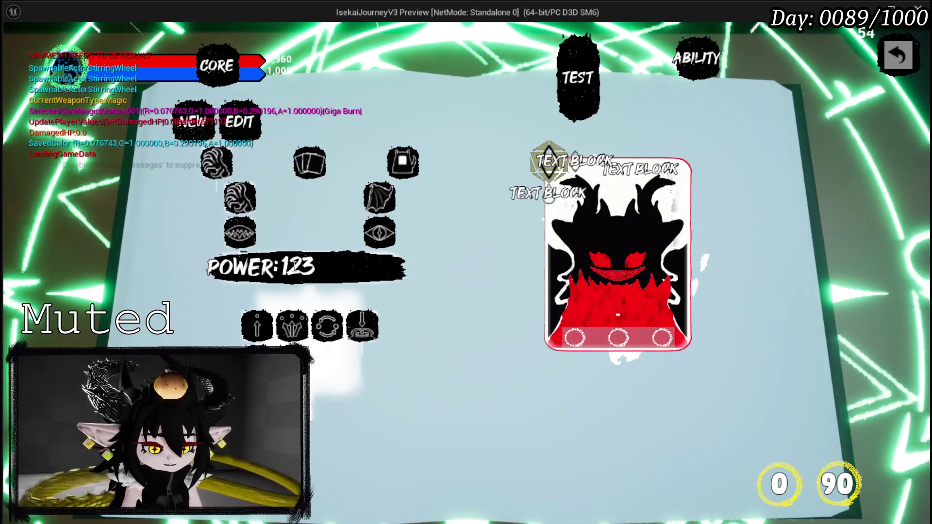
key(Escape)
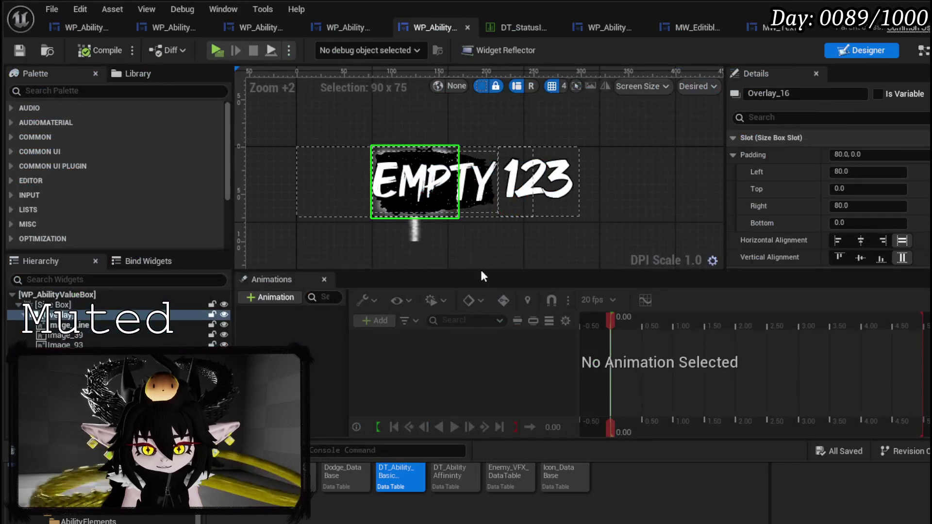
Right-align the 123 number in its Auto-sized slot, compile, and relaunch the game
click(539, 182)
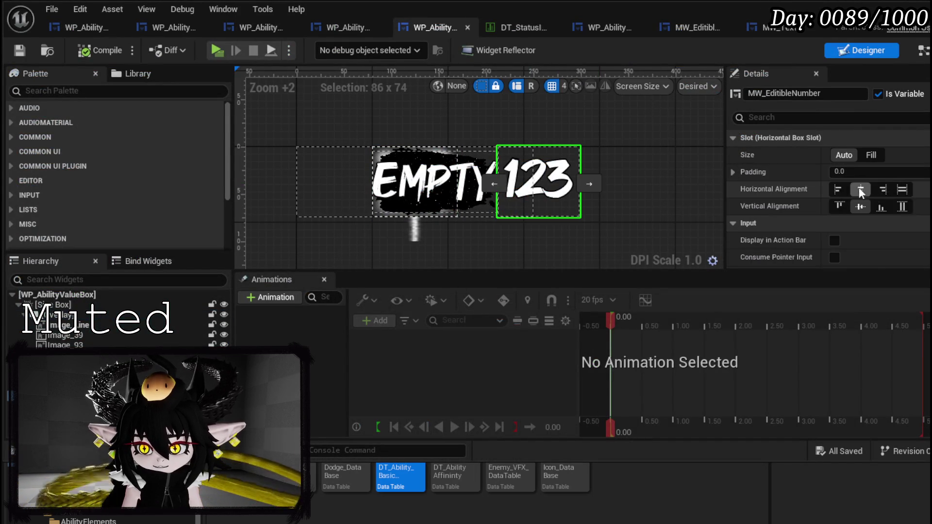
click(884, 194)
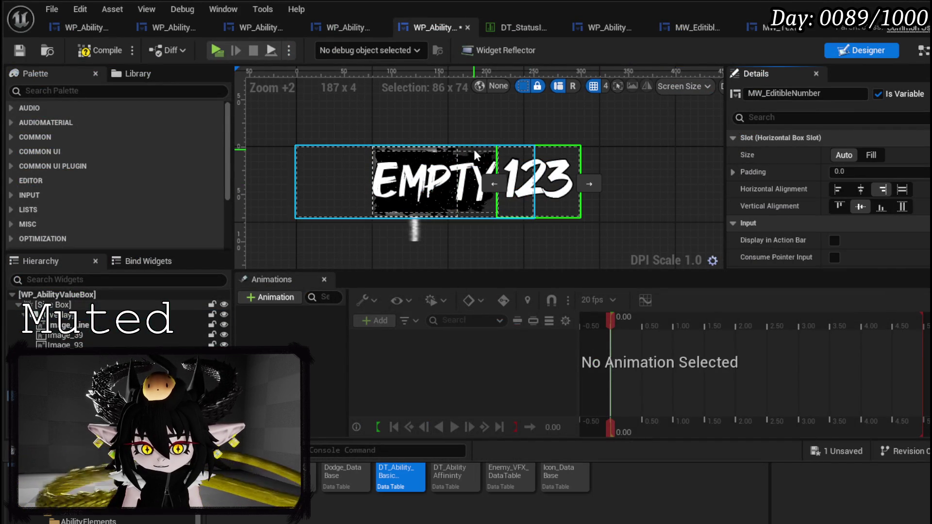
click(396, 185)
click(545, 188)
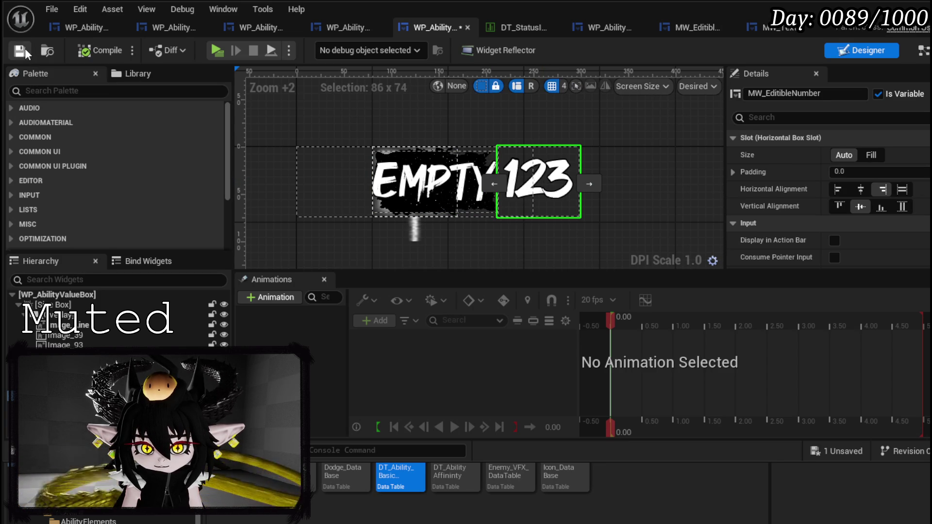
click(874, 159)
click(844, 155)
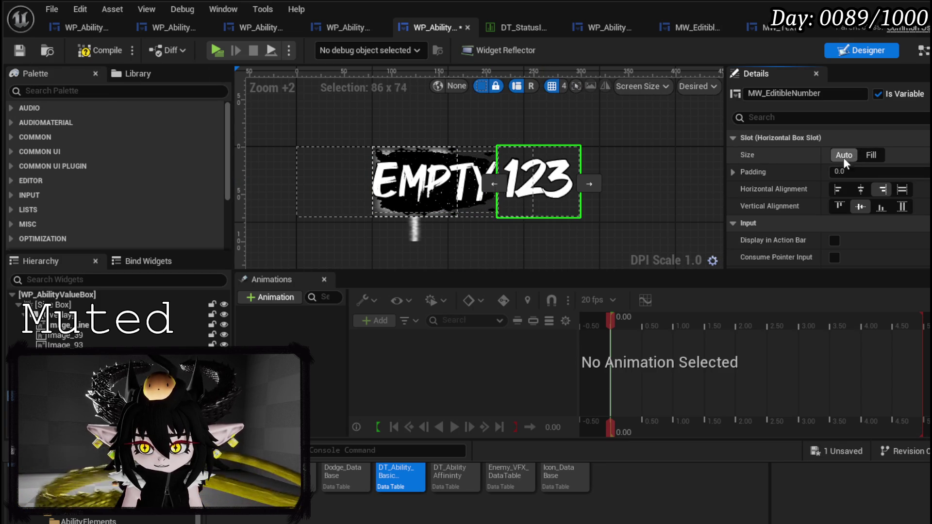
click(87, 54)
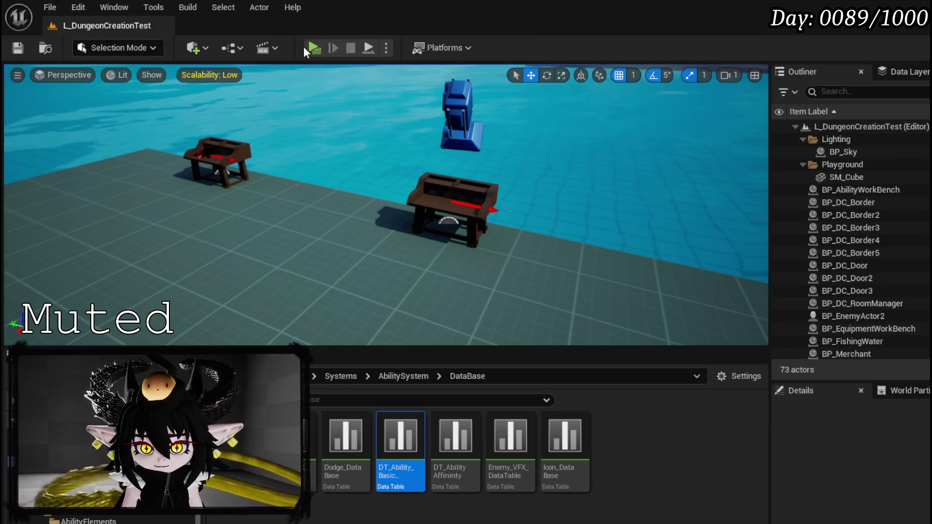
click(311, 46)
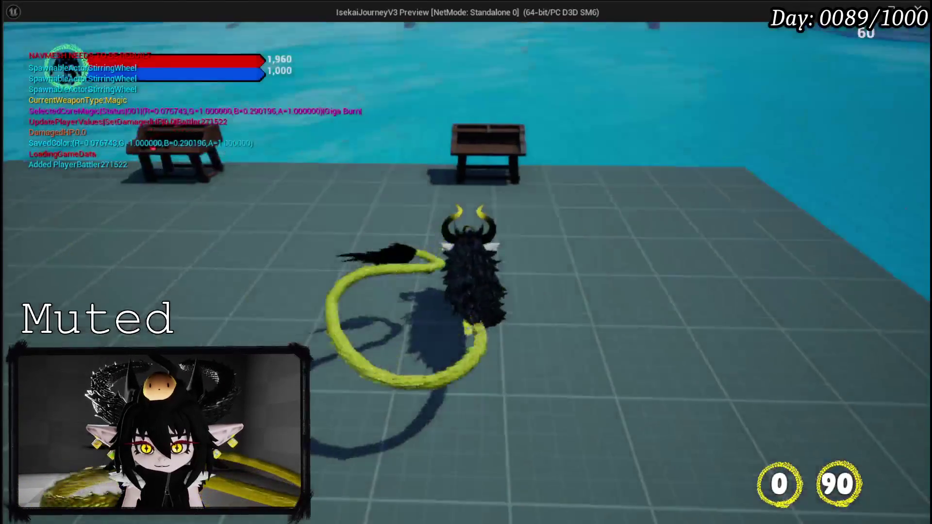
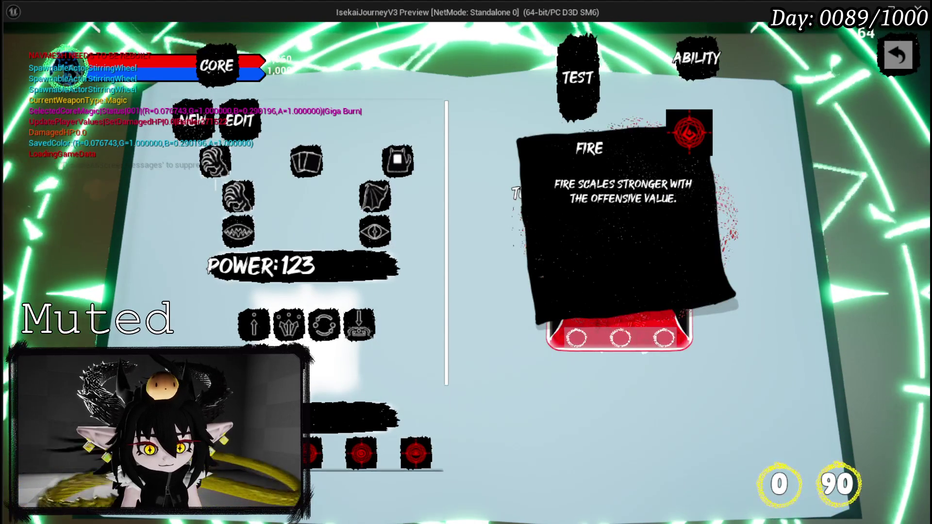
Scroll the ability book's left page up and down to test its scrolling
scroll(442, 421, down, 3)
scroll(406, 421, up, 3)
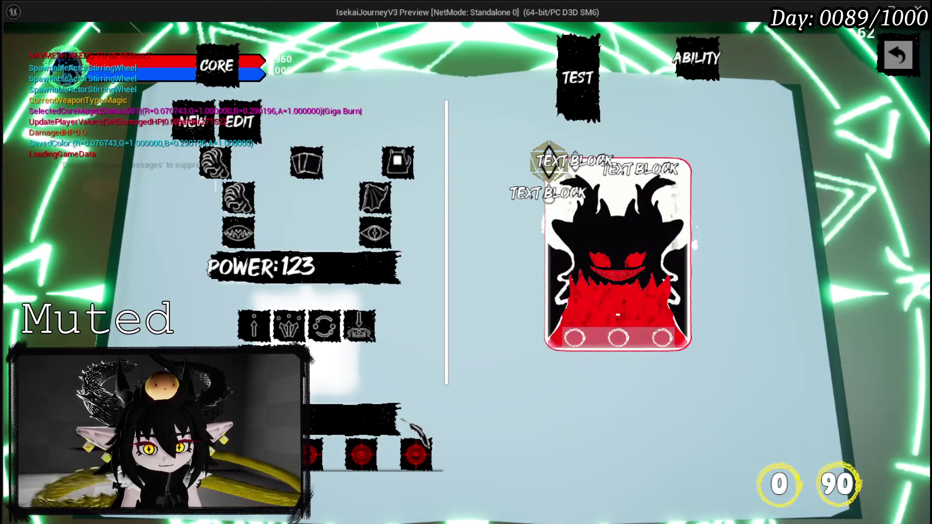
scroll(413, 430, down, 3)
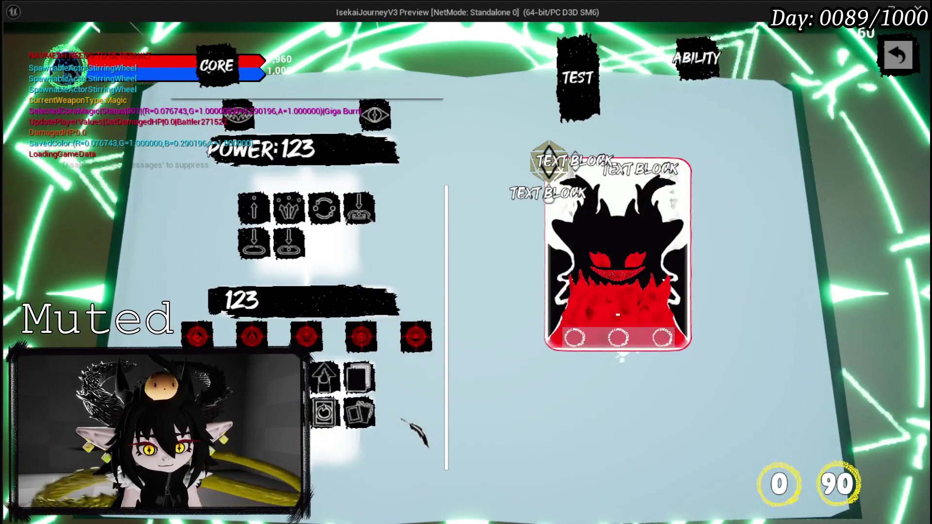
scroll(403, 420, up, 3)
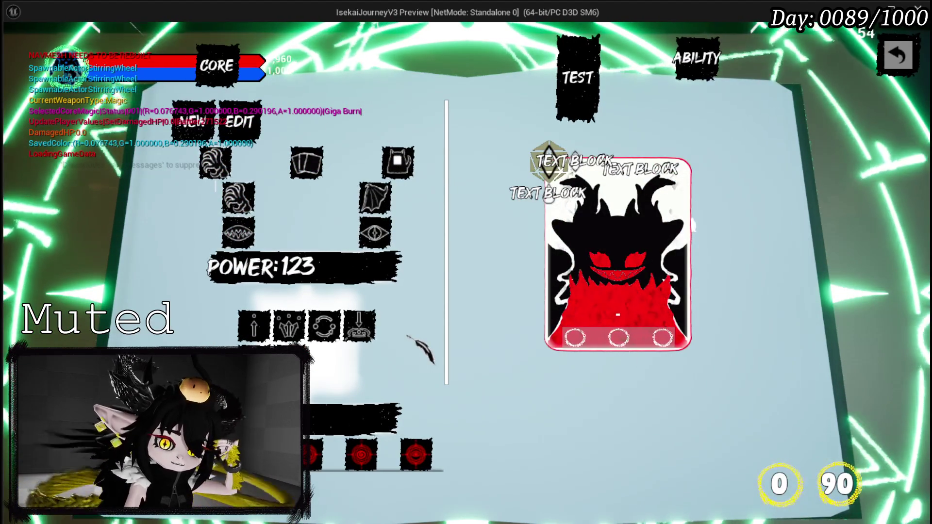
scroll(420, 348, down, 2)
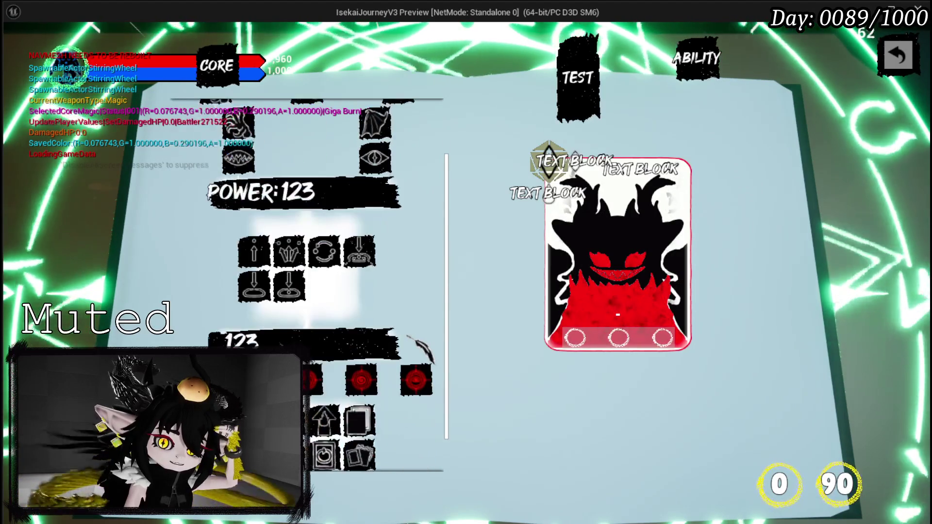
scroll(421, 349, up, 2)
scroll(421, 348, down, 2)
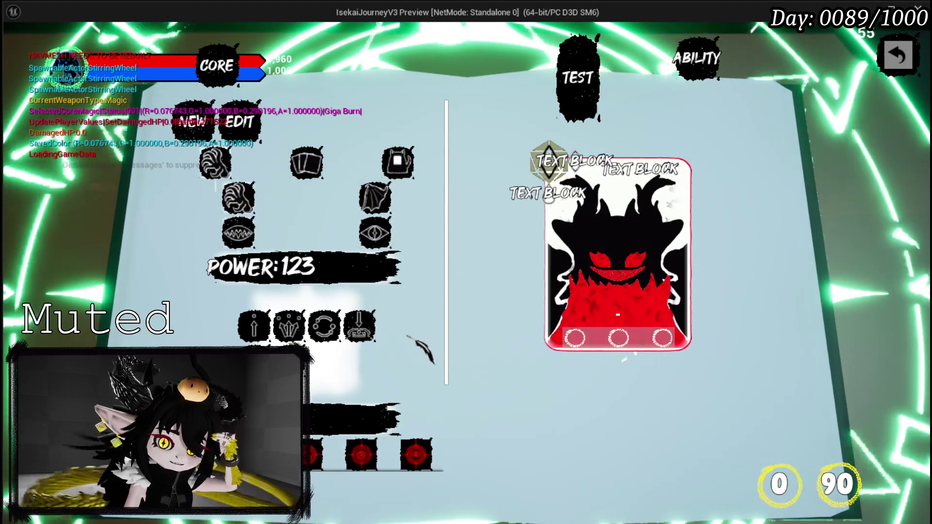
scroll(408, 337, down, 3)
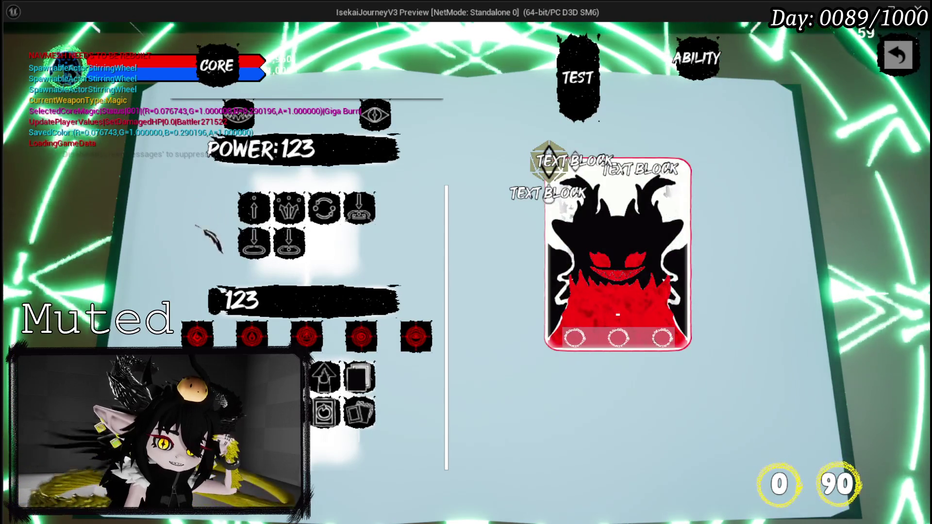
Check the ability icons' hover tooltips, then stop the game preview
mouse_move(285, 196)
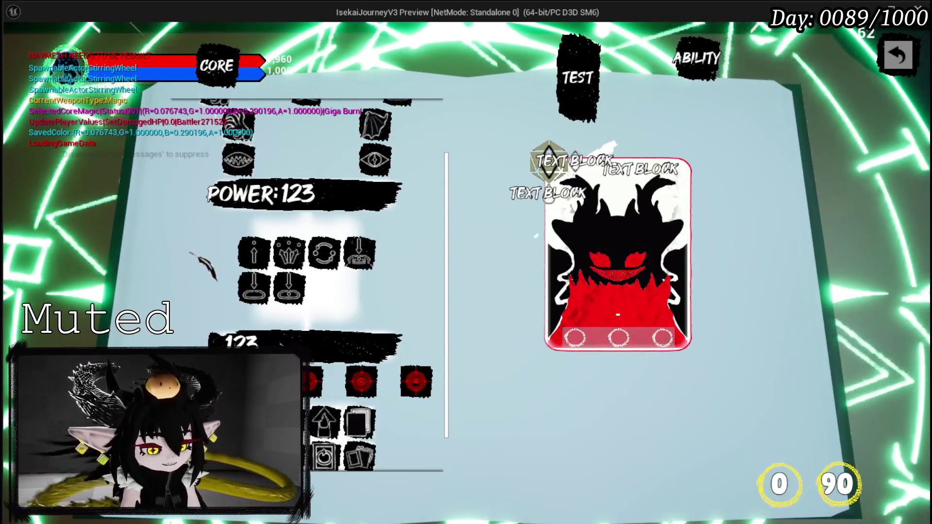
scroll(291, 253, down, 1)
mouse_move(243, 233)
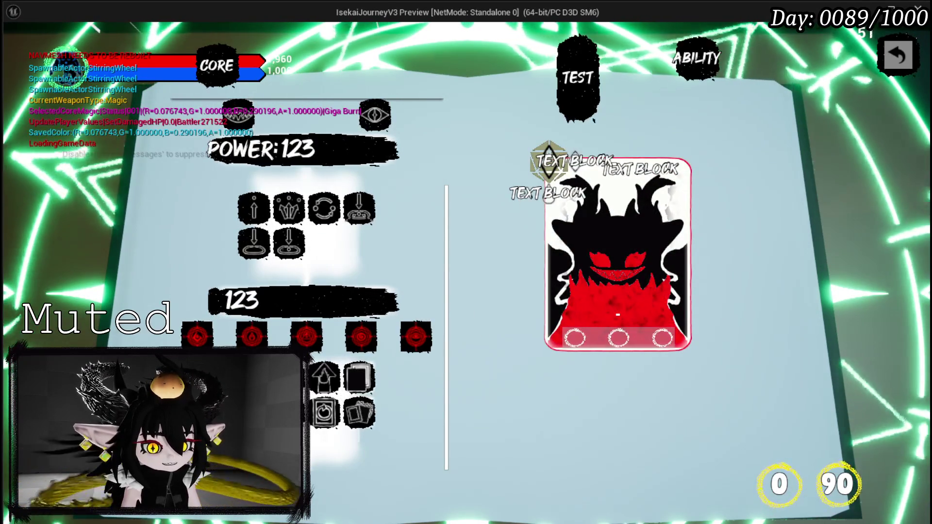
scroll(427, 432, up, 1)
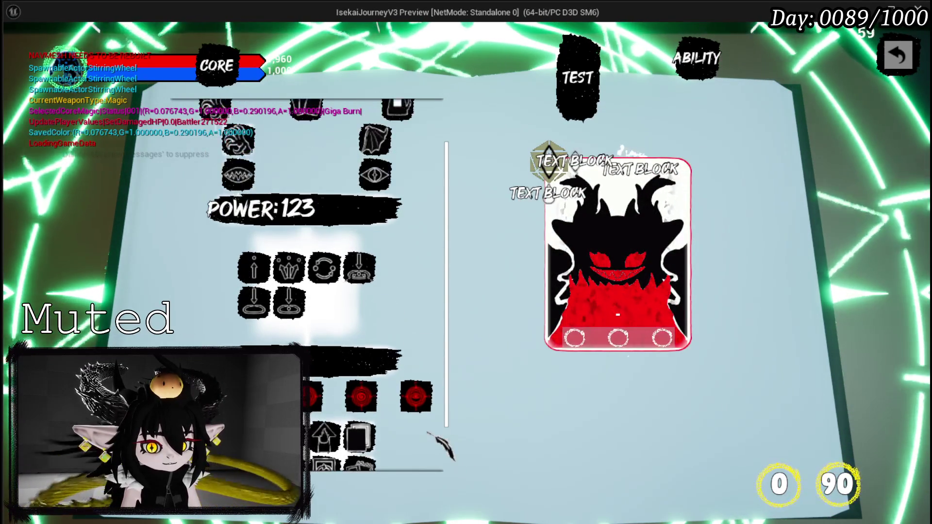
scroll(437, 427, up, 1)
key(Escape)
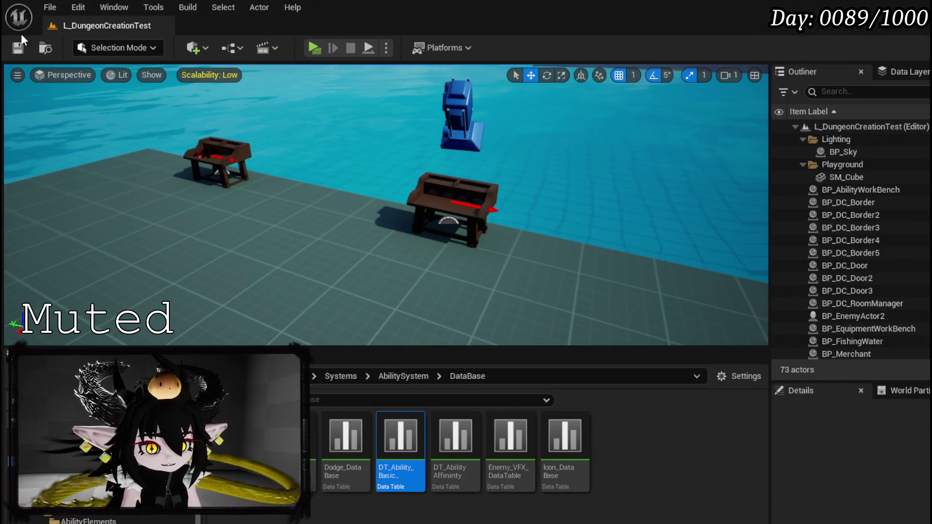
Save L_DungeonCreationTest, then show WP_AbilityButtonGridBox's BuildOptions function graph
click(19, 51)
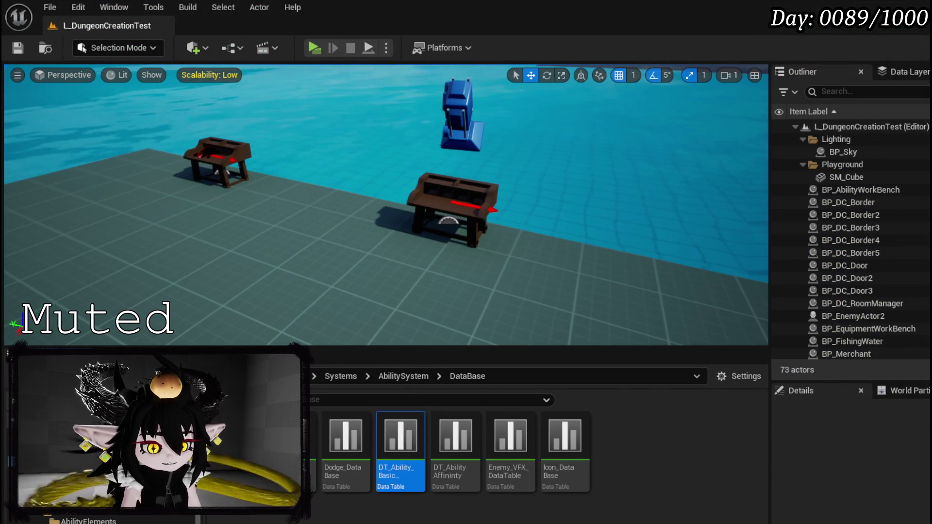
key(alt+Tab)
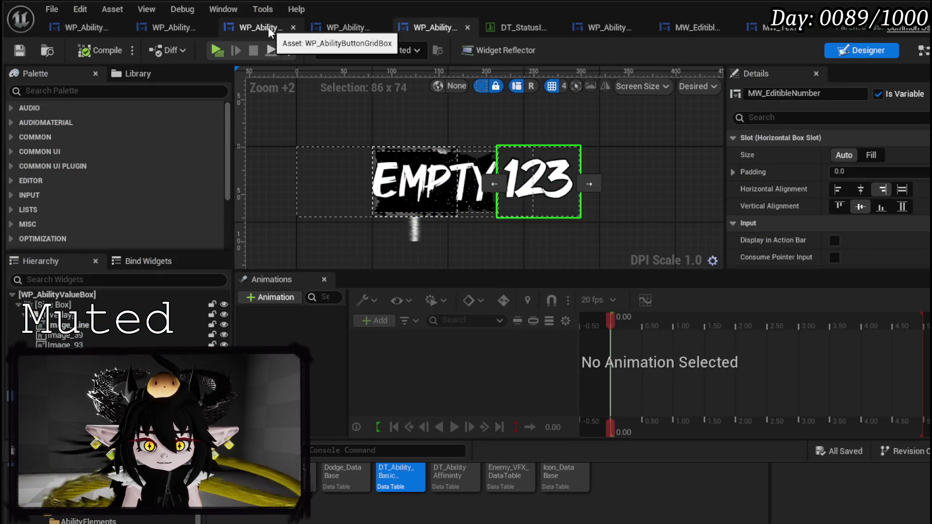
click(262, 28)
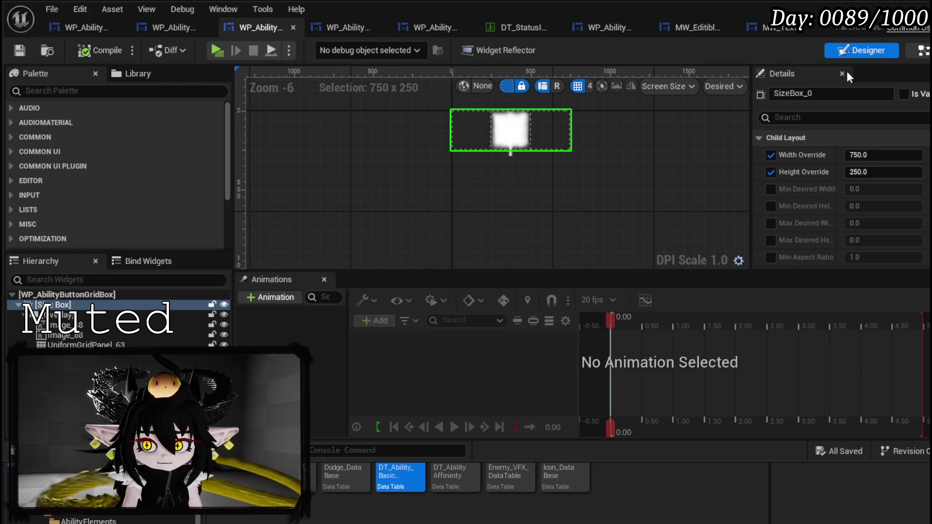
click(923, 50)
scroll(670, 221, up, 5)
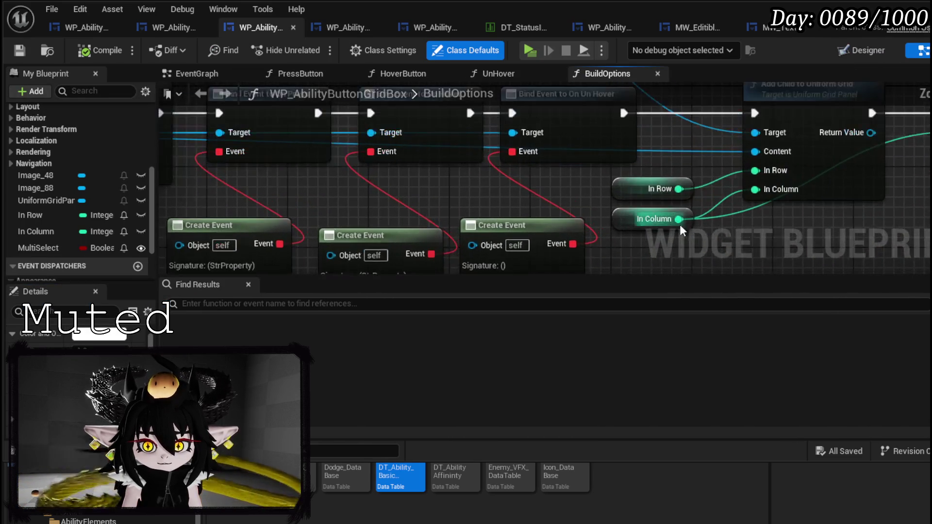
Promote the >= node's lower input to a MaxColumn local variable placed below the comparison
drag(664, 229, 282, 235)
drag(700, 204, 427, 208)
right_click(423, 211)
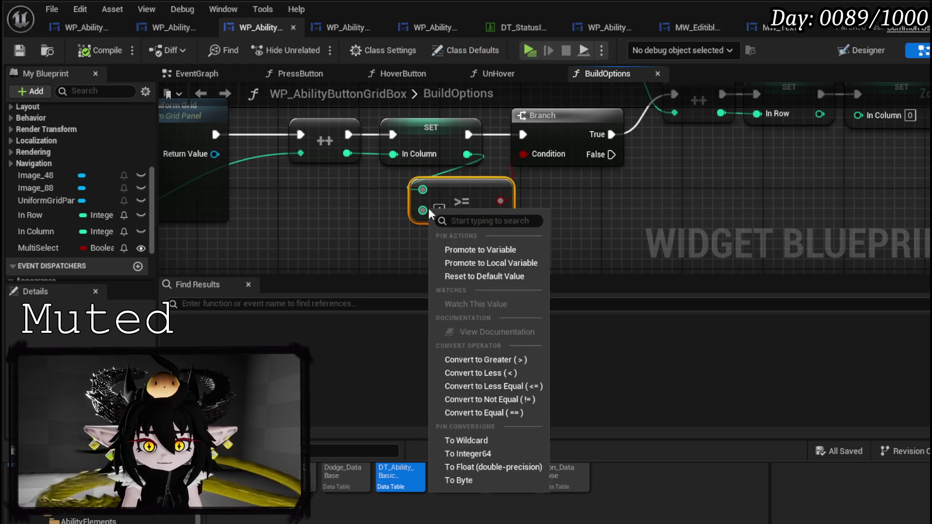
click(385, 229)
right_click(419, 210)
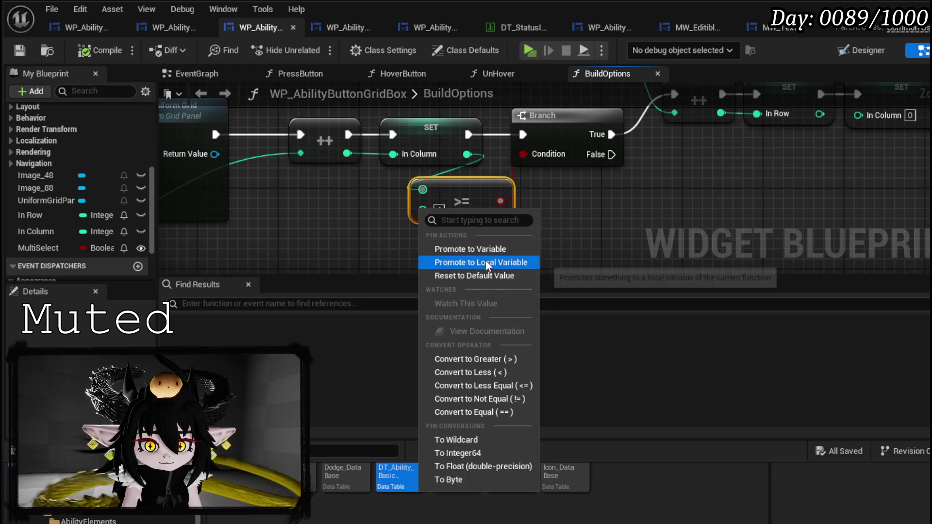
click(480, 248)
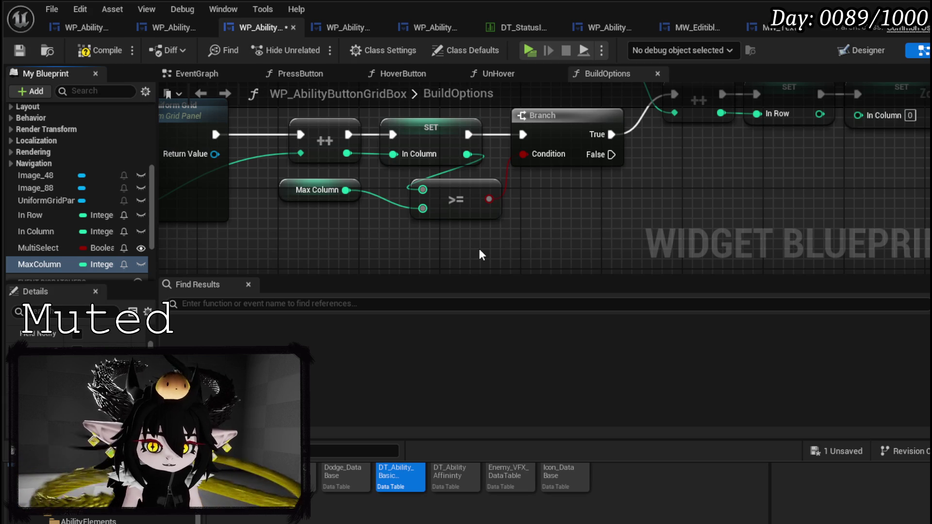
drag(301, 194, 311, 223)
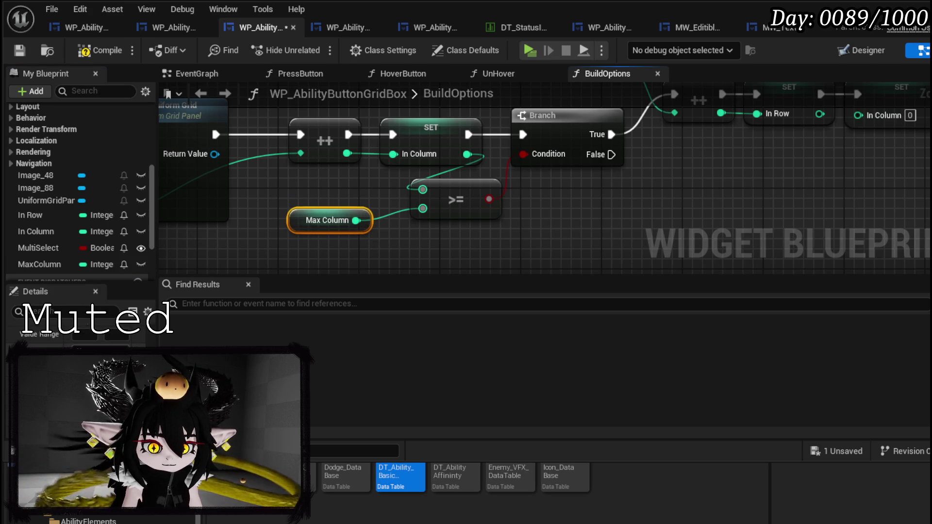
Compile and save the WP_AbilityButtonGridBox widget blueprint
click(85, 50)
click(20, 50)
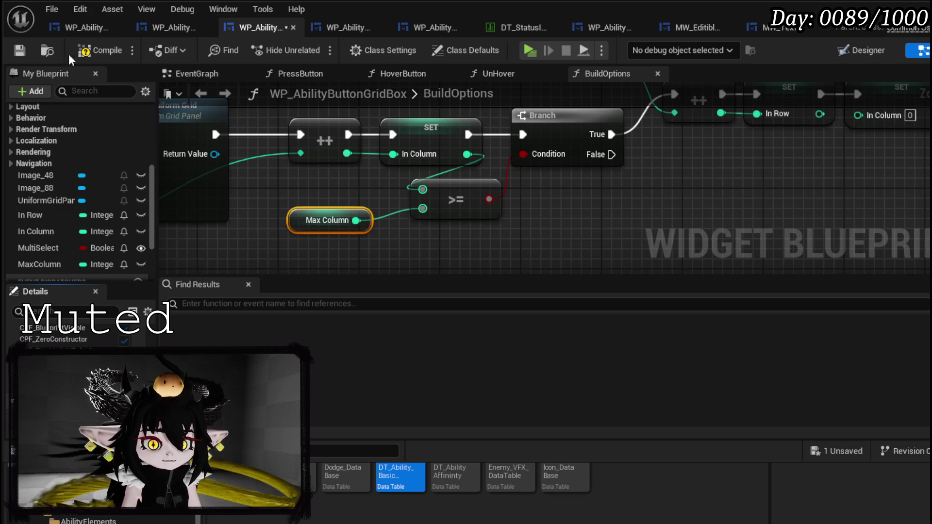
click(82, 55)
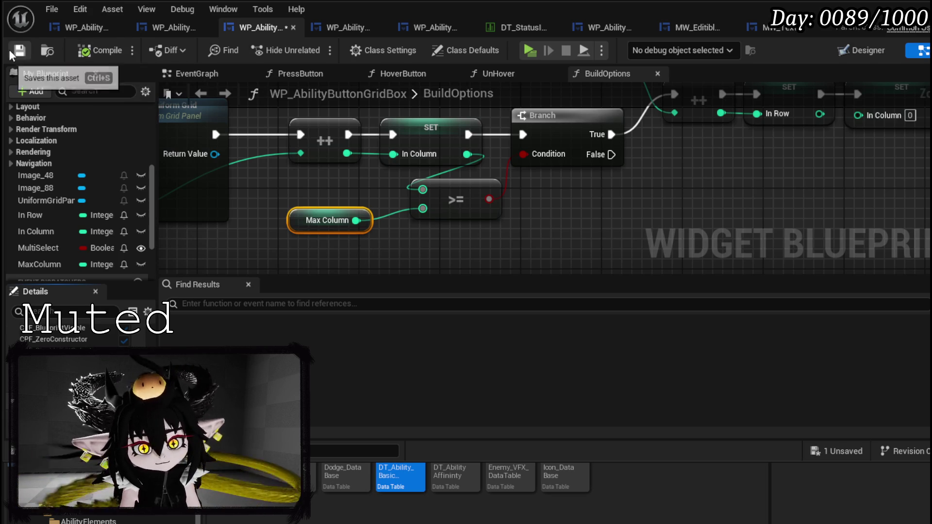
click(26, 54)
scroll(679, 208, down, 4)
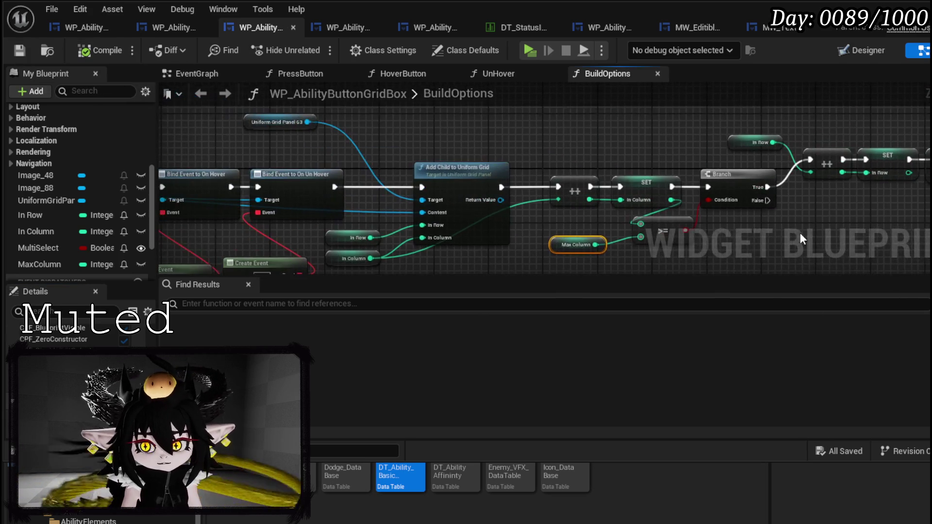
mouse_move(499, 155)
mouse_down()
mouse_move(685, 158)
mouse_move(769, 102)
mouse_up()
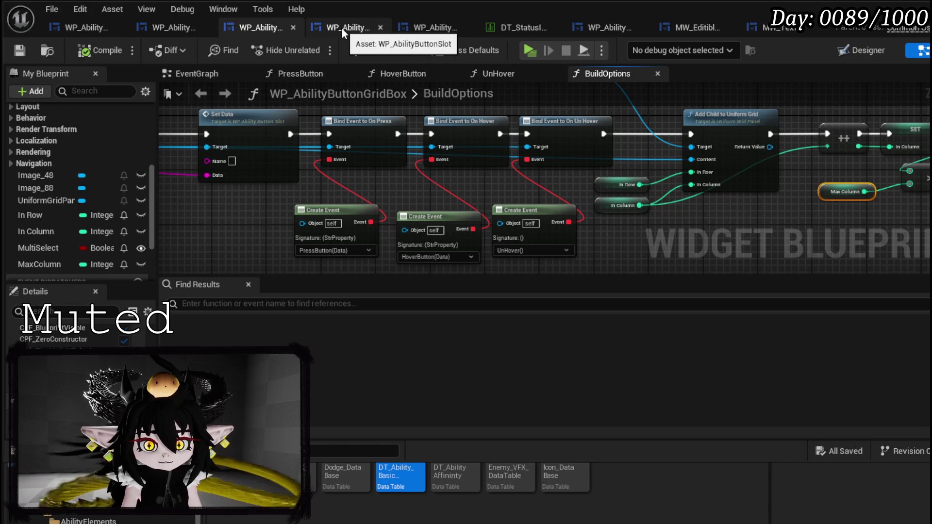
click(90, 24)
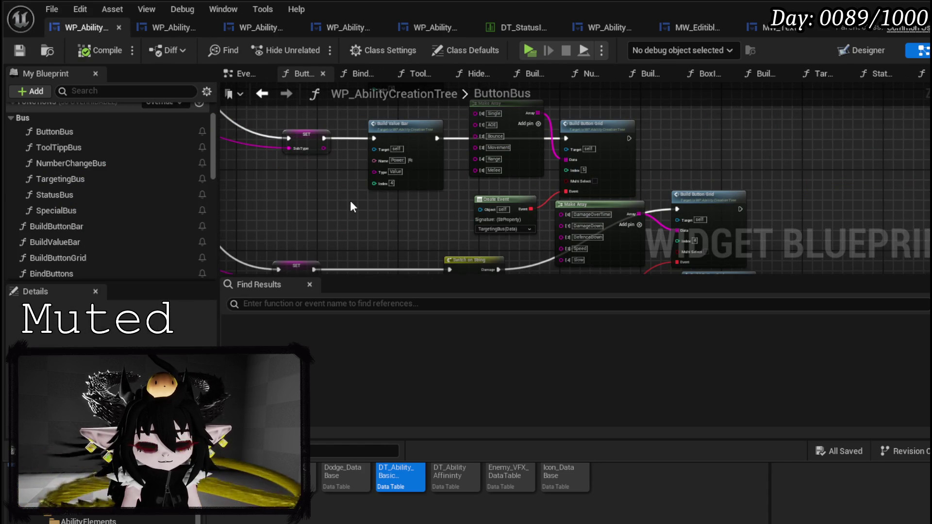
In the TargetingBus graph, delete the Make Array and Build Button Grid nodes
drag(262, 193, 401, 191)
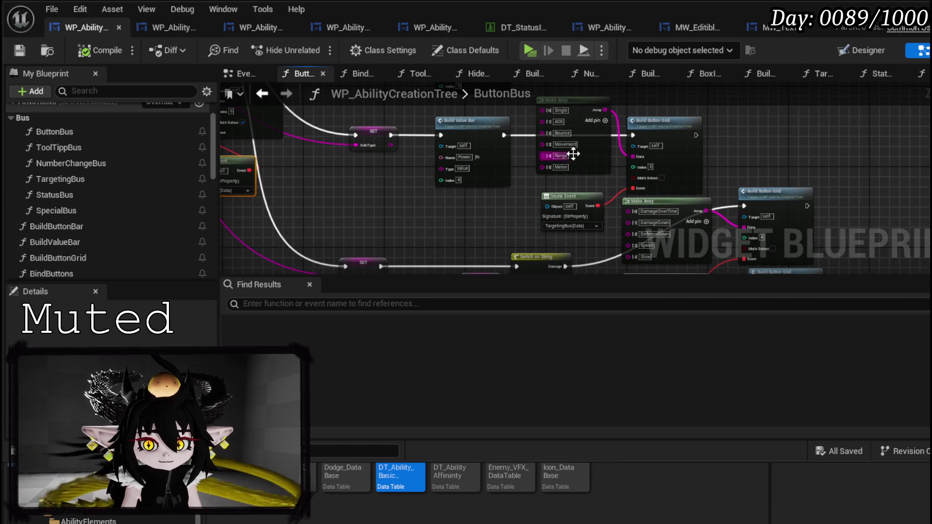
double_click(118, 181)
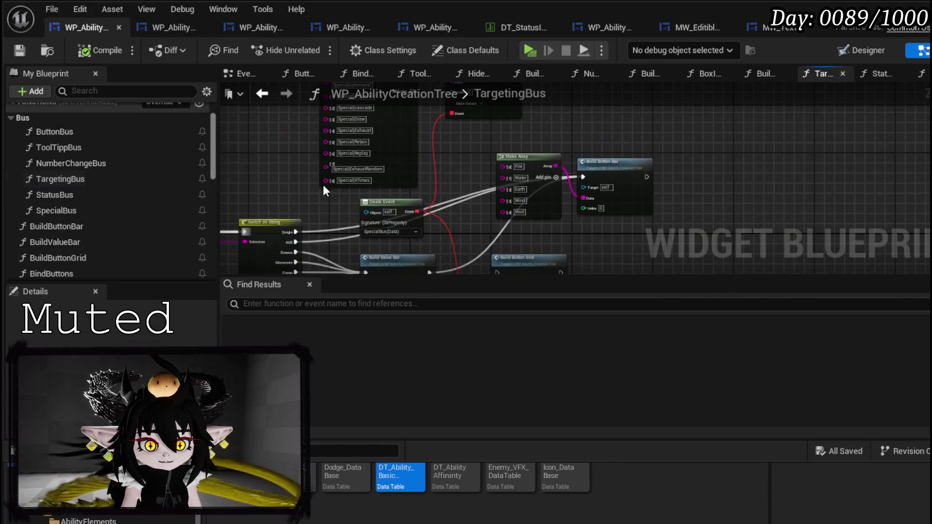
scroll(463, 191, up, 3)
mouse_move(470, 184)
mouse_down()
mouse_move(486, 146)
mouse_move(524, 109)
mouse_up()
mouse_move(398, 199)
mouse_down()
mouse_move(479, 211)
mouse_move(463, 226)
mouse_move(367, 238)
mouse_up()
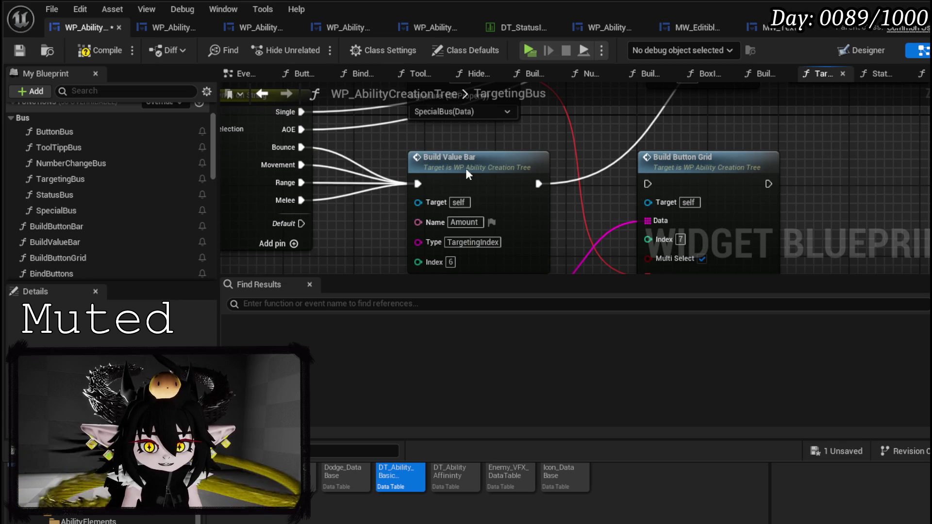
scroll(464, 176, down, 1)
drag(417, 218, 645, 228)
key(Delete)
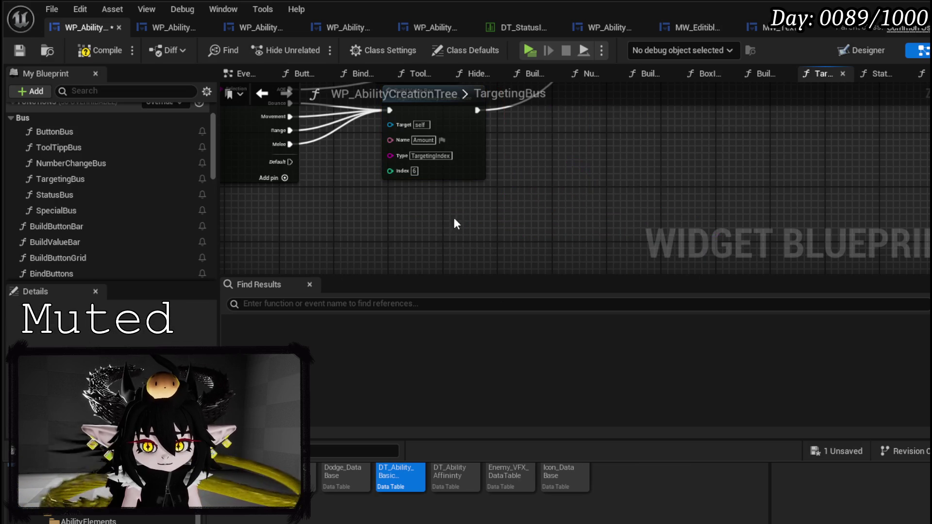
Add a copied Build Value Bar named Size, wire Range into it and onward, and save
key(ctrl+v)
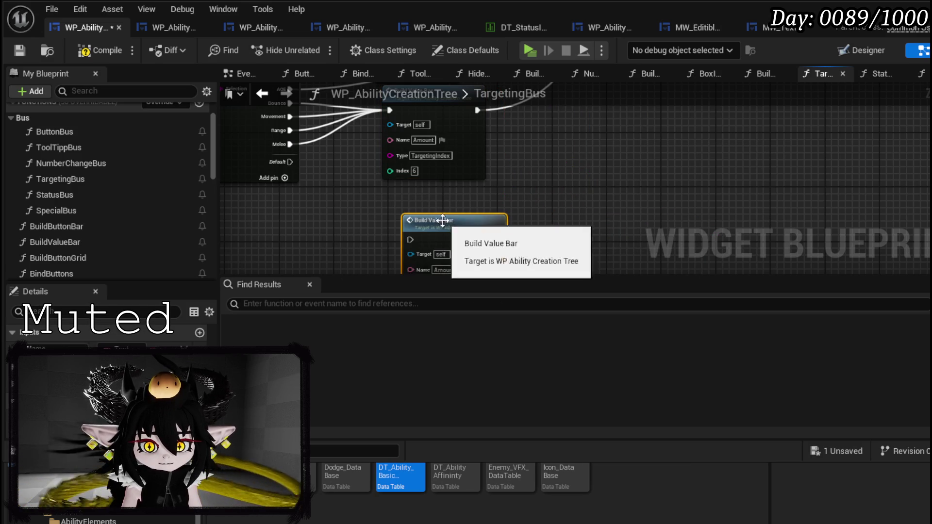
drag(440, 216, 421, 191)
mouse_move(291, 130)
mouse_down()
mouse_move(360, 195)
mouse_move(392, 209)
mouse_move(378, 224)
mouse_move(392, 211)
mouse_move(293, 135)
mouse_move(304, 153)
mouse_move(393, 213)
mouse_up()
click(436, 242)
text(Size)
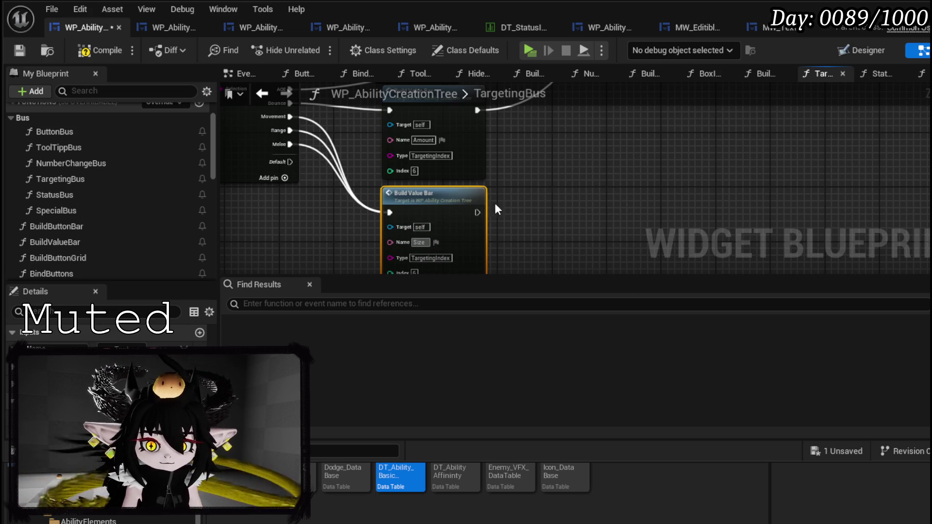
mouse_move(480, 214)
mouse_down()
mouse_move(618, 135)
mouse_move(674, 223)
mouse_move(657, 100)
mouse_move(635, 138)
mouse_move(654, 194)
mouse_up()
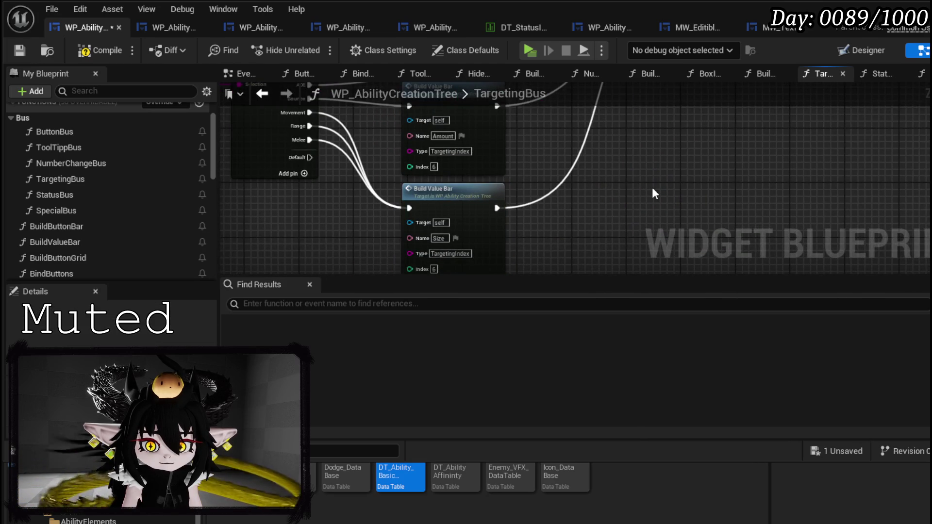
click(24, 48)
key(alt+Tab)
Play-test the ability book in a preview window, then stop it and save L_DungeonCreationTest
click(368, 47)
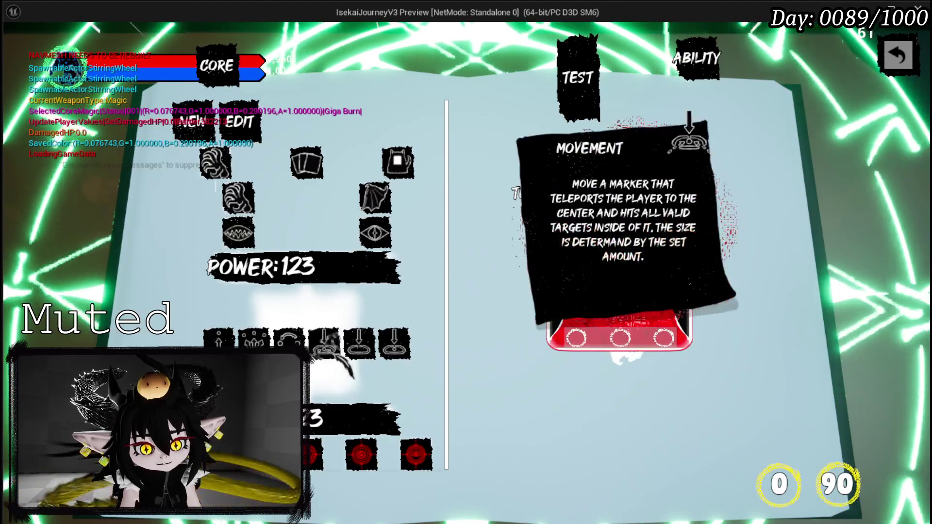
scroll(405, 353, down, 5)
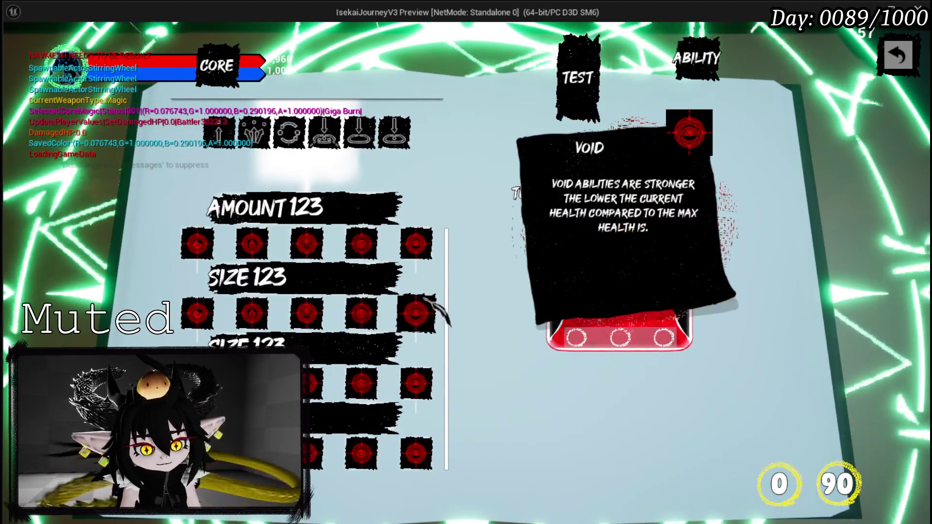
key(Escape)
click(19, 47)
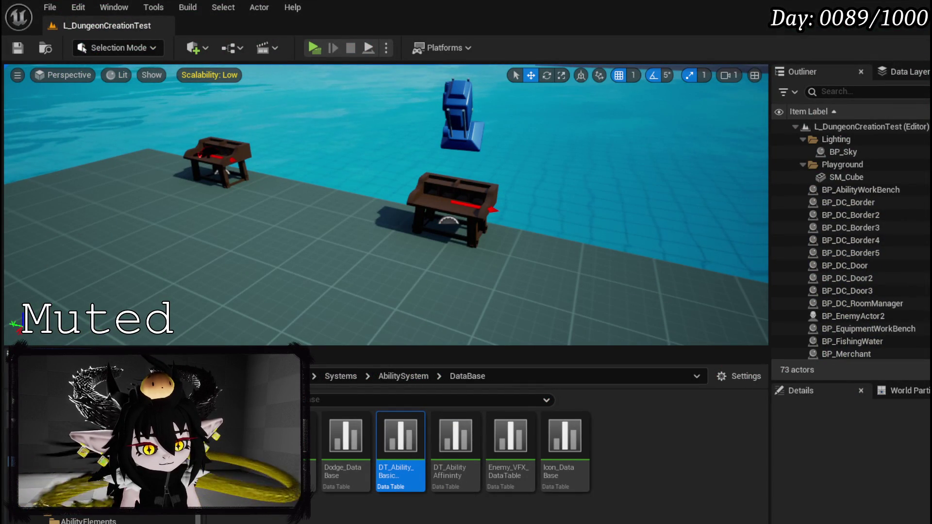
Uncheck the SizeBox's 250 Height Override in WP_AbilityButtonGridBox's Designer
key(alt+Tab)
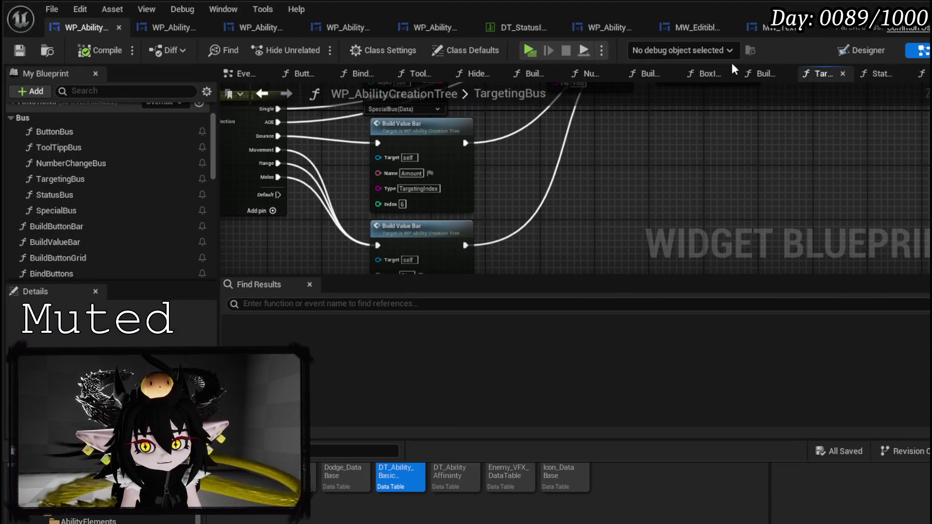
mouse_move(348, 25)
mouse_down()
mouse_move(185, 27)
mouse_move(226, 28)
mouse_up()
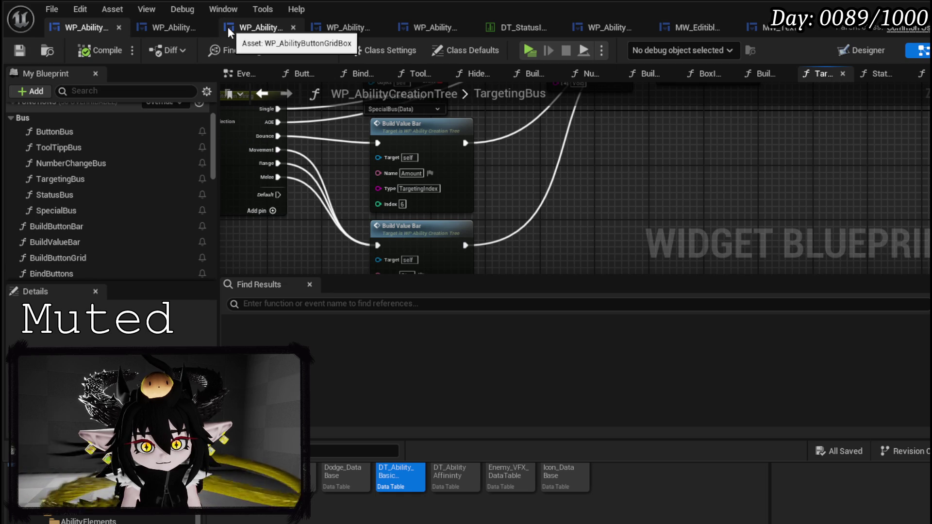
click(228, 27)
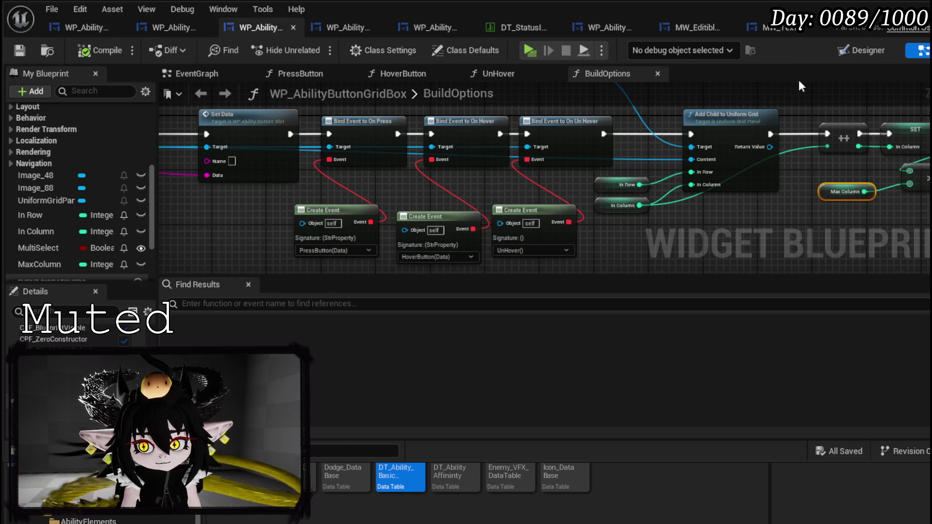
click(860, 50)
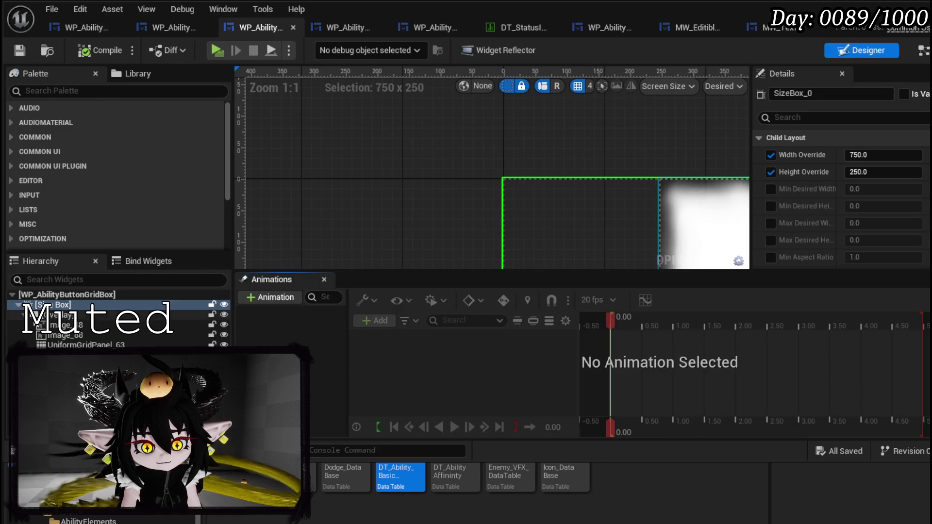
scroll(502, 168, down, 3)
mouse_move(503, 165)
mouse_down()
mouse_move(277, 51)
mouse_move(318, 126)
mouse_up()
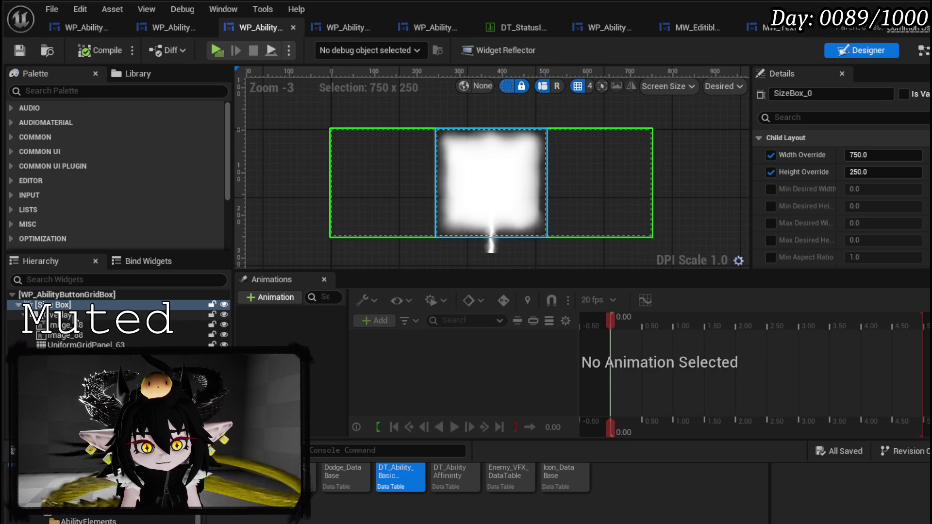
click(771, 173)
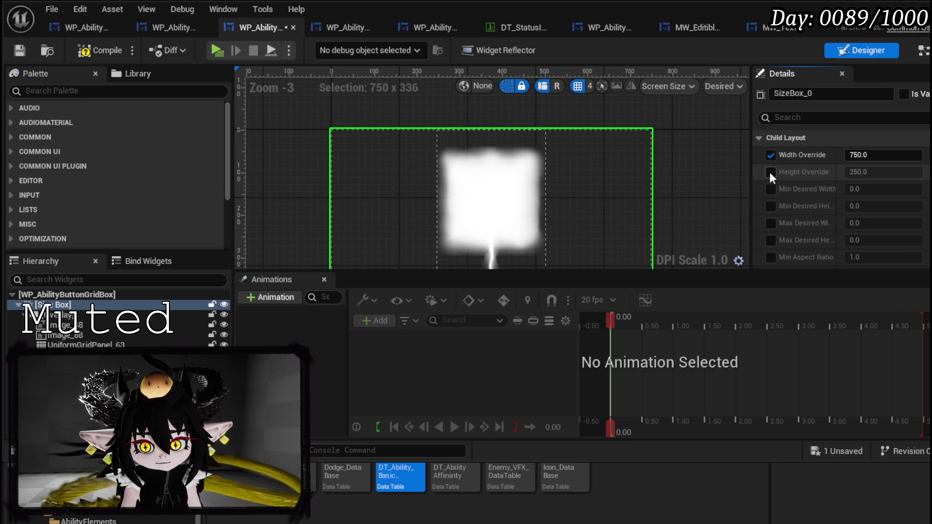
Set Image_48's horizontal and vertical alignment to Fill
click(79, 315)
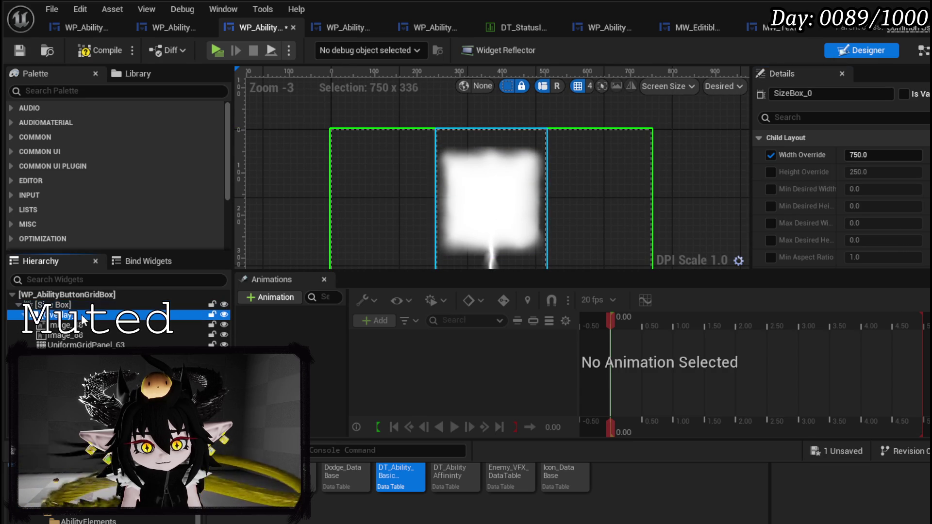
mouse_move(336, 172)
mouse_down()
mouse_move(314, 136)
mouse_move(303, 145)
mouse_up()
scroll(894, 170, down, 5)
scroll(894, 171, up, 3)
scroll(894, 171, up, 3)
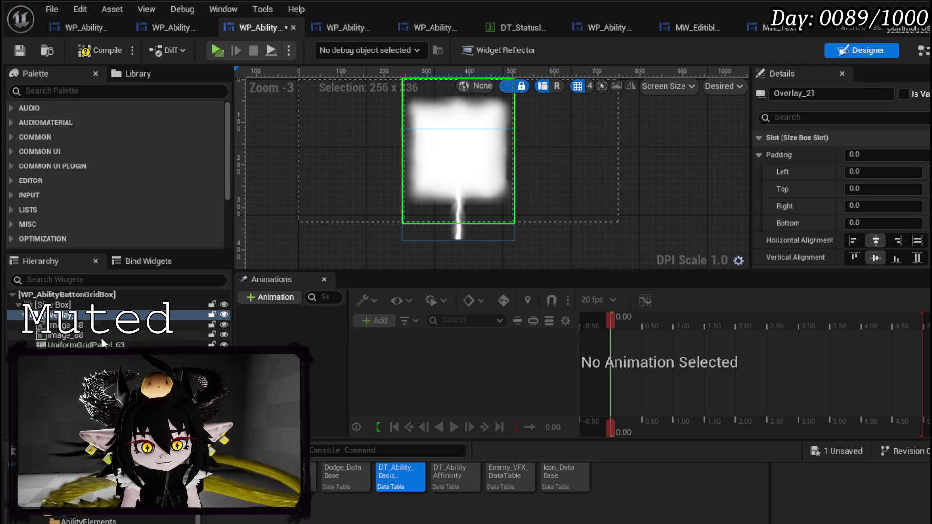
click(80, 345)
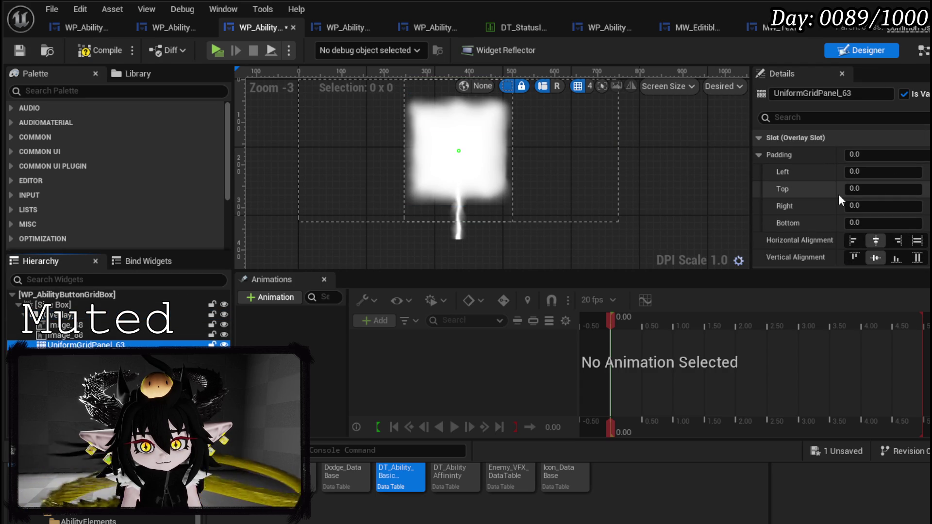
click(73, 335)
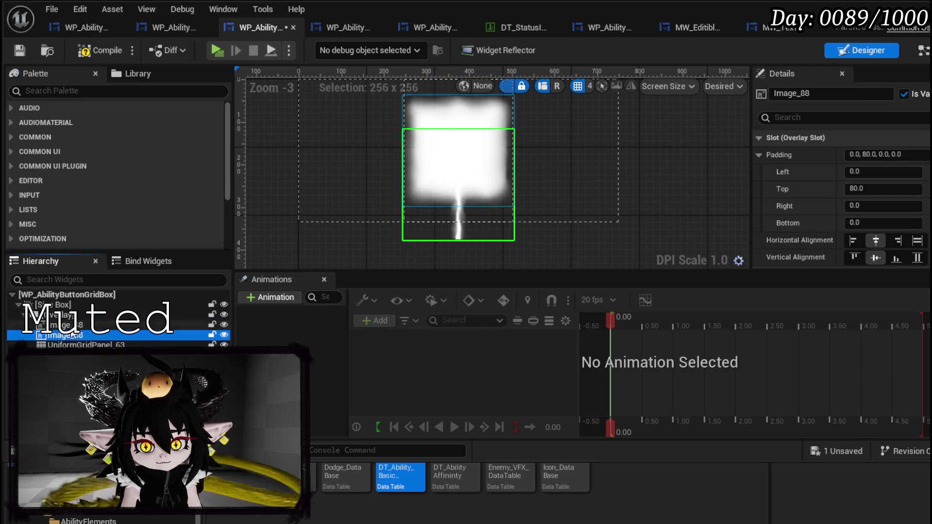
click(73, 326)
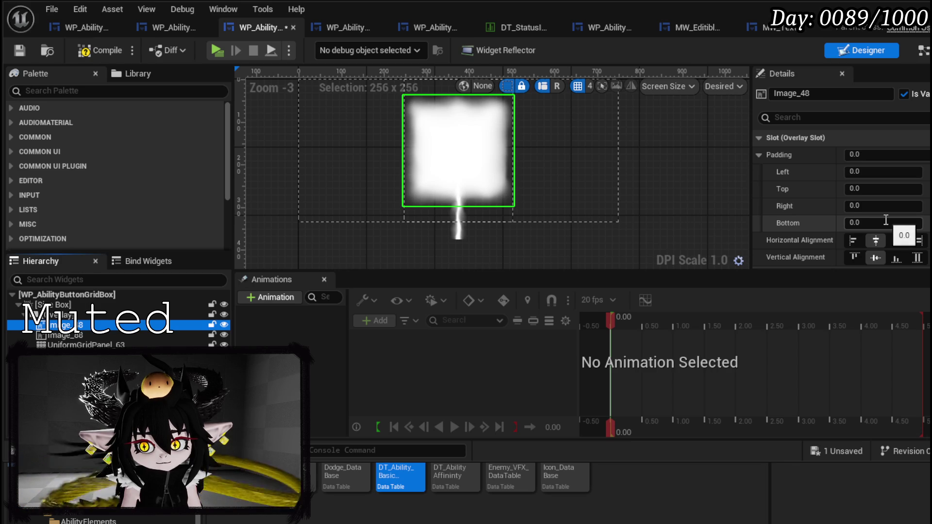
scroll(886, 219, down, 2)
scroll(887, 220, up, 1)
click(917, 217)
click(917, 200)
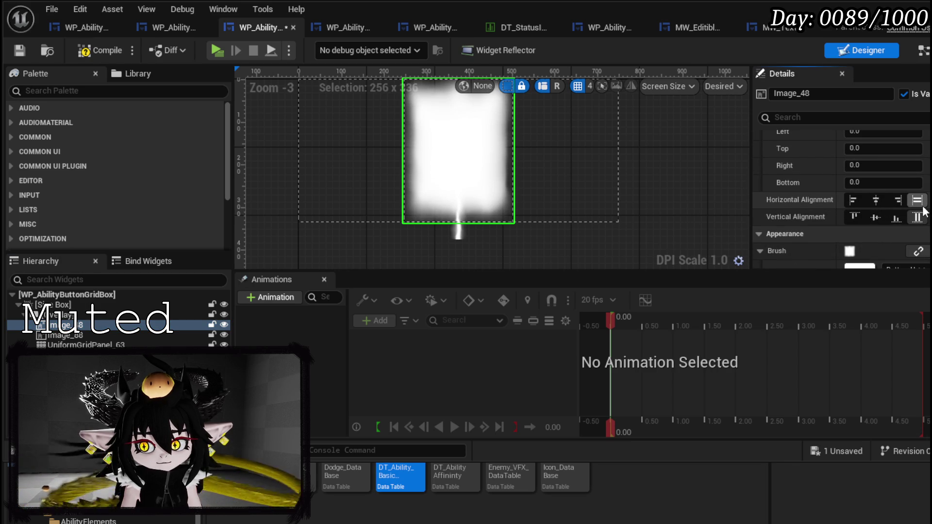
Review the overlay, Image_48, Image_88 and UniformGridPanel_63, then compile and save the widget
click(64, 315)
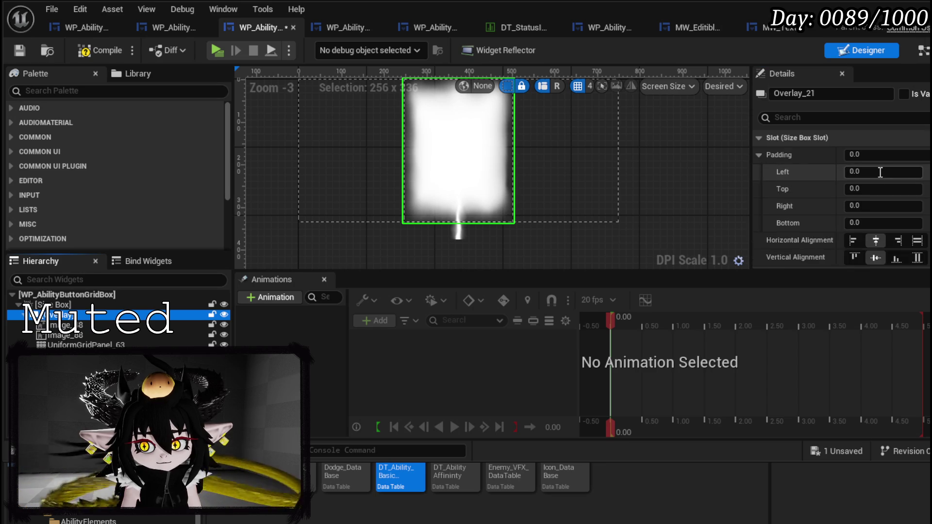
click(99, 326)
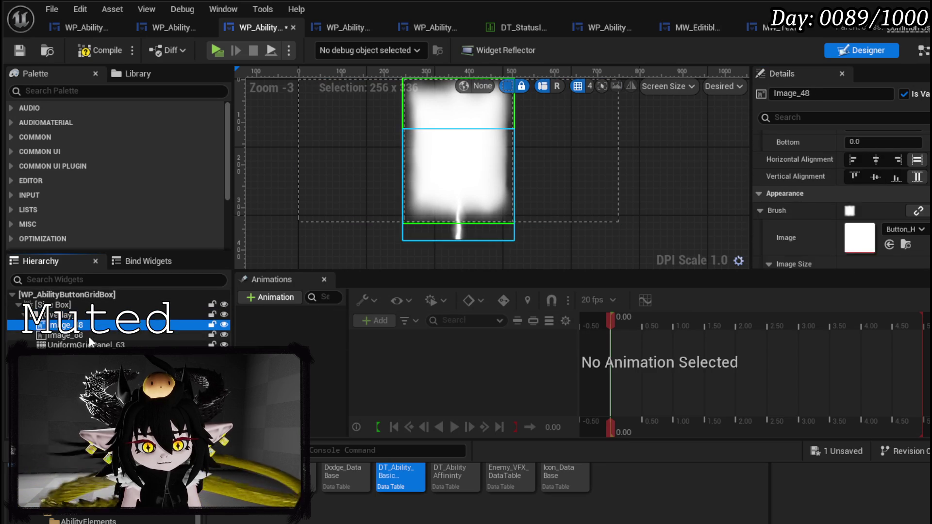
click(93, 335)
click(87, 346)
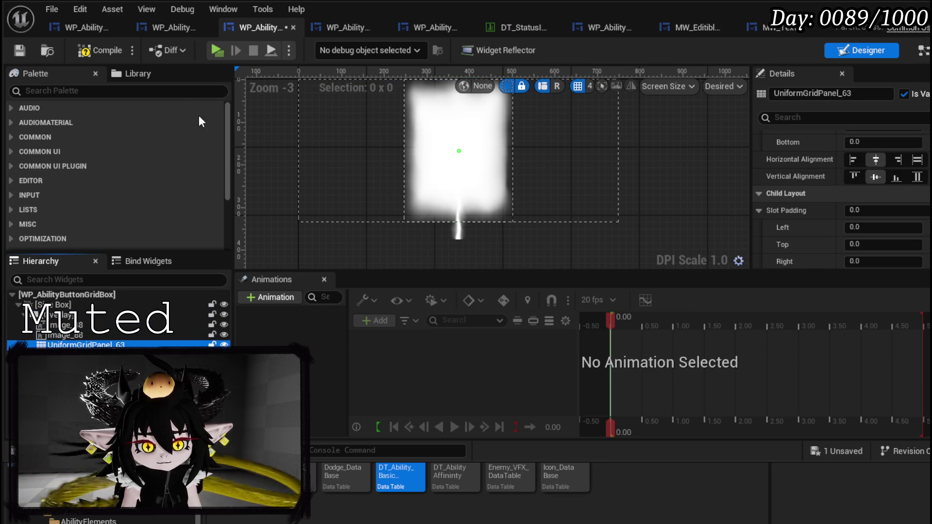
key(F7)
key(ctrl+s)
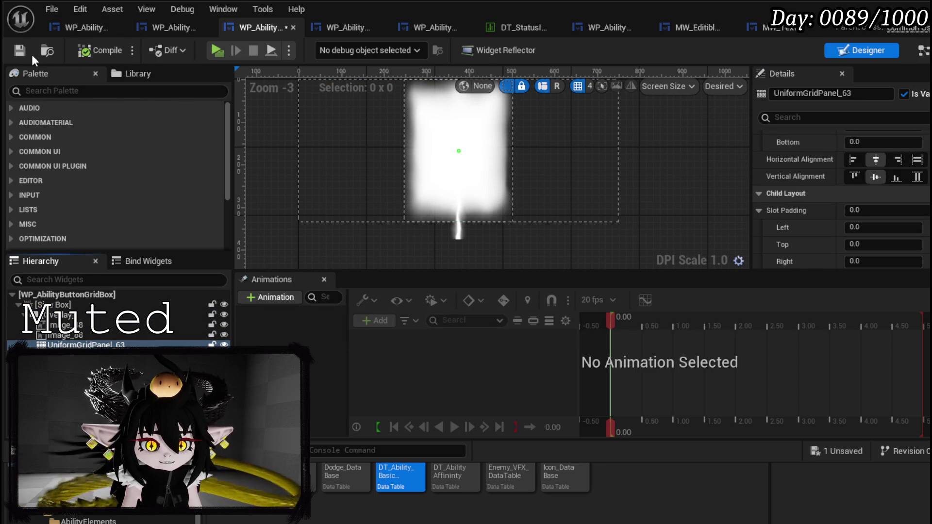
key(alt+Tab)
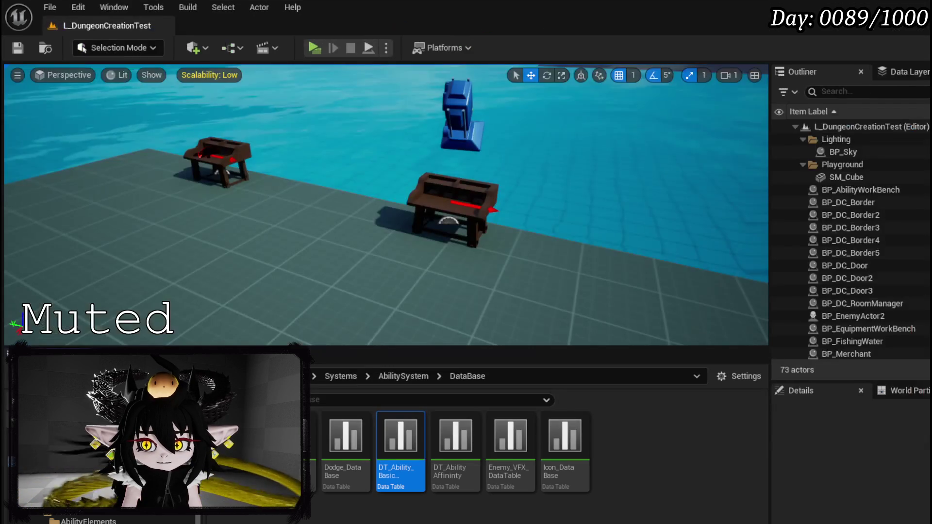
Run a quick standalone play test of the ability book and close it
click(321, 47)
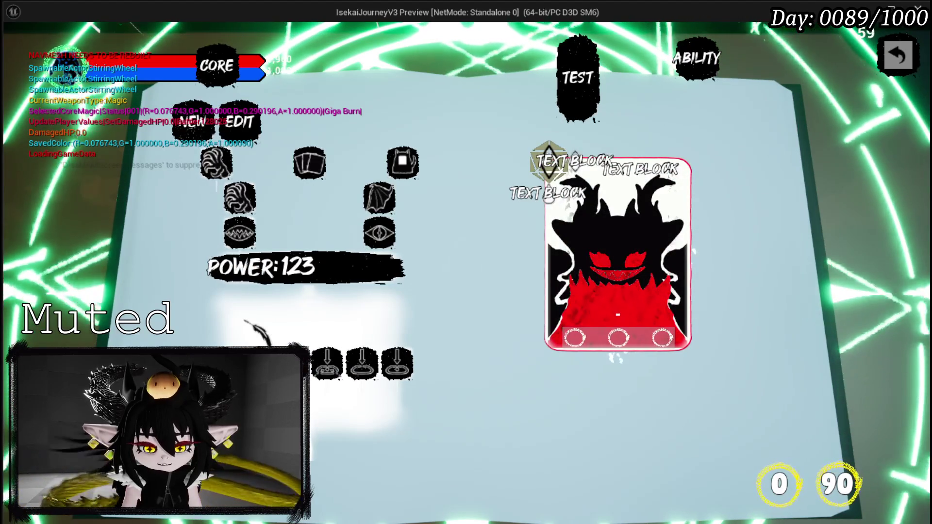
key(Escape)
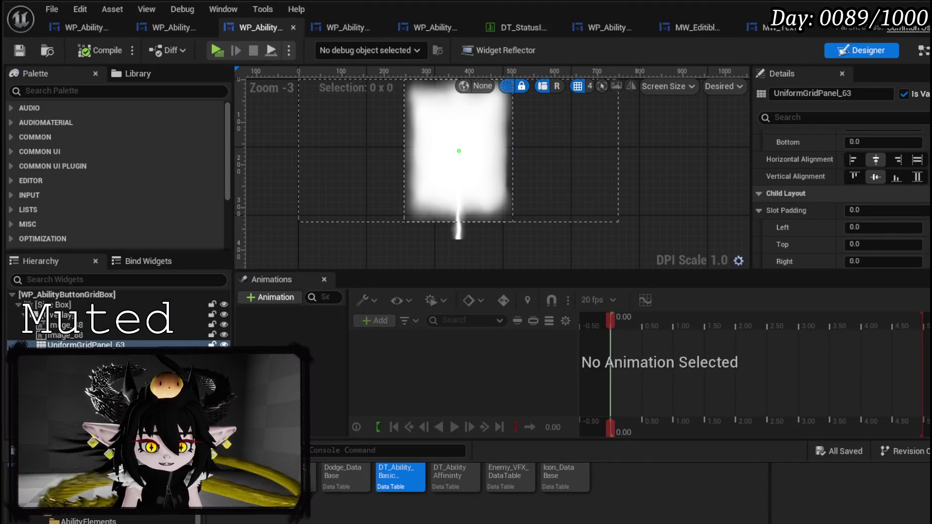
Set Image_48's Vertical Alignment back to Center and save the widget
click(73, 335)
click(80, 321)
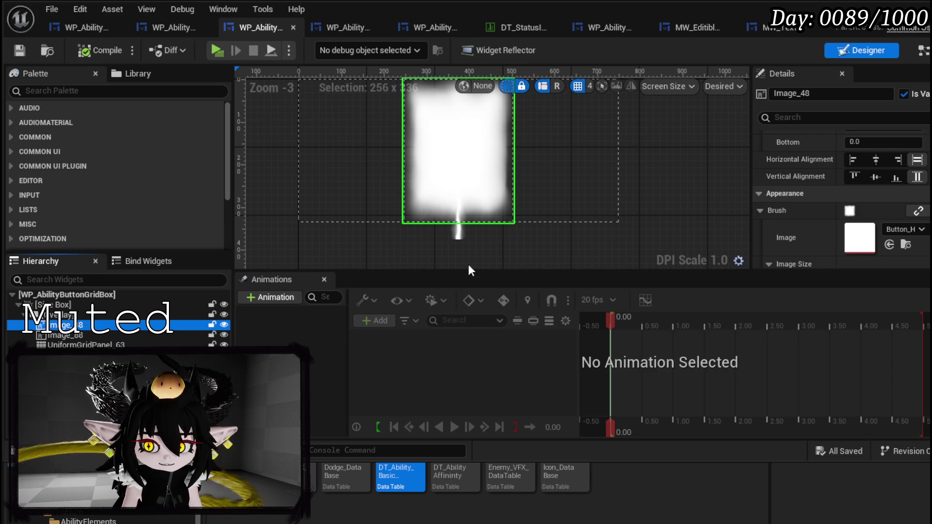
click(875, 177)
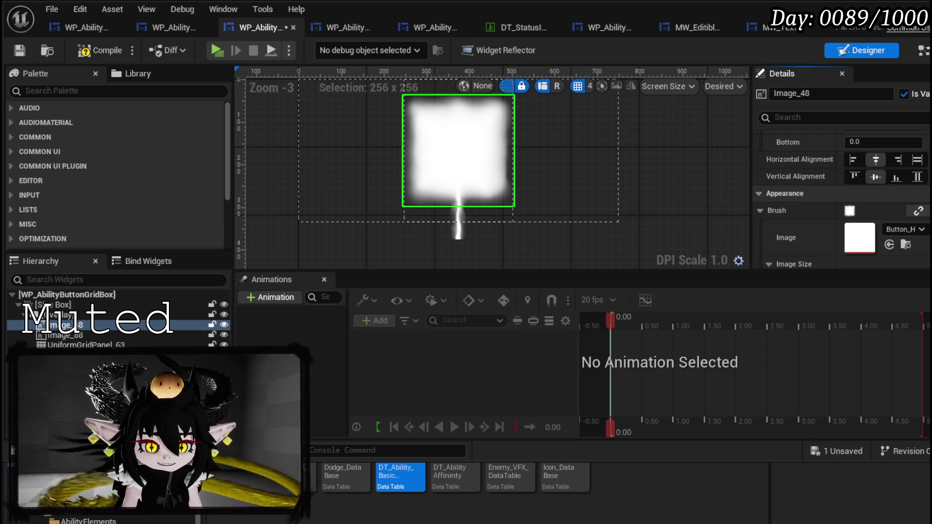
click(22, 50)
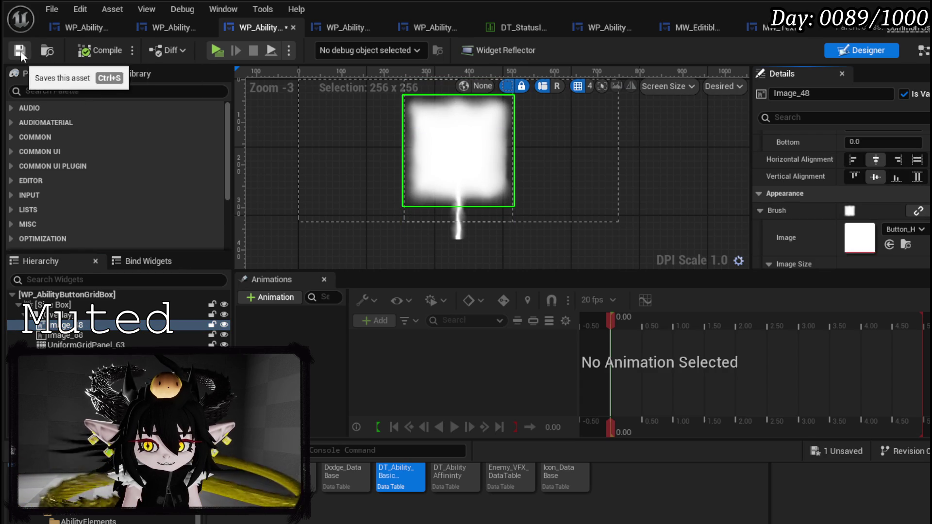
Inspect Overlay_21 and then SizeBox_0 in the Details panel
click(79, 315)
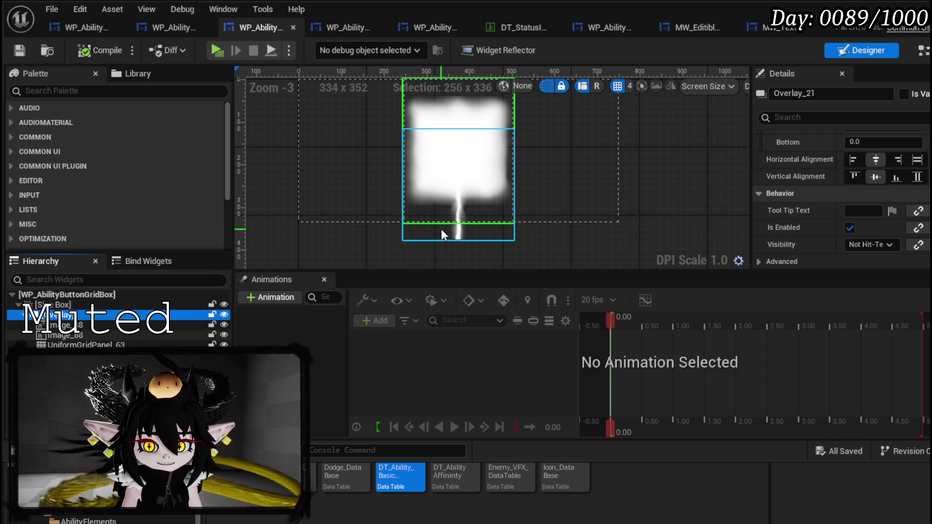
scroll(828, 185, up, 3)
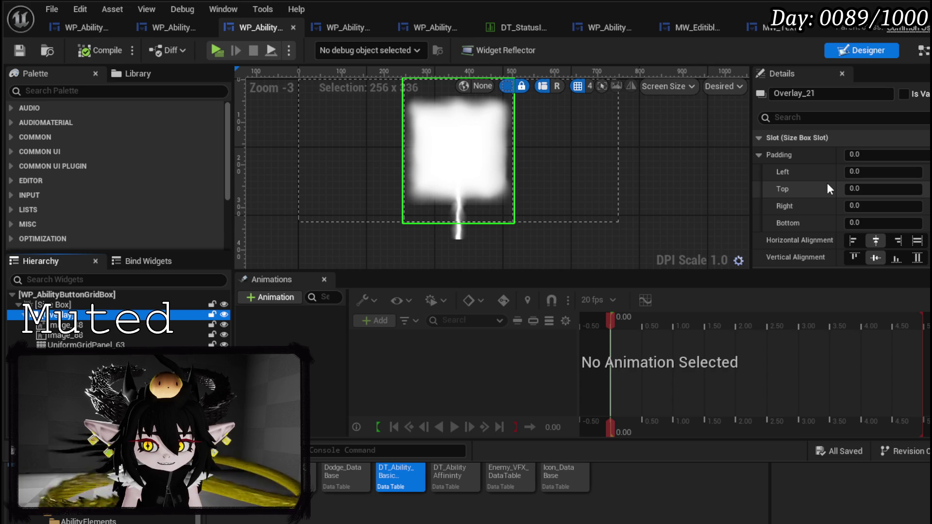
scroll(827, 183, down, 10)
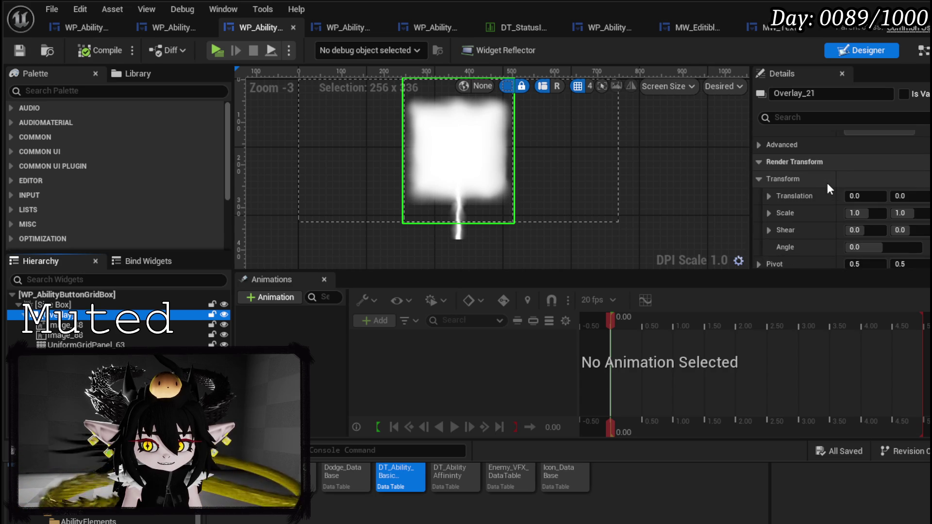
scroll(827, 184, down, 6)
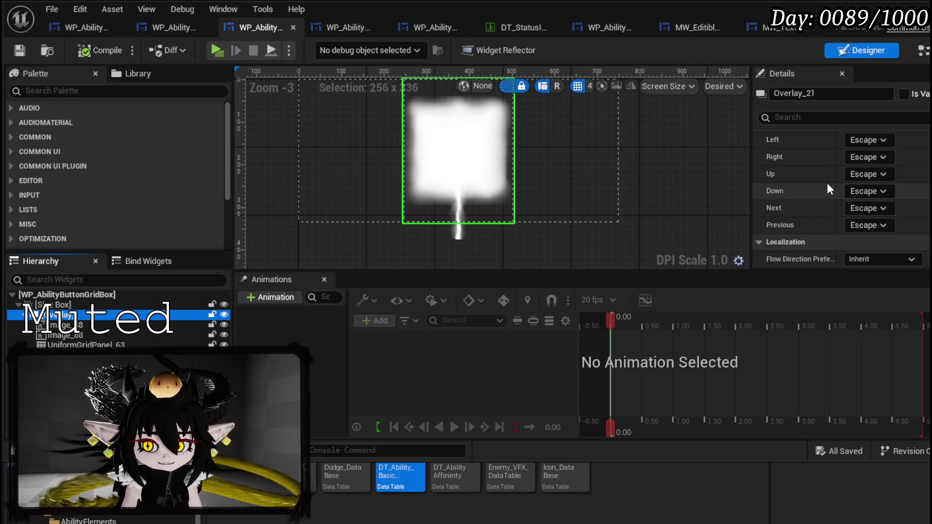
scroll(828, 185, up, 8)
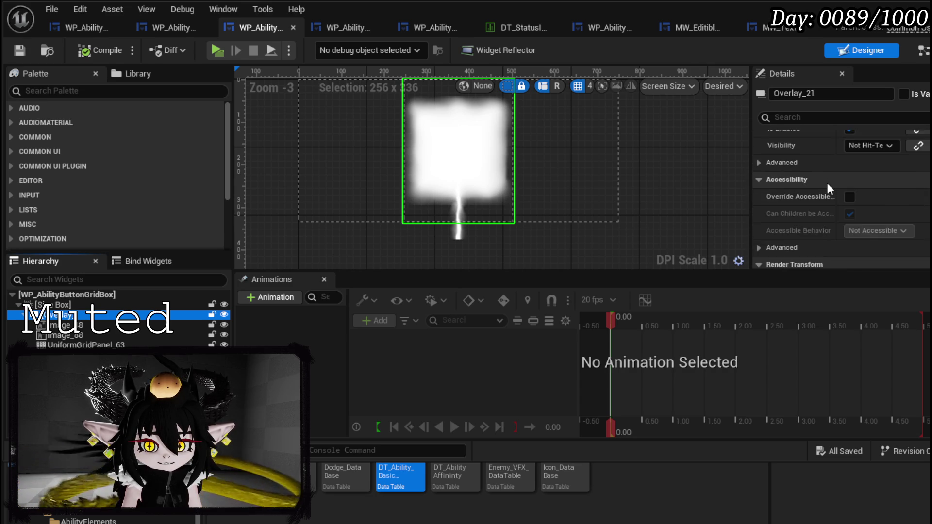
click(586, 197)
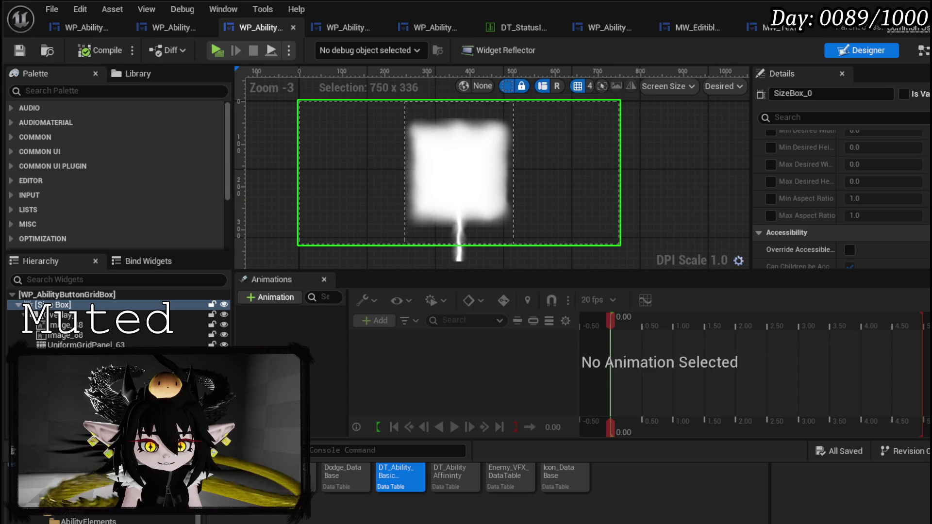
Enable SizeBox_0's Height Override and set it to 150
scroll(907, 177, up, 3)
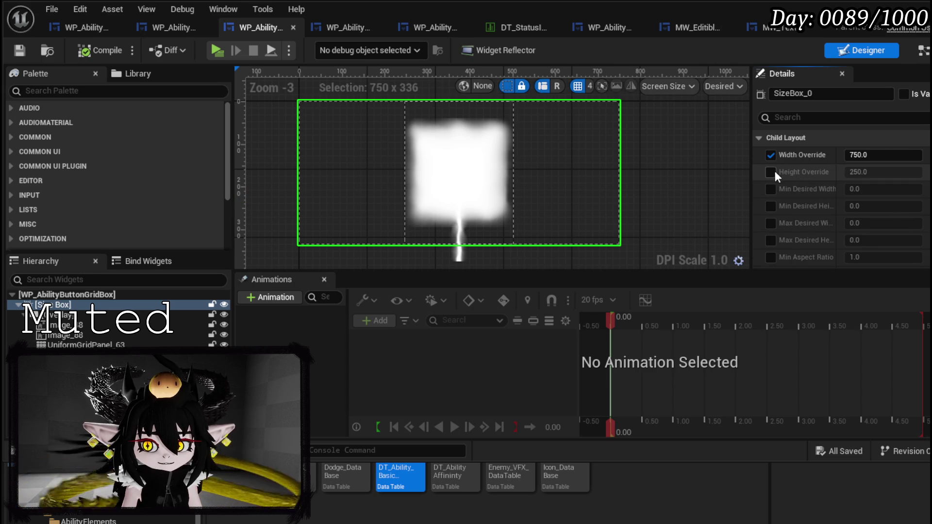
click(775, 172)
click(889, 173)
text(1)
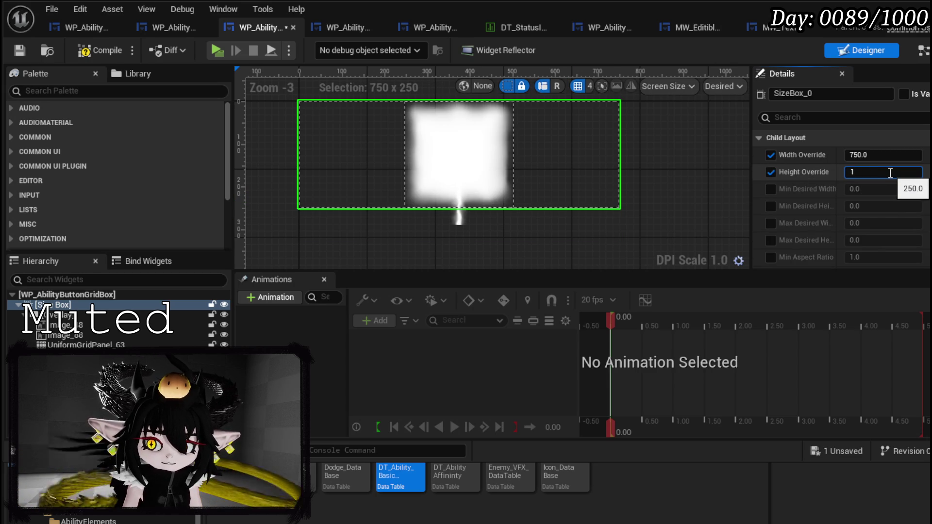
text(25)
key(Return)
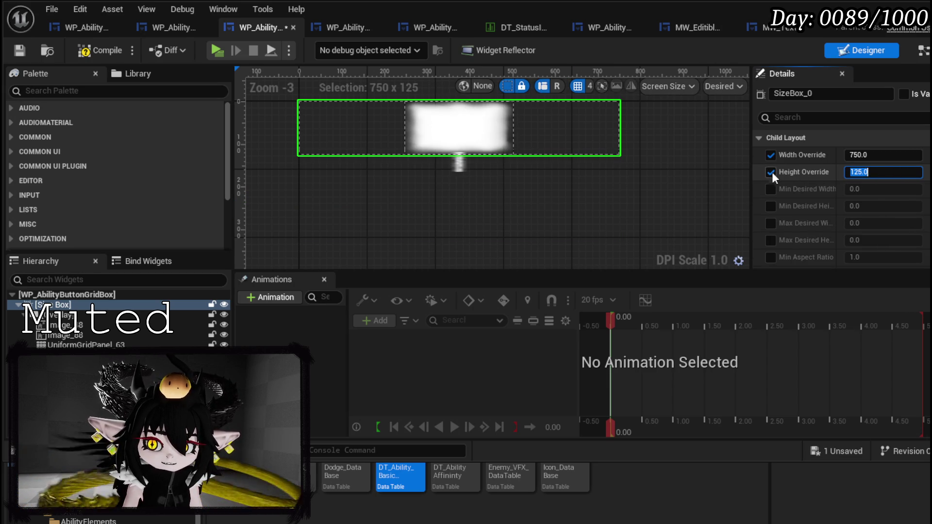
text(25)
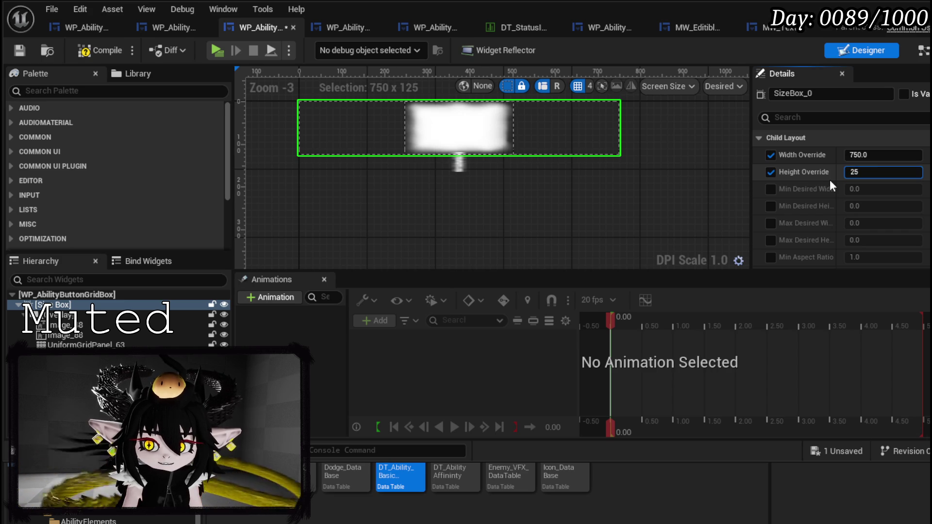
key(BackSpace)
key(BackSpace)
text(150)
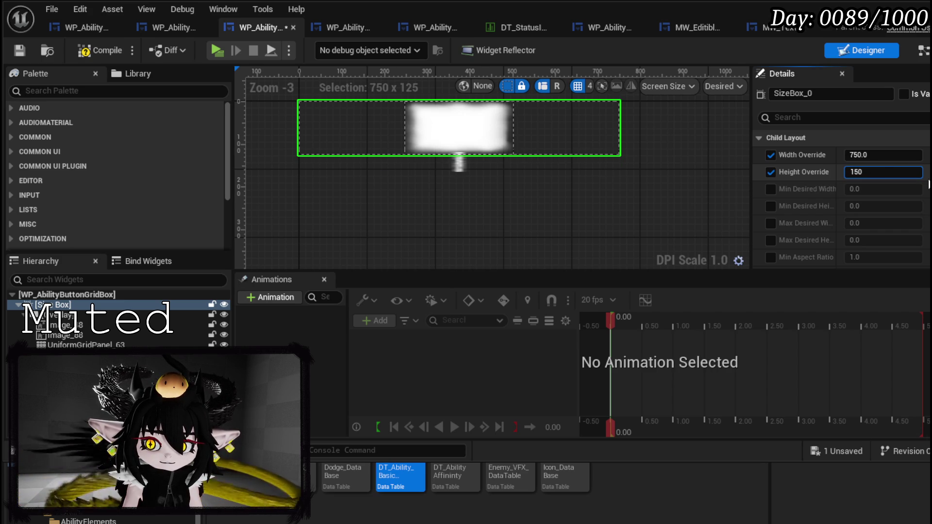
key(Return)
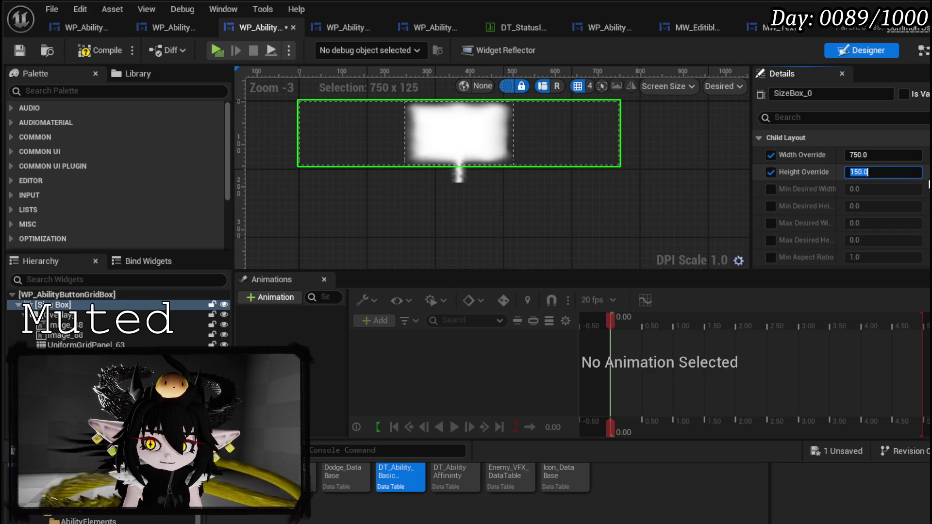
Compile and save the WP_AbilityButtonGridBox widget
click(97, 51)
click(18, 51)
scroll(803, 153, down, 5)
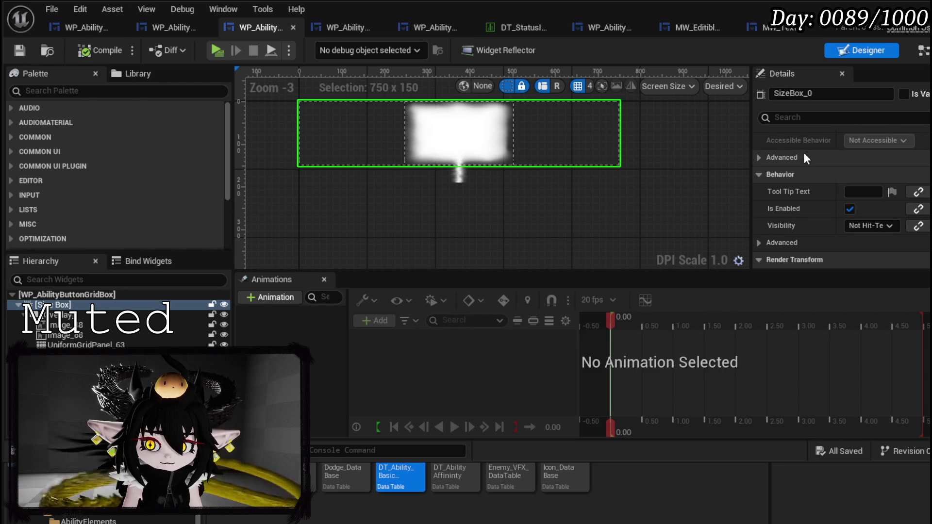
scroll(804, 157, down, 6)
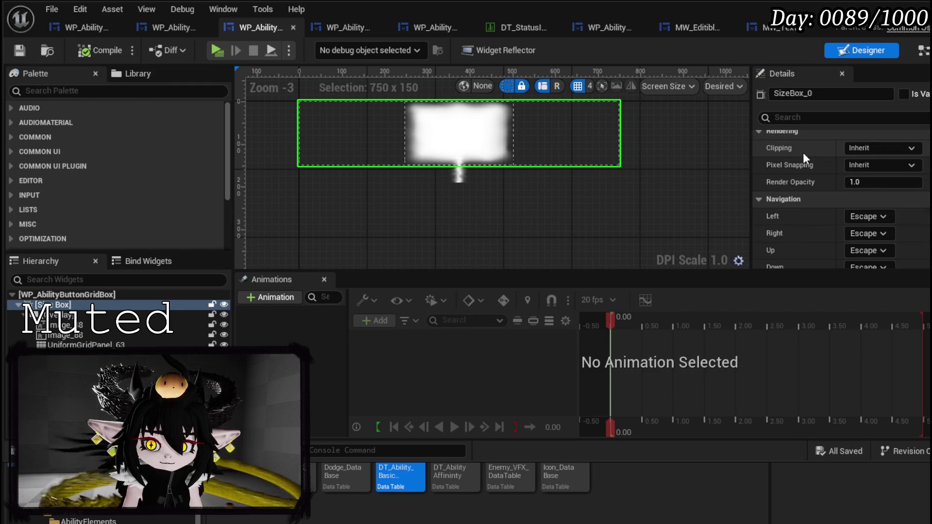
scroll(803, 152, down, 4)
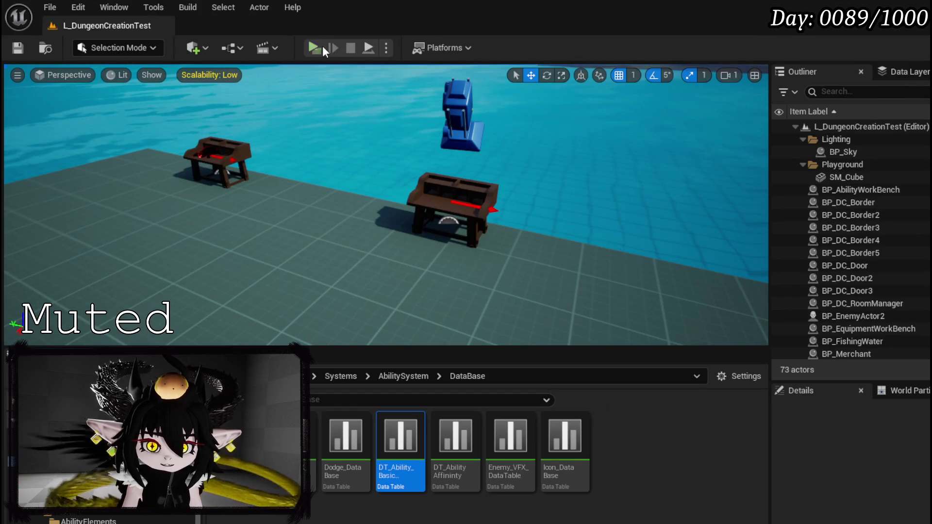
Run play-in-editor, show targeting choices, check the Fire, Void and keyword tooltips, then stop
click(322, 46)
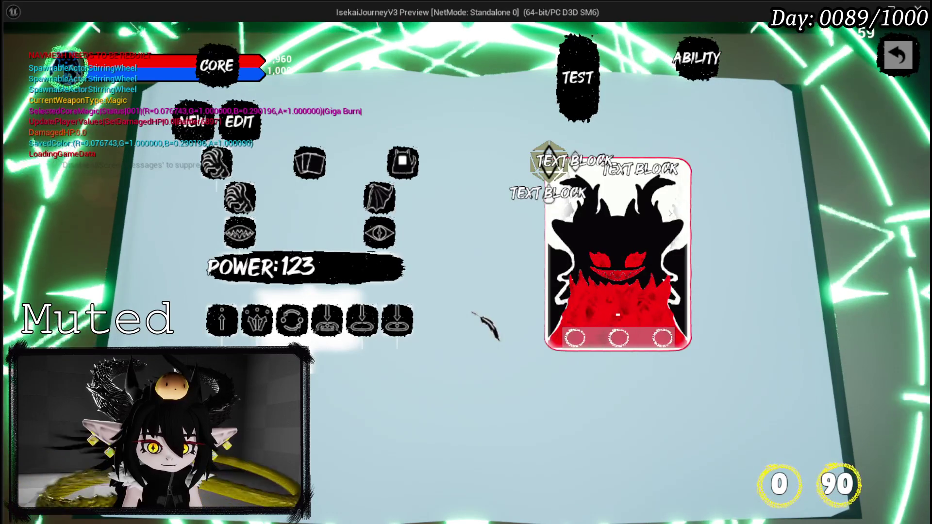
click(365, 313)
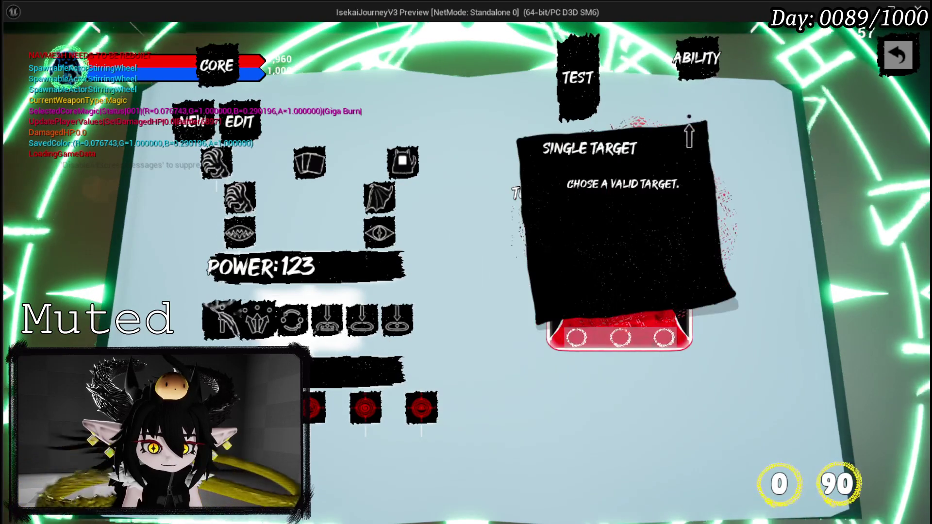
mouse_move(365, 408)
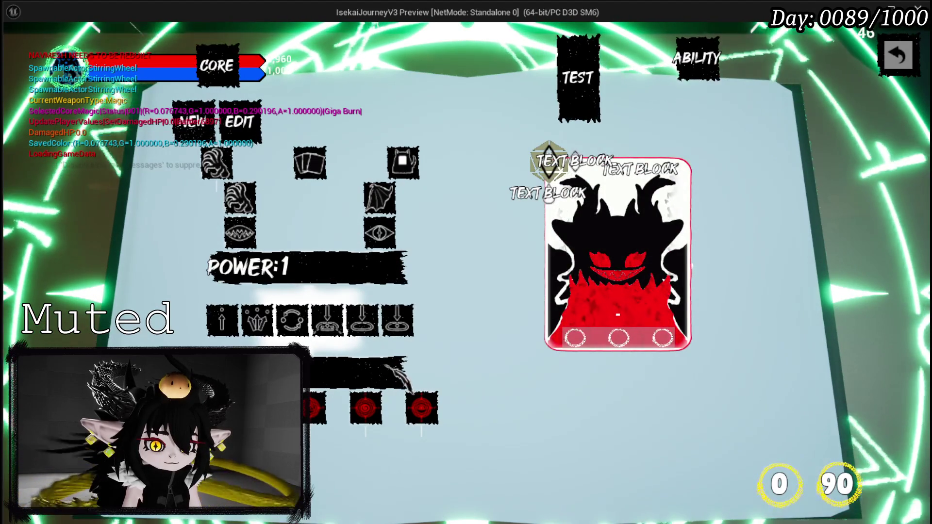
mouse_move(418, 408)
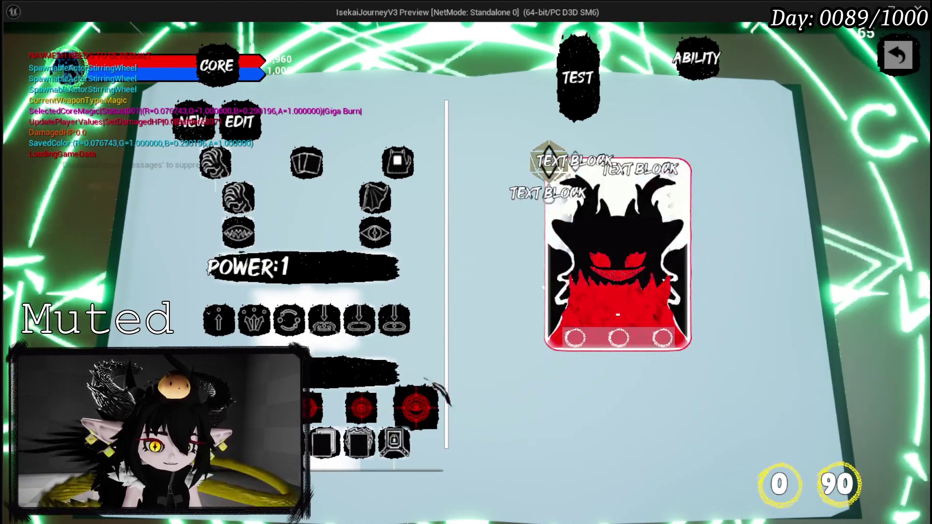
scroll(437, 459, down, 1)
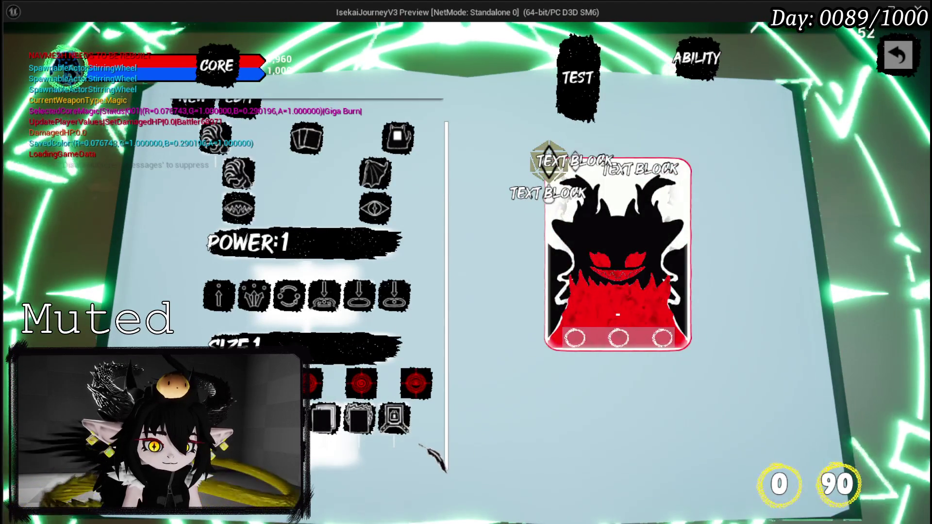
mouse_move(619, 252)
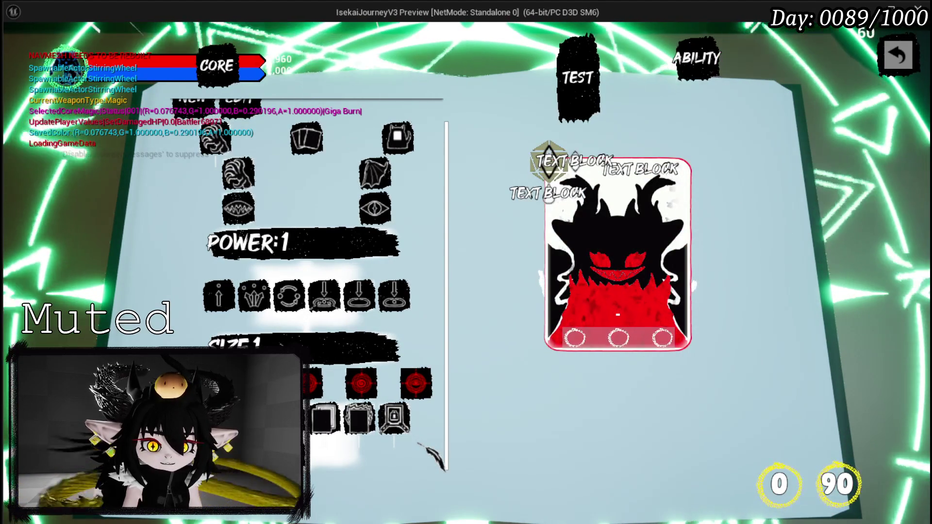
scroll(432, 457, up, 1)
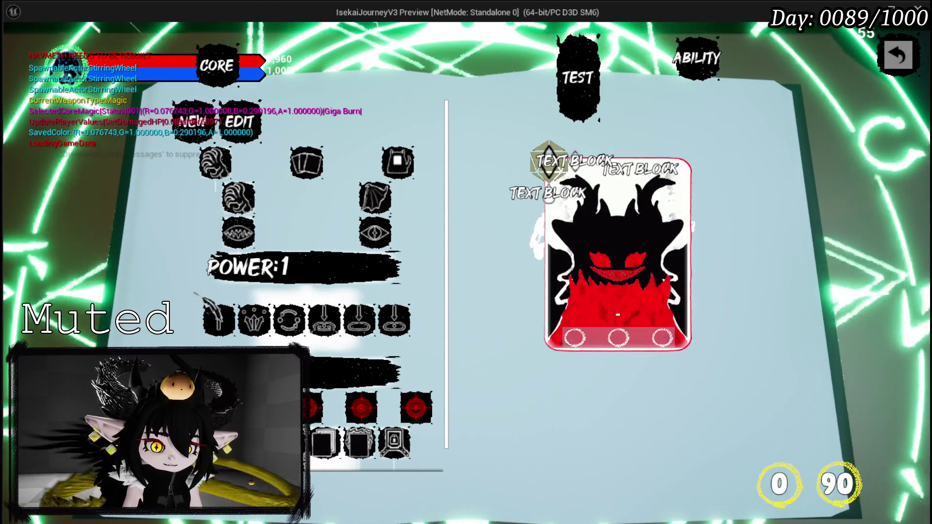
scroll(407, 353, down, 1)
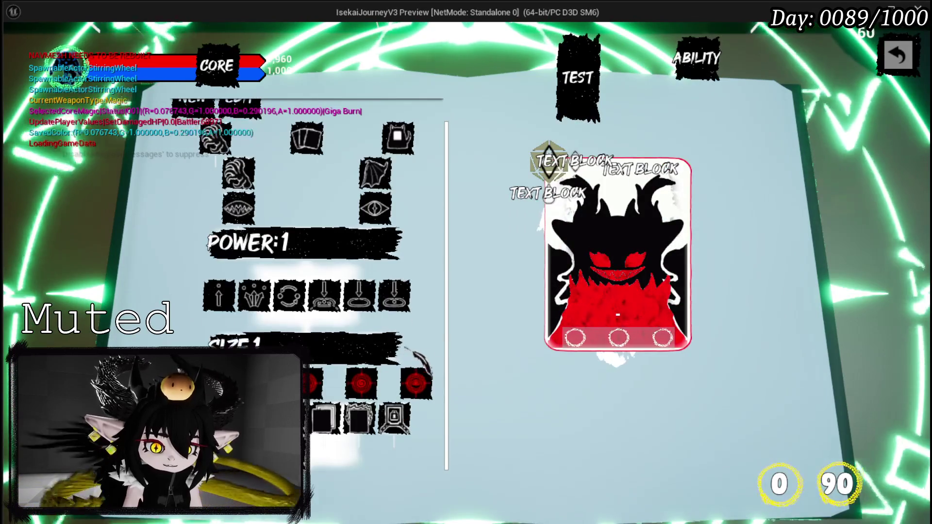
key(Escape)
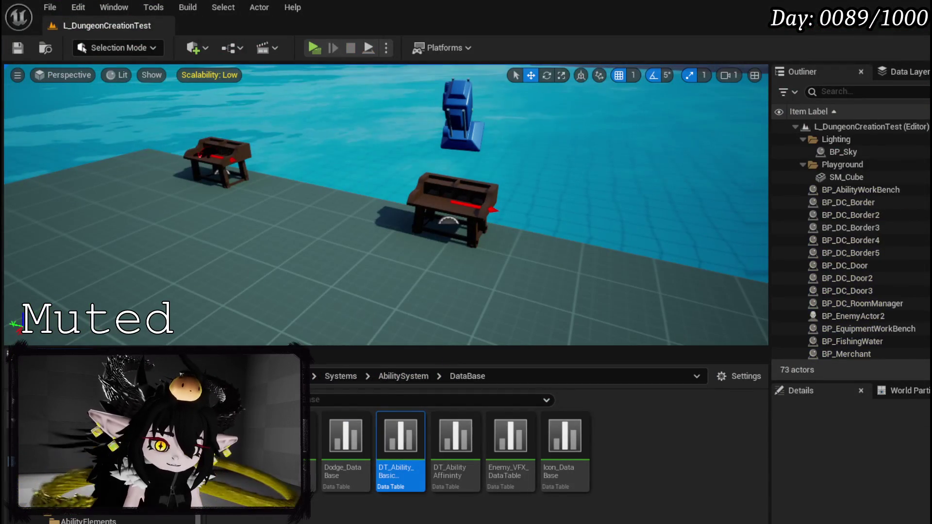
Save all packages, then set Overlay_21's Horizontal Alignment to Fill
key(ctrl+s)
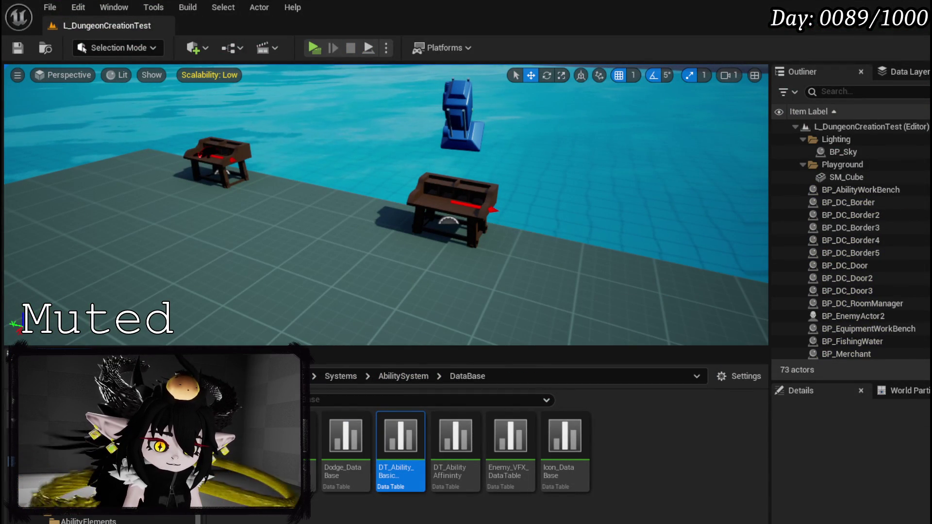
key(alt+Tab)
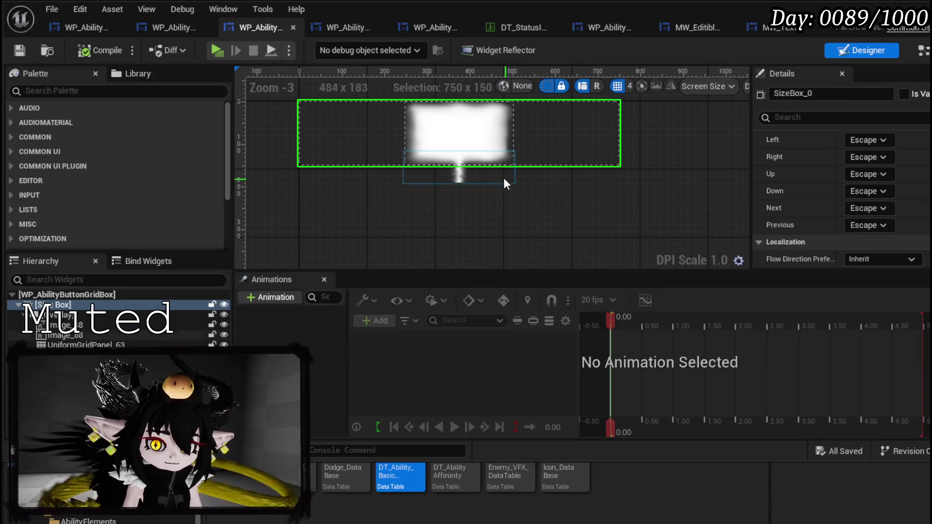
click(476, 122)
click(63, 314)
scroll(903, 158, up, 5)
scroll(903, 205, up, 5)
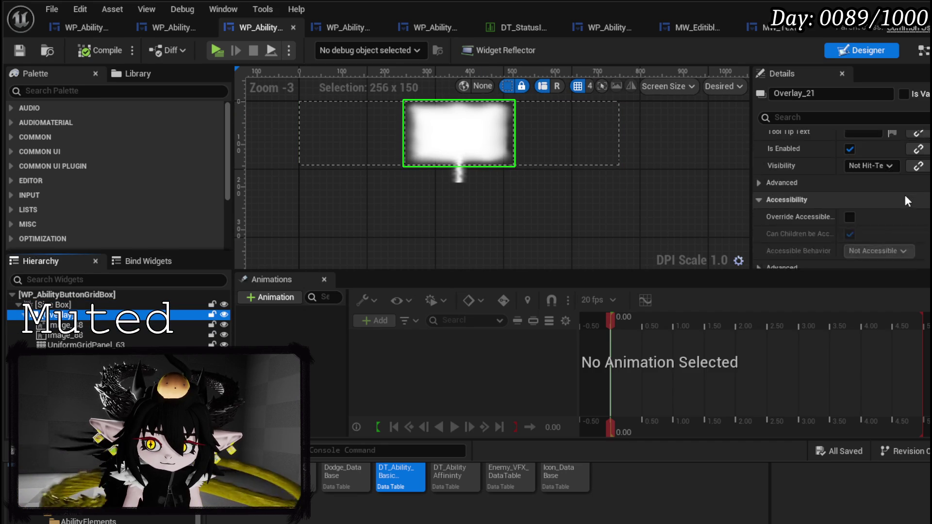
click(917, 208)
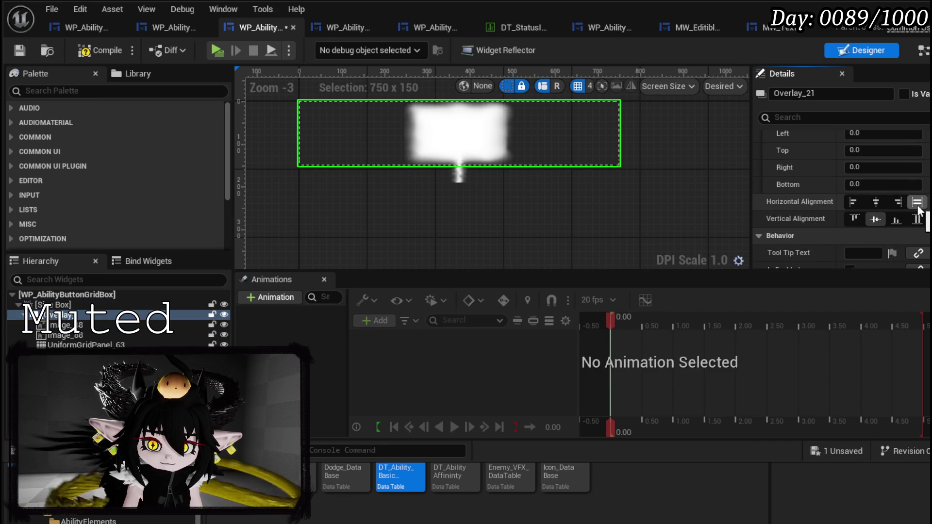
Set Image_48 to horizontal Fill, compile and save, then switch to WP_AbilityButtonSelectionBar
click(88, 326)
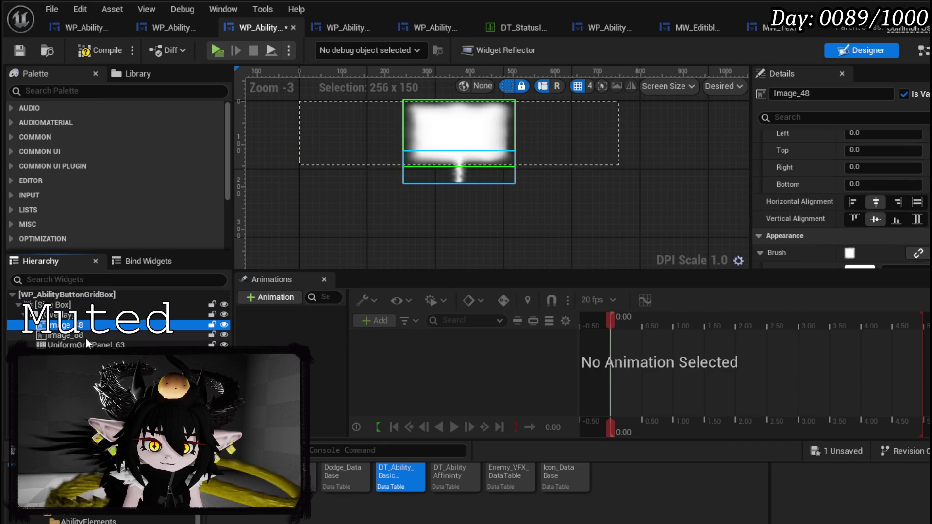
click(918, 203)
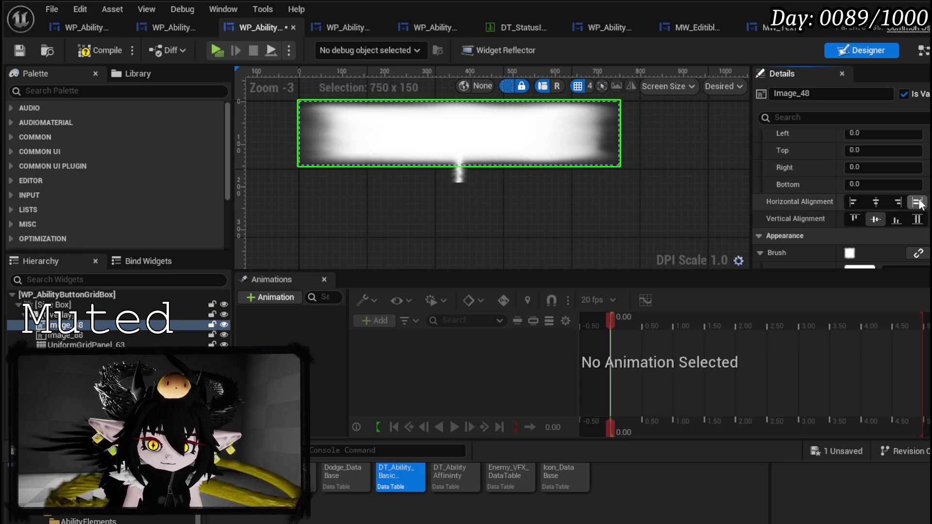
click(20, 51)
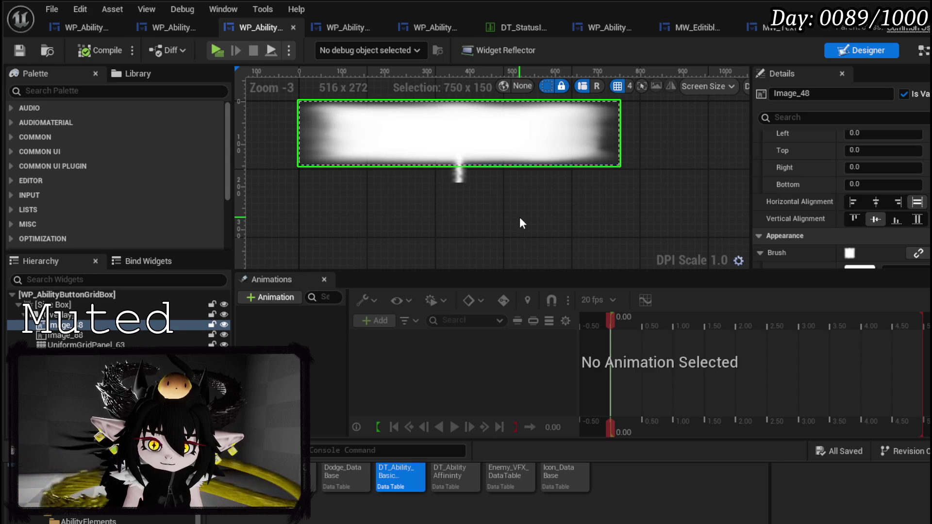
click(171, 33)
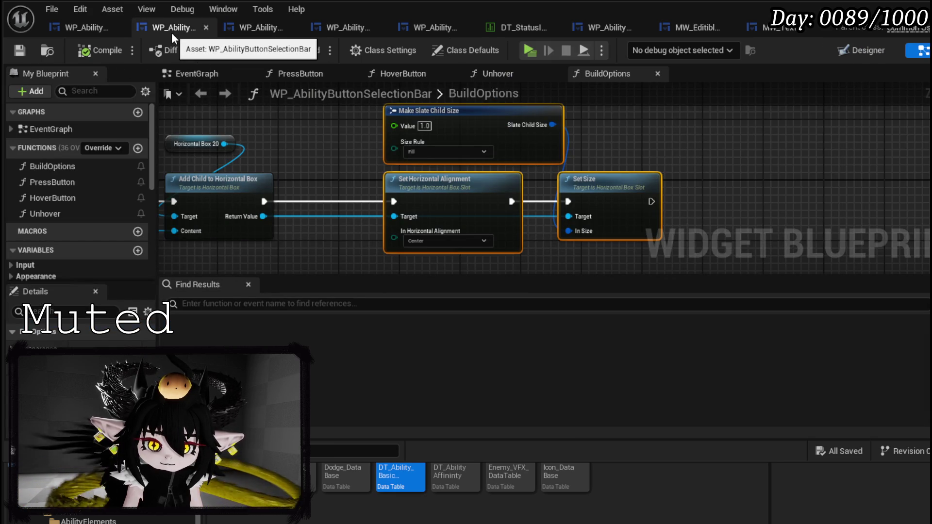
In TargetingBus, delete the upper Make Array and Create Event nodes and save
click(68, 27)
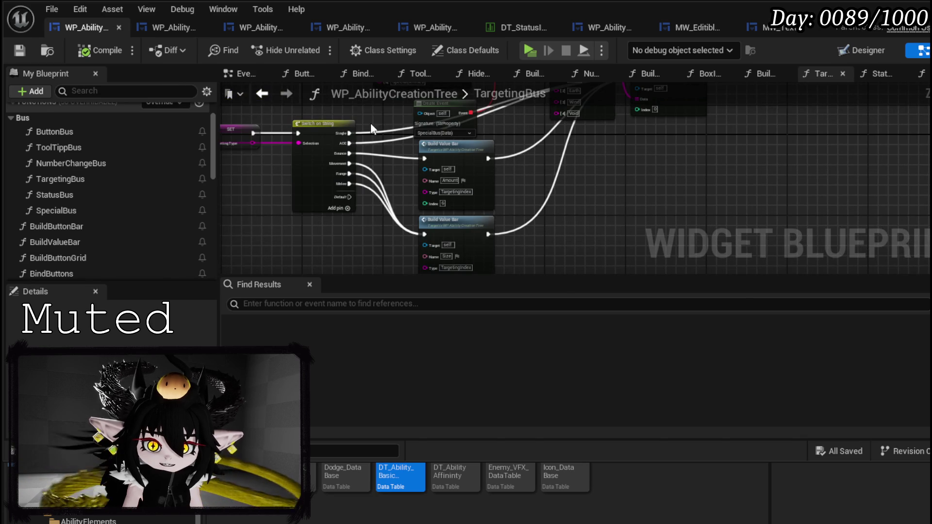
scroll(372, 123, down, 2)
mouse_move(362, 168)
mouse_down()
mouse_move(341, 257)
mouse_move(496, 235)
mouse_move(532, 244)
mouse_up()
mouse_move(305, 135)
mouse_down()
mouse_move(284, 127)
mouse_move(541, 206)
mouse_move(538, 190)
mouse_up()
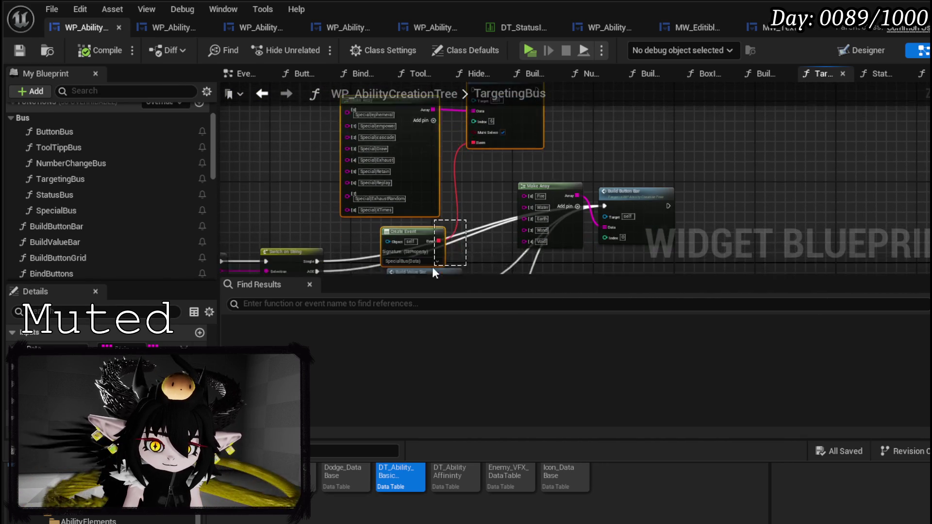
click(287, 132)
mouse_move(287, 131)
mouse_down()
mouse_move(474, 188)
mouse_move(437, 194)
mouse_up()
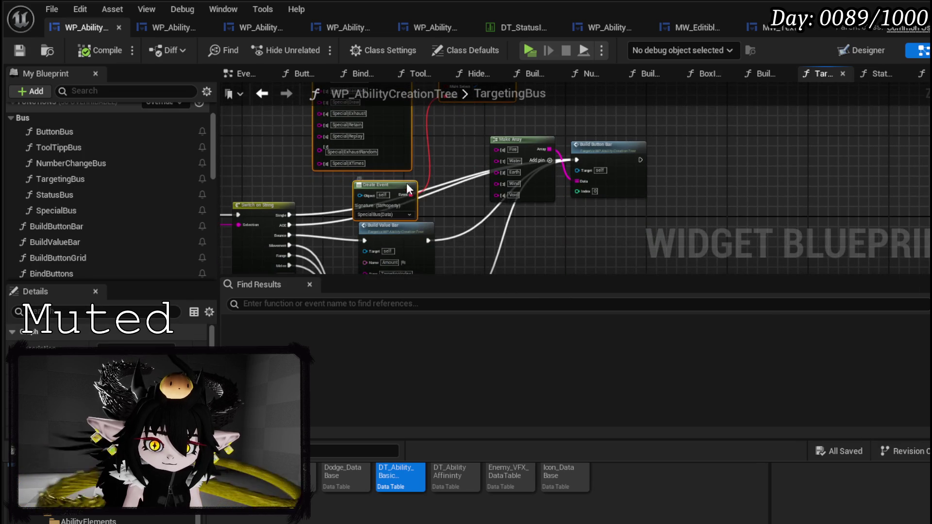
key(Delete)
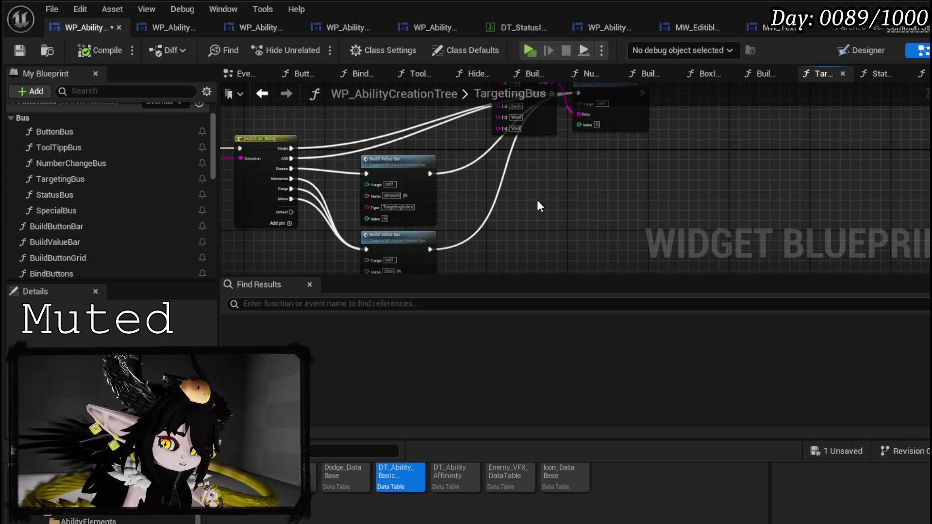
scroll(537, 199, up, 2)
drag(462, 222, 634, 196)
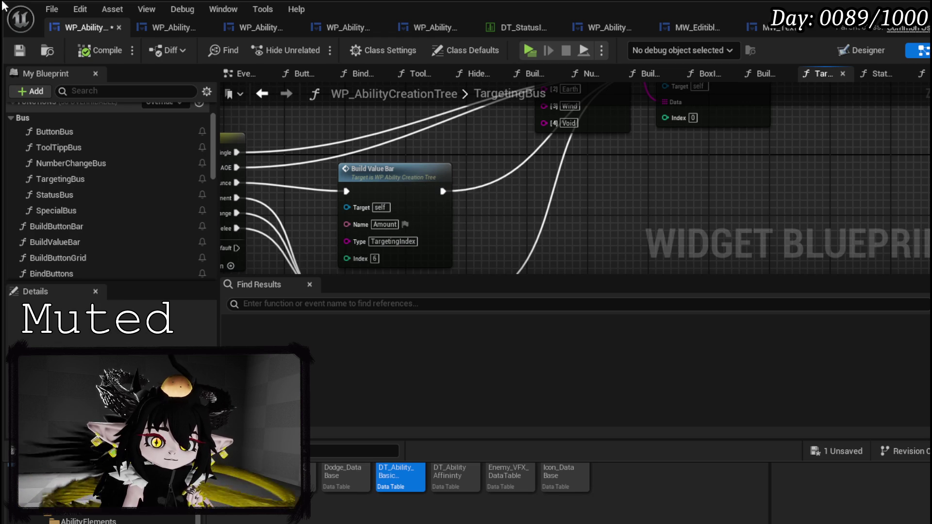
click(19, 51)
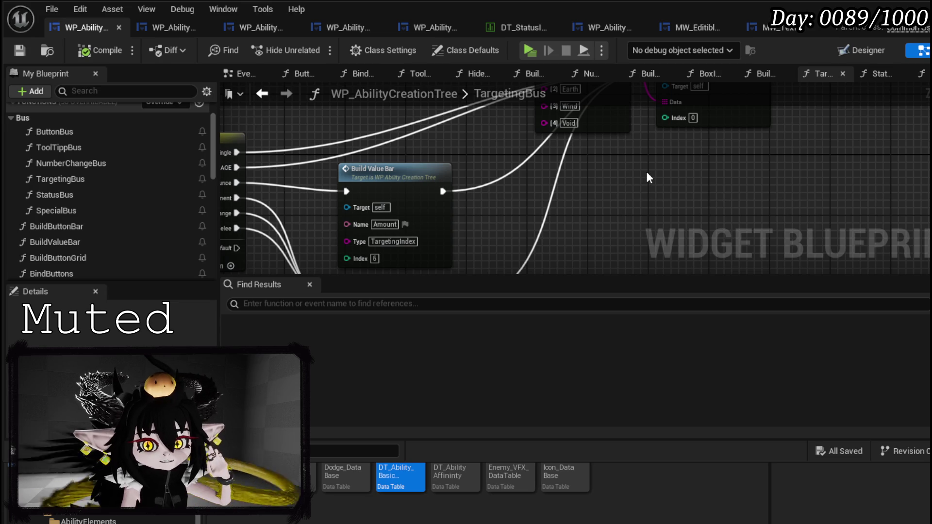
Move Make Array and Build Button Bar lower-right, then open NumberChangeBus
mouse_move(646, 171)
mouse_down()
mouse_move(622, 211)
mouse_move(490, 247)
mouse_up()
mouse_move(426, 251)
mouse_down()
mouse_move(640, 105)
mouse_move(704, 142)
mouse_move(754, 142)
mouse_move(753, 202)
mouse_up()
click(705, 141)
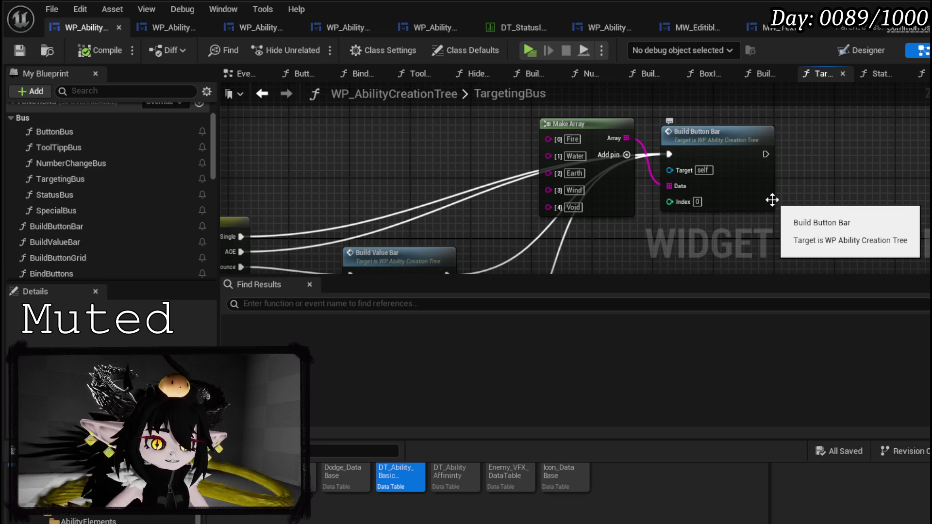
scroll(772, 200, down, 3)
scroll(758, 202, up, 3)
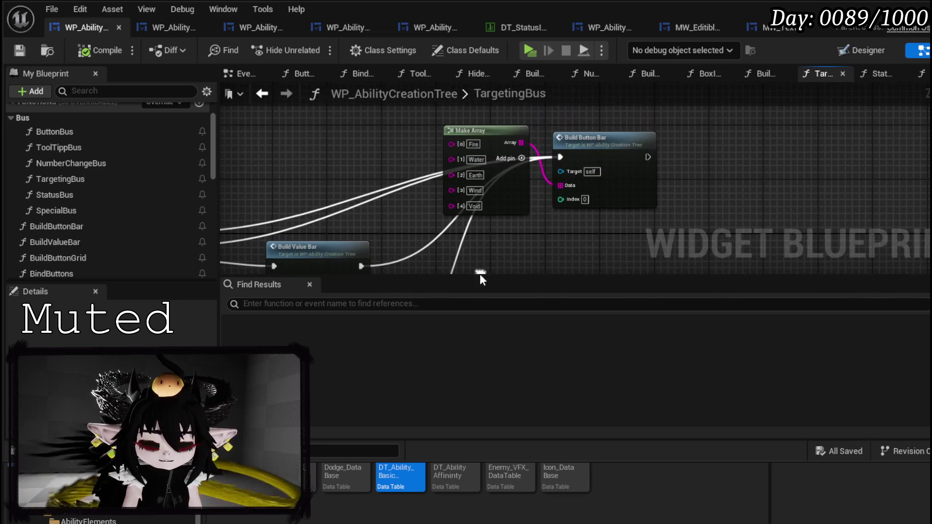
mouse_move(467, 236)
mouse_down()
mouse_move(589, 156)
mouse_move(742, 200)
mouse_move(627, 228)
mouse_move(655, 211)
mouse_move(467, 246)
mouse_move(502, 229)
mouse_move(643, 234)
mouse_move(620, 219)
mouse_up()
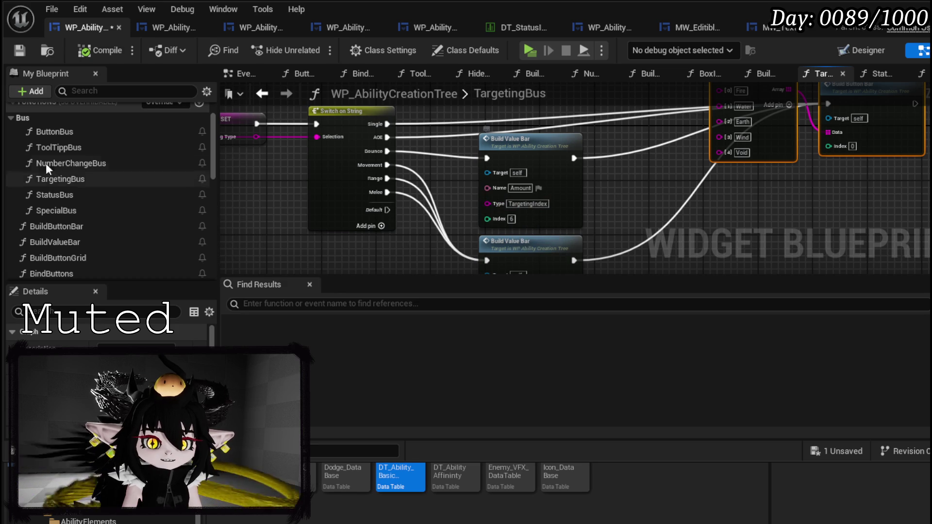
double_click(103, 164)
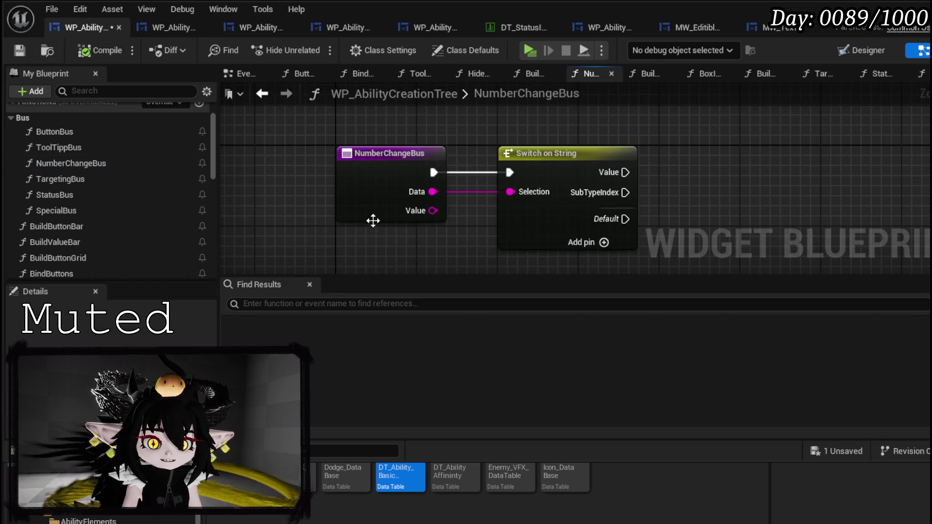
Add a TargetingIndex case to Switch on String, then compile and save
click(464, 227)
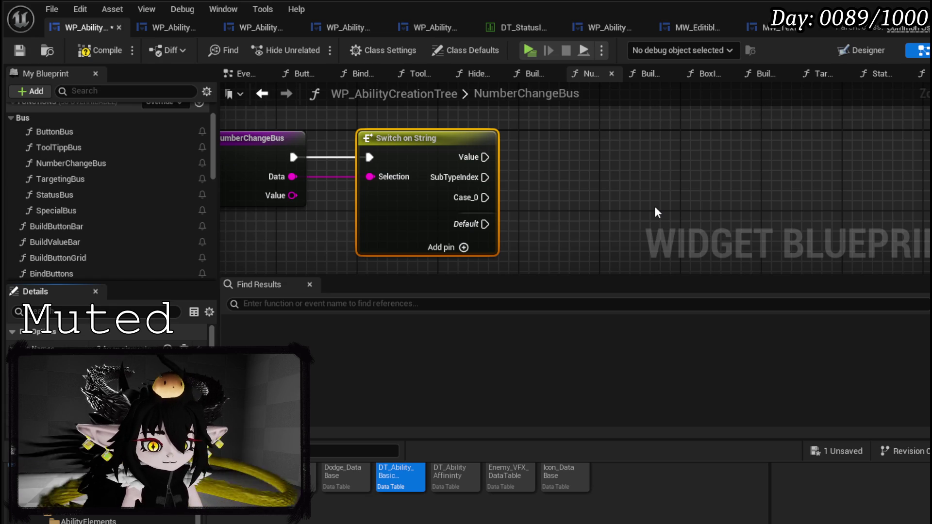
key(Return)
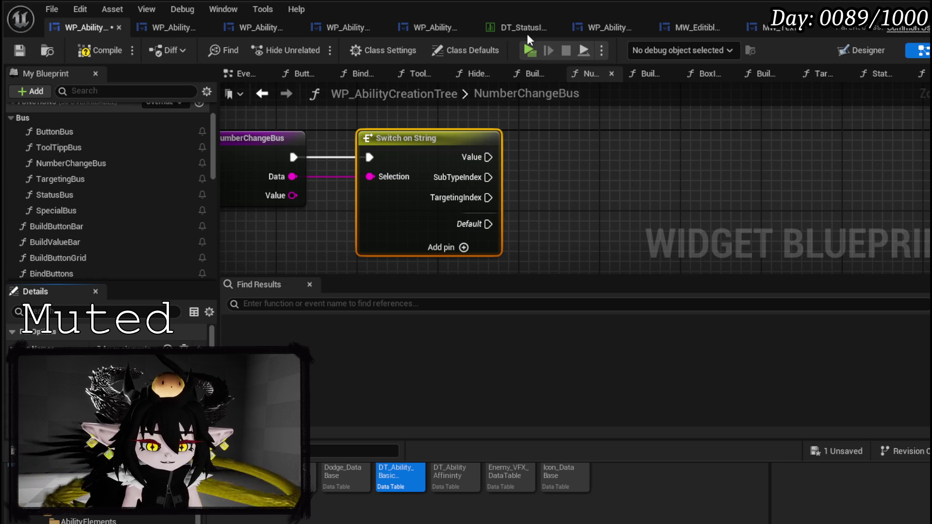
click(100, 50)
click(20, 51)
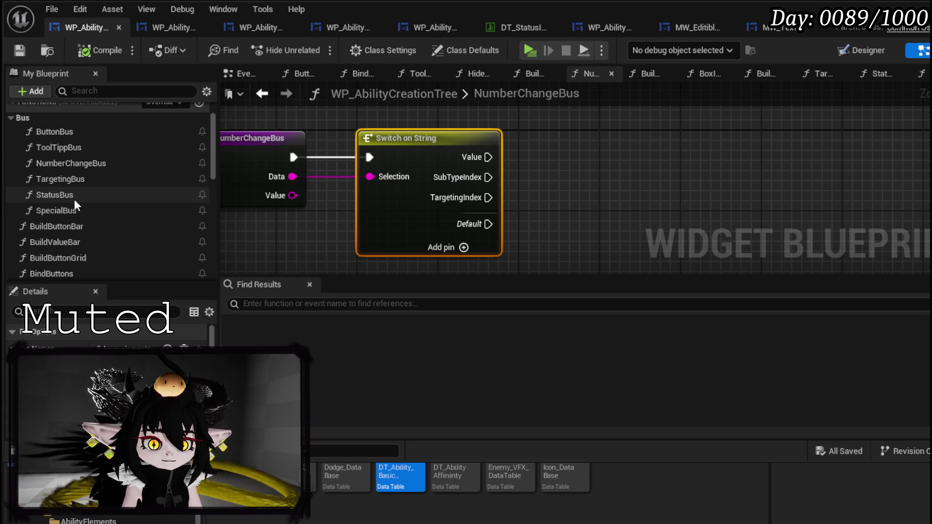
Copy Make Array and Build Button Bar from TargetingBus into NumberChangeBus
click(66, 180)
double_click(66, 180)
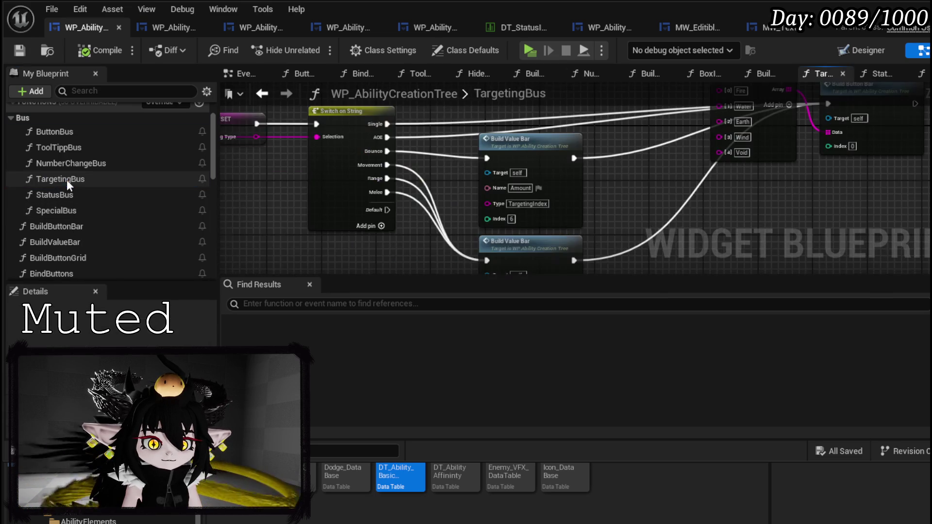
drag(485, 253, 660, 144)
alt+click(579, 180)
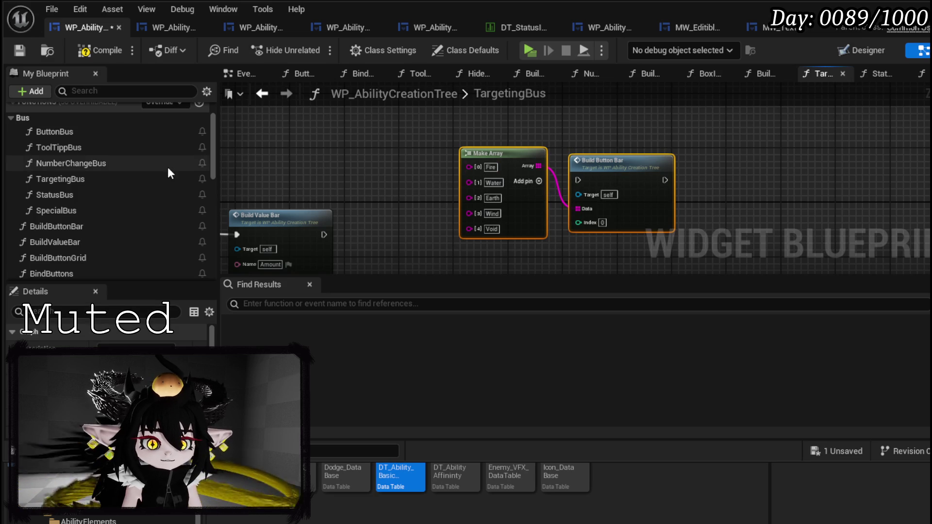
click(75, 182)
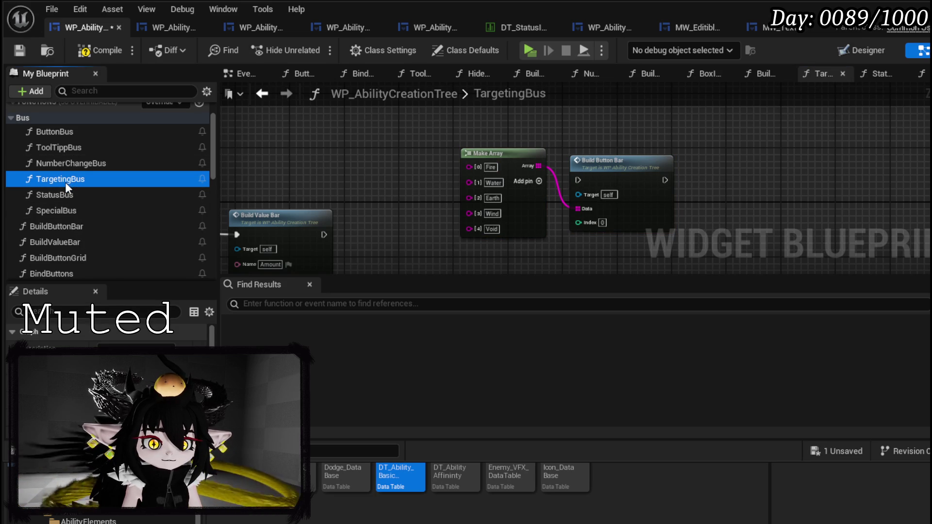
double_click(68, 163)
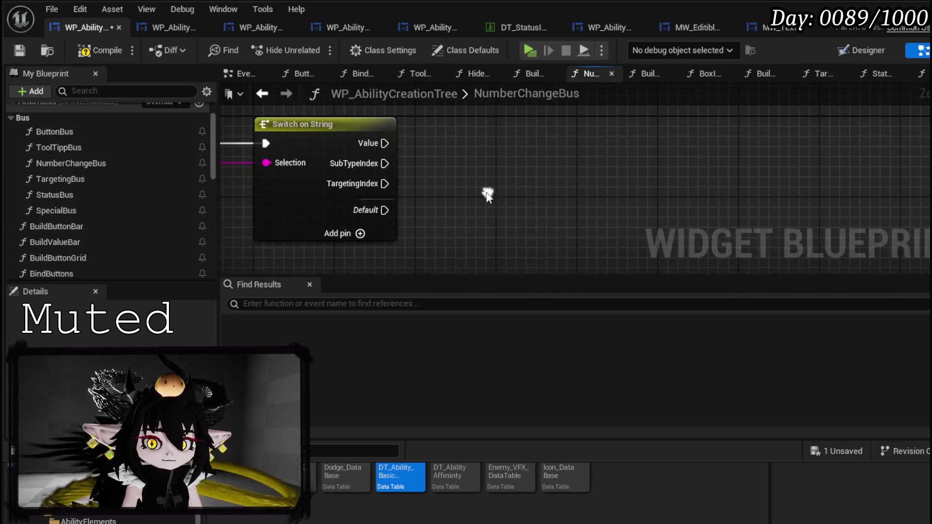
Wire TargetingIndex into the pasted Build Button Bar, place Make Array beside it, and save
drag(383, 184, 701, 235)
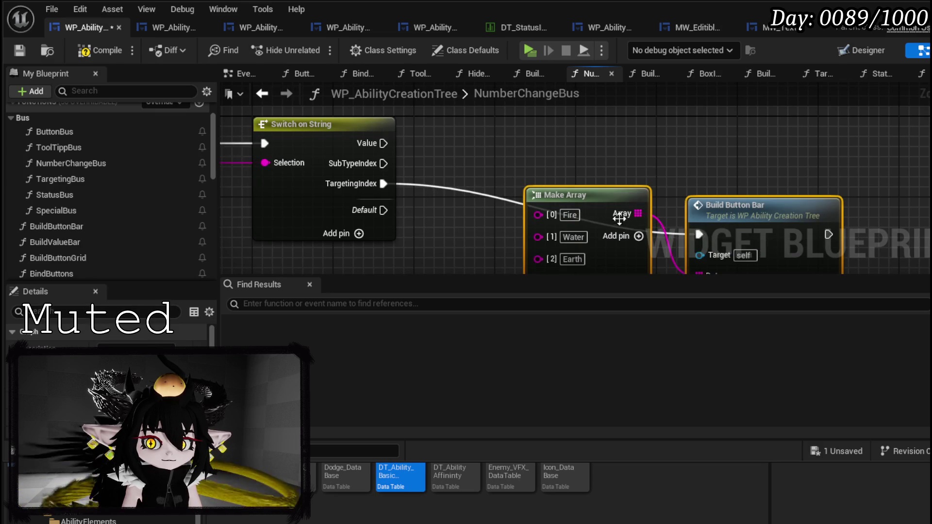
click(505, 172)
mouse_move(461, 134)
mouse_down()
mouse_move(573, 277)
mouse_move(614, 153)
mouse_up()
drag(398, 146, 531, 250)
mouse_move(660, 146)
mouse_down()
mouse_move(496, 158)
mouse_move(587, 231)
mouse_up()
click(19, 49)
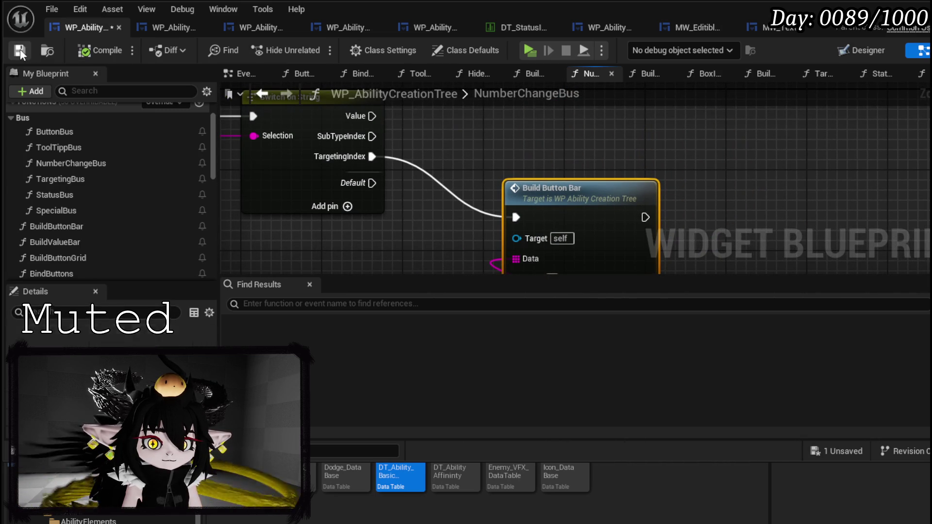
Shift the two nodes left, save again, and open the ButtonBus graph
scroll(447, 145, down, 2)
drag(447, 143, 447, 119)
drag(532, 163, 479, 167)
click(486, 125)
mouse_move(503, 130)
mouse_down()
mouse_move(507, 182)
mouse_move(392, 88)
mouse_up()
click(19, 50)
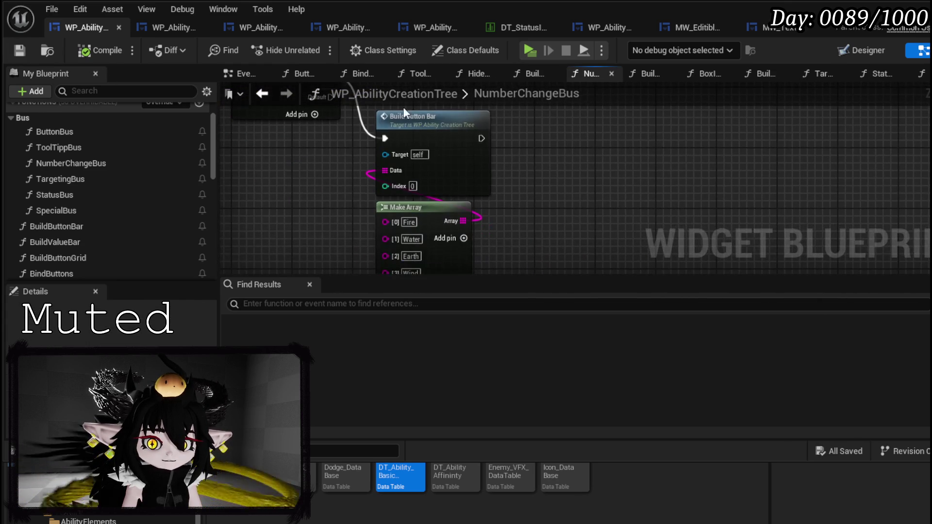
drag(470, 185, 583, 233)
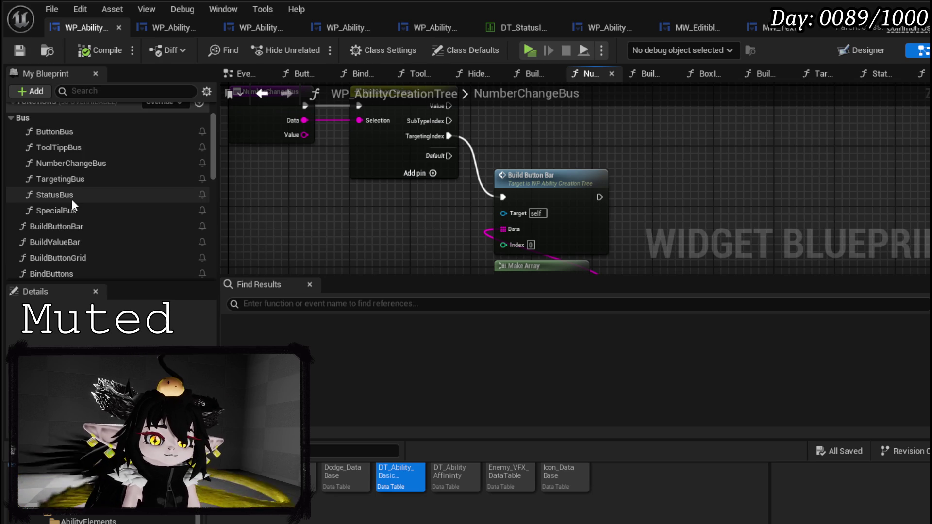
double_click(69, 133)
scroll(454, 191, up, 5)
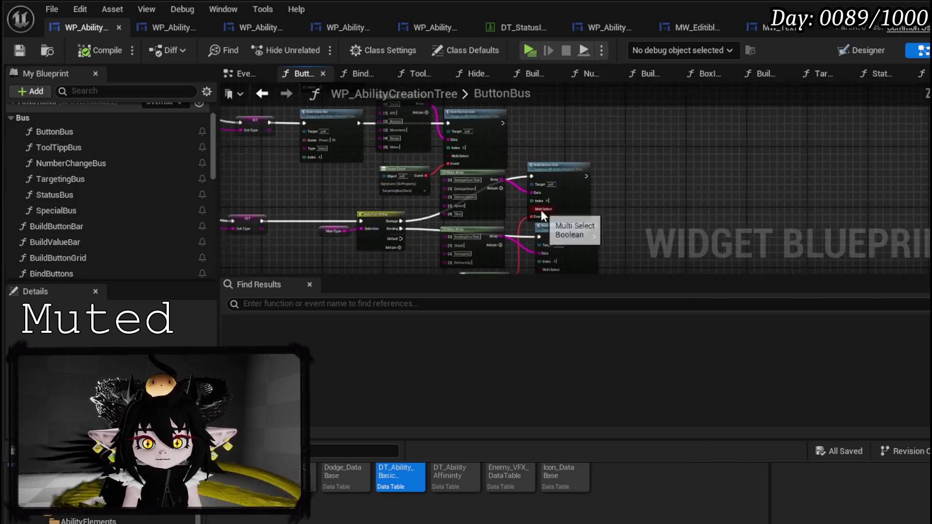
Cut Make Array, Build Button Grid and Create Event from ButtonBus, then open BuildValueBar
mouse_move(653, 204)
mouse_down()
mouse_move(585, 119)
mouse_move(457, 219)
mouse_move(622, 248)
mouse_move(497, 262)
mouse_up()
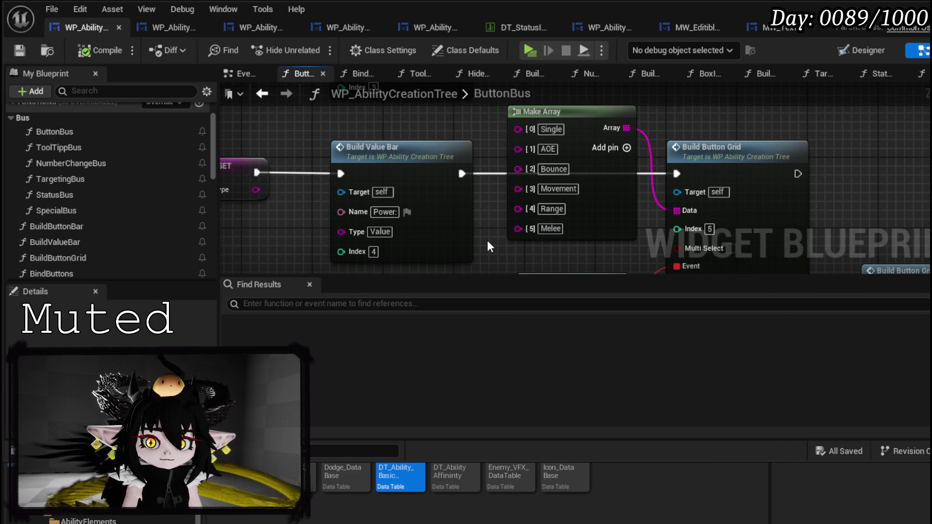
mouse_move(505, 231)
mouse_down()
mouse_move(490, 249)
mouse_move(719, 155)
mouse_up()
mouse_move(530, 273)
mouse_down()
mouse_move(471, 170)
mouse_move(445, 259)
mouse_up()
ctrl+click(506, 214)
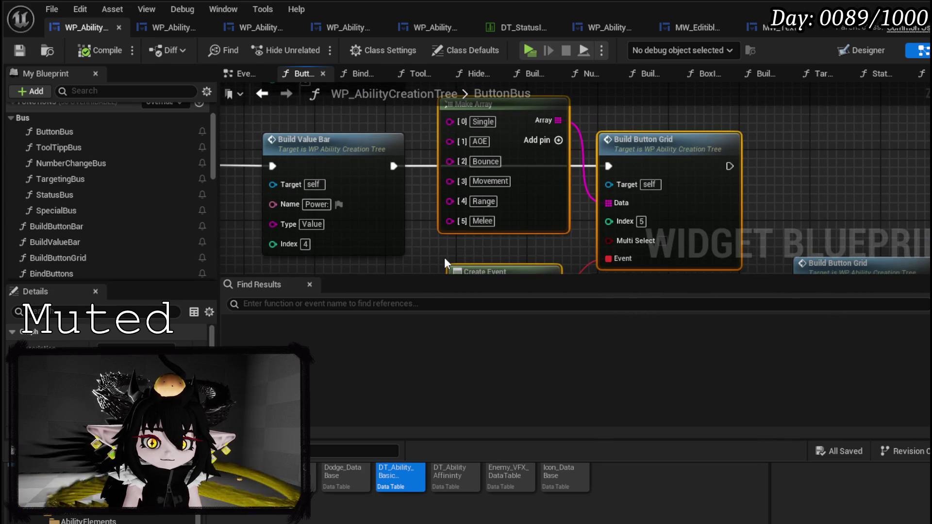
key(Delete)
double_click(382, 204)
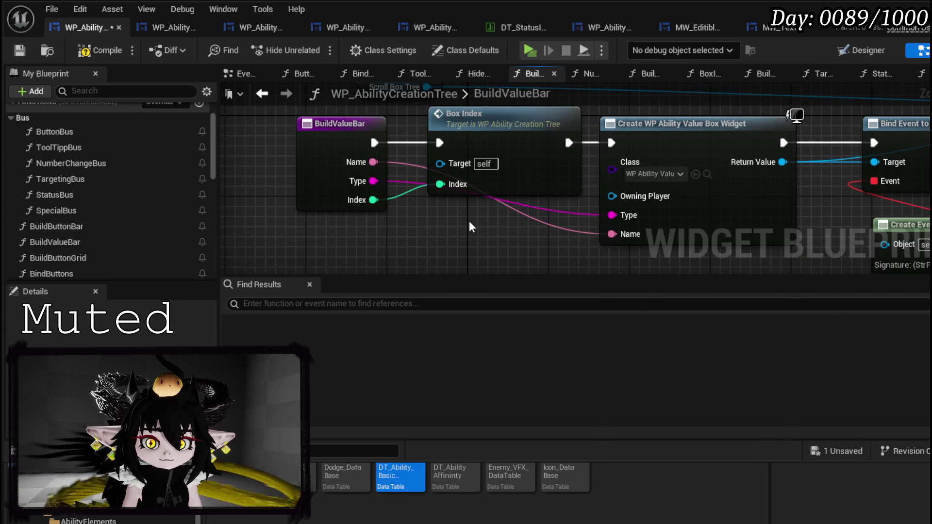
Compile, open NumberChangeBus, connect the Value case to Build Button Grid, and save
click(101, 50)
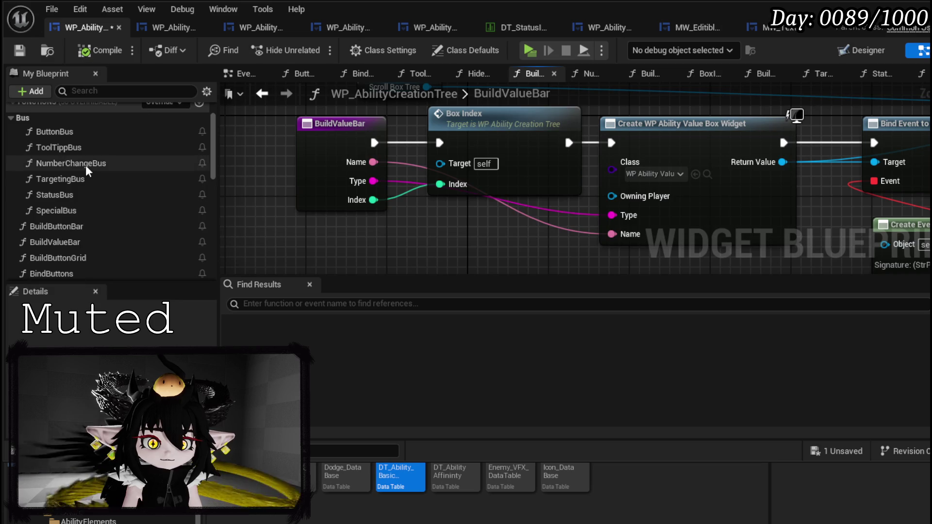
double_click(87, 168)
mouse_move(339, 162)
mouse_down()
mouse_move(590, 148)
mouse_move(695, 124)
mouse_up()
mouse_move(761, 136)
mouse_down()
mouse_move(630, 154)
mouse_move(602, 102)
mouse_up()
scroll(631, 153, down, 2)
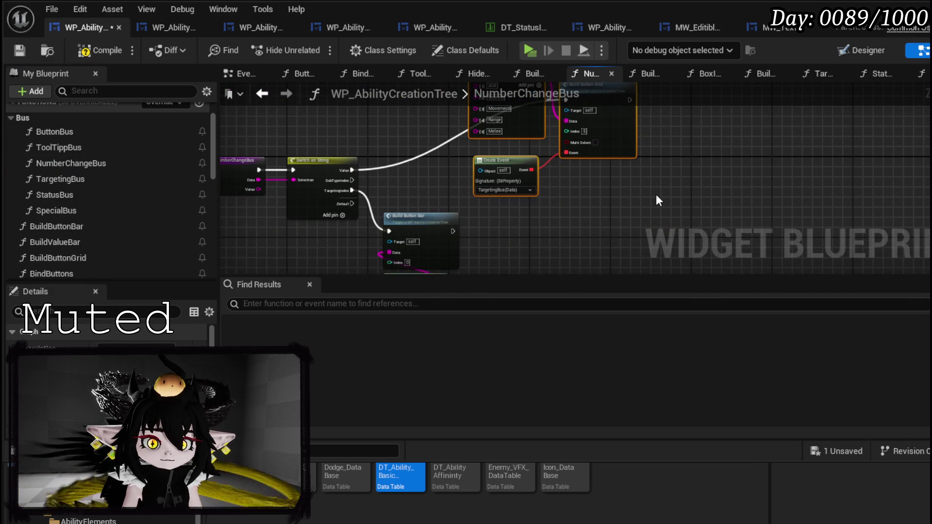
drag(654, 190, 715, 189)
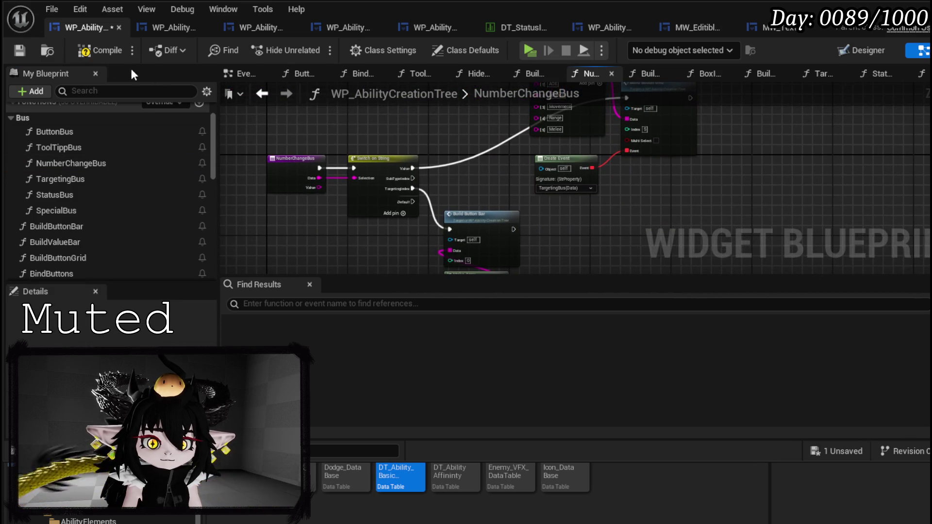
click(19, 51)
Move Build Button Bar and Make Array lower, save, and reopen ButtonBus
click(269, 97)
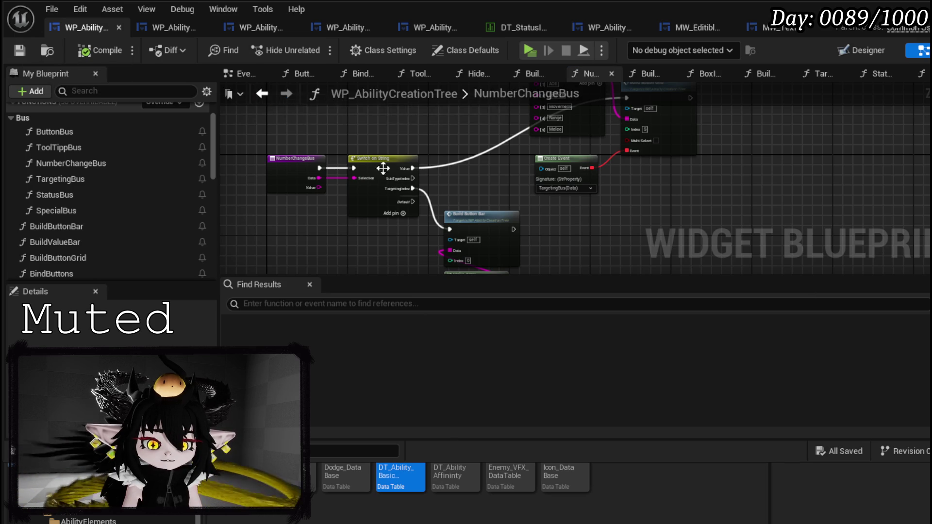
mouse_move(387, 233)
mouse_down()
mouse_move(452, 139)
mouse_move(337, 160)
mouse_move(345, 156)
mouse_up()
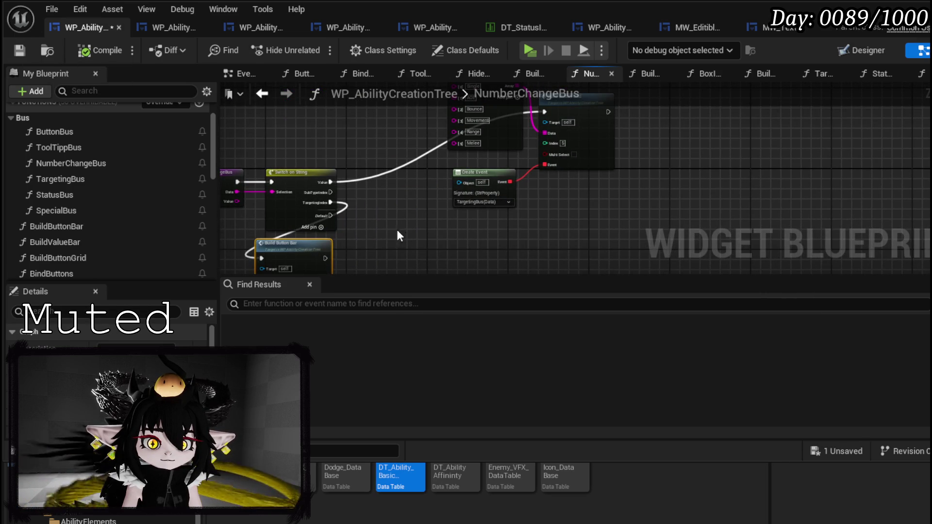
scroll(412, 219, up, 3)
drag(456, 251, 471, 236)
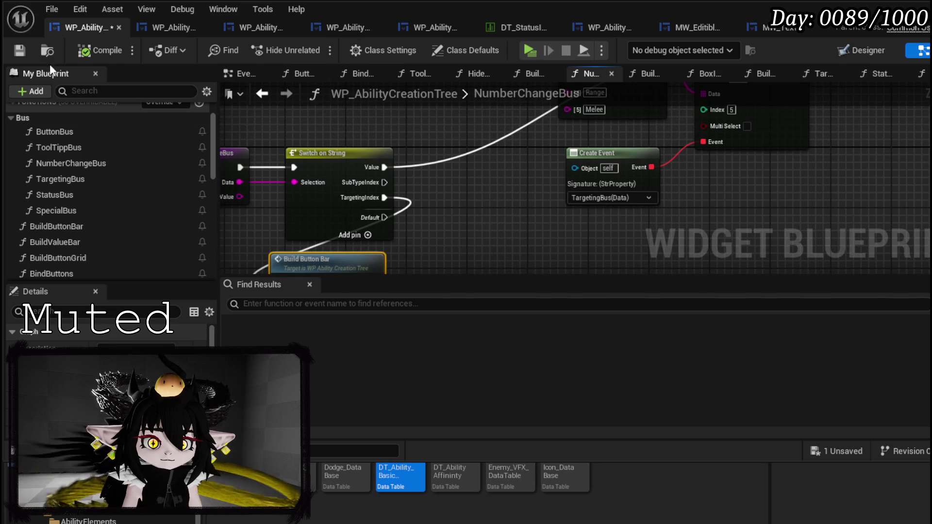
click(20, 50)
click(262, 94)
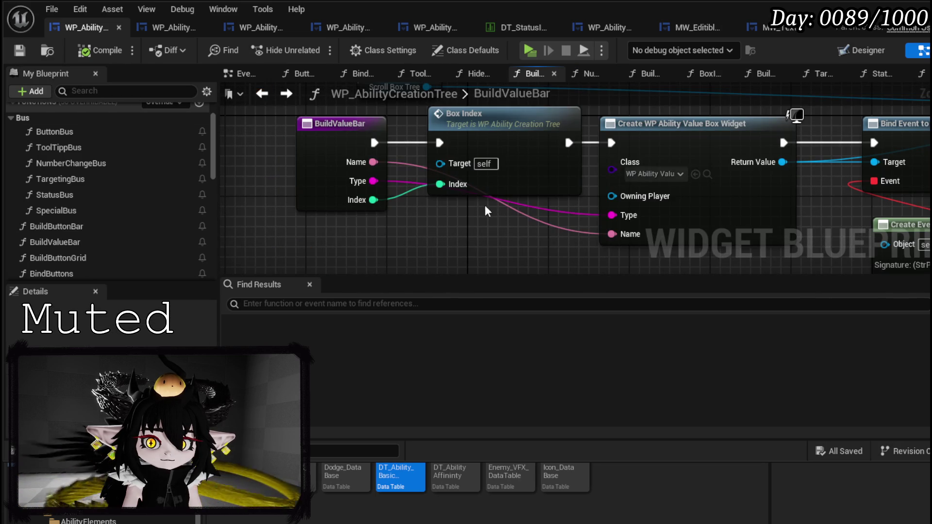
scroll(491, 203, down, 1)
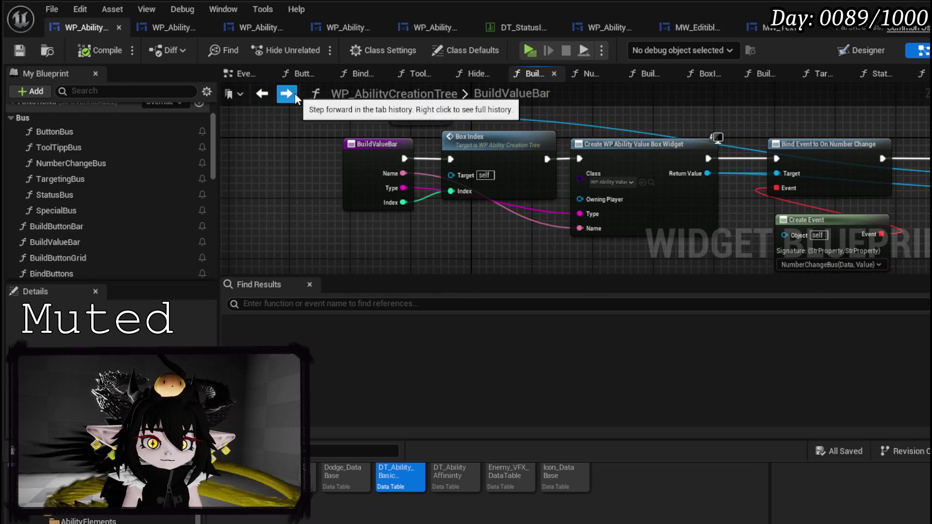
click(287, 94)
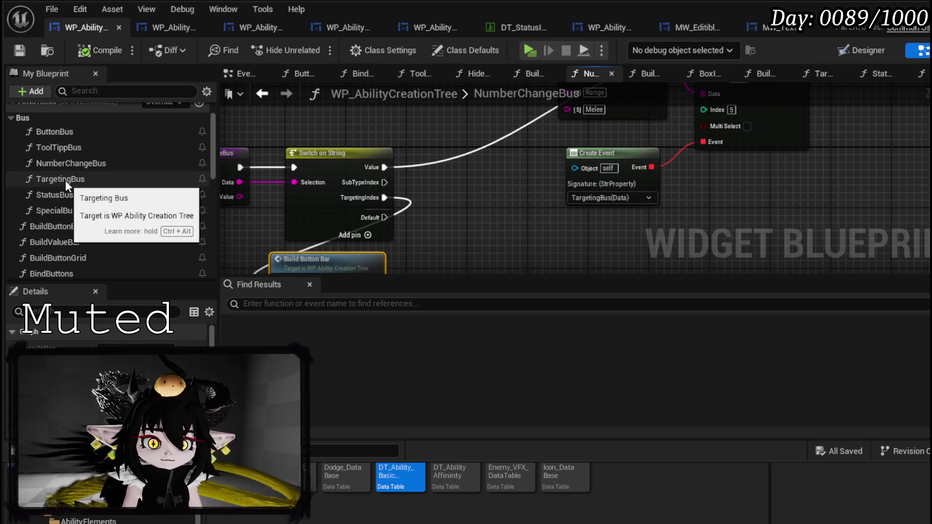
double_click(55, 132)
scroll(488, 202, down, 3)
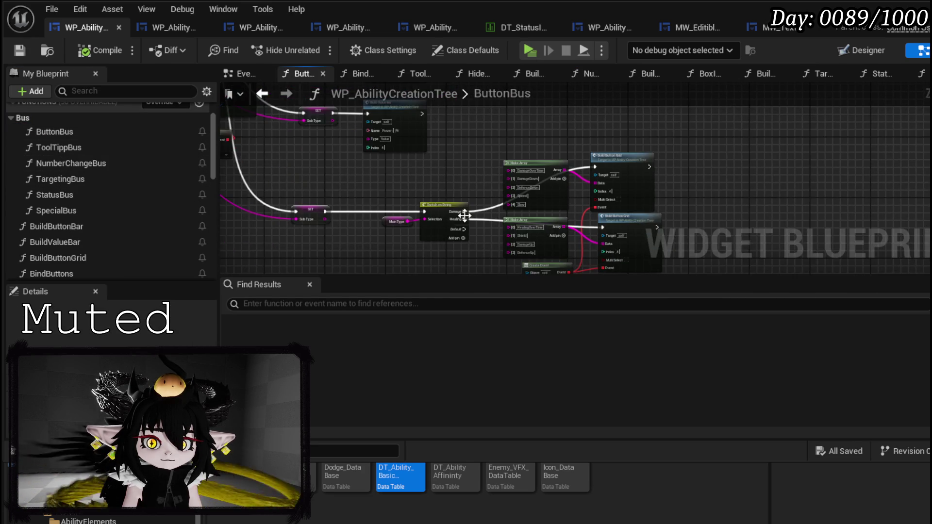
Pan and zoom around ButtonBus to inspect its Switch on String and Build Button Grid nodes
scroll(445, 194, up, 3)
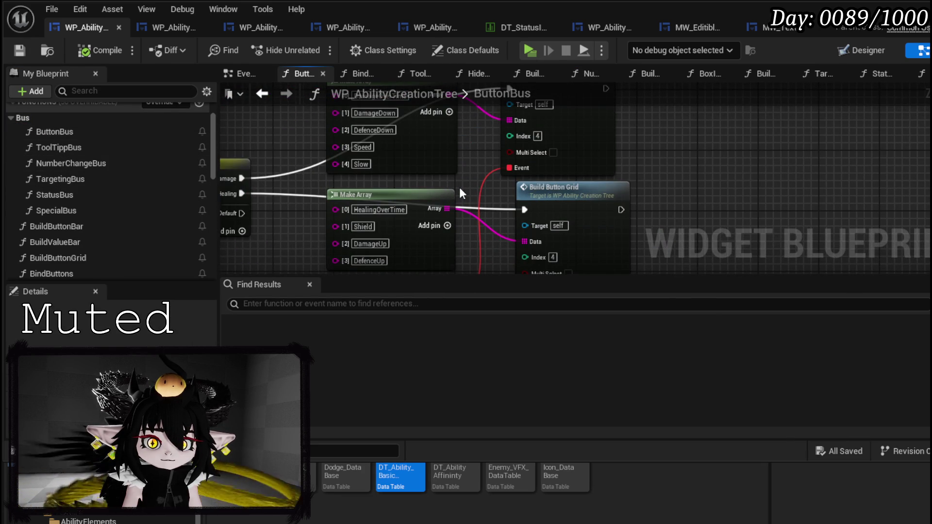
scroll(460, 187, down, 2)
drag(454, 150, 620, 240)
scroll(418, 226, up, 1)
scroll(419, 225, down, 2)
scroll(535, 146, up, 2)
mouse_move(534, 170)
mouse_down()
mouse_move(333, 236)
mouse_move(377, 157)
mouse_move(457, 241)
mouse_move(370, 160)
mouse_up()
scroll(377, 156, up, 2)
scroll(354, 147, down, 3)
scroll(457, 241, up, 2)
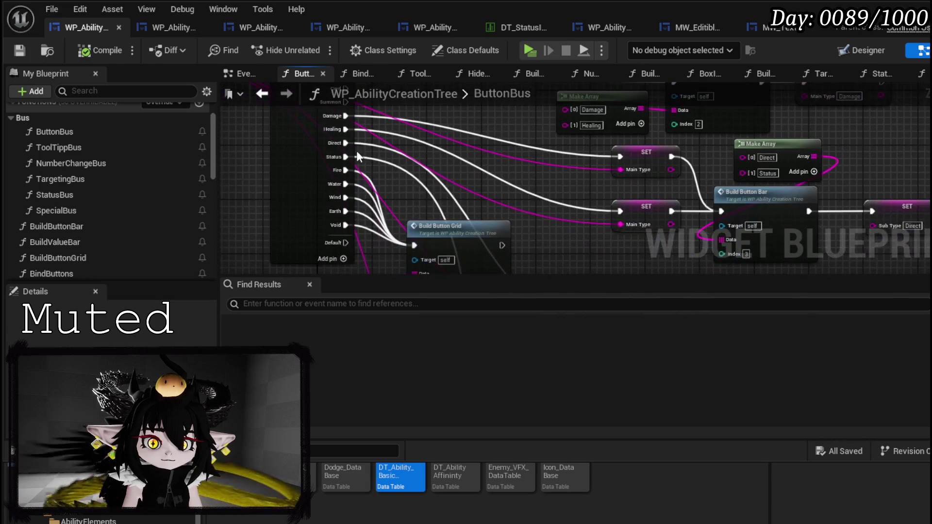
scroll(370, 114, down, 6)
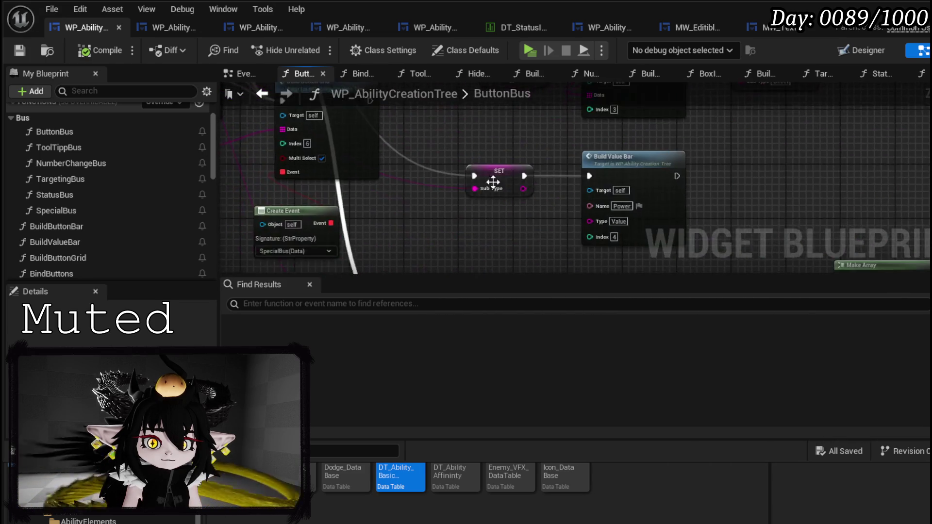
scroll(370, 114, up, 8)
drag(491, 204, 619, 209)
mouse_move(539, 194)
mouse_down()
mouse_move(691, 193)
mouse_move(429, 221)
mouse_move(377, 101)
mouse_up()
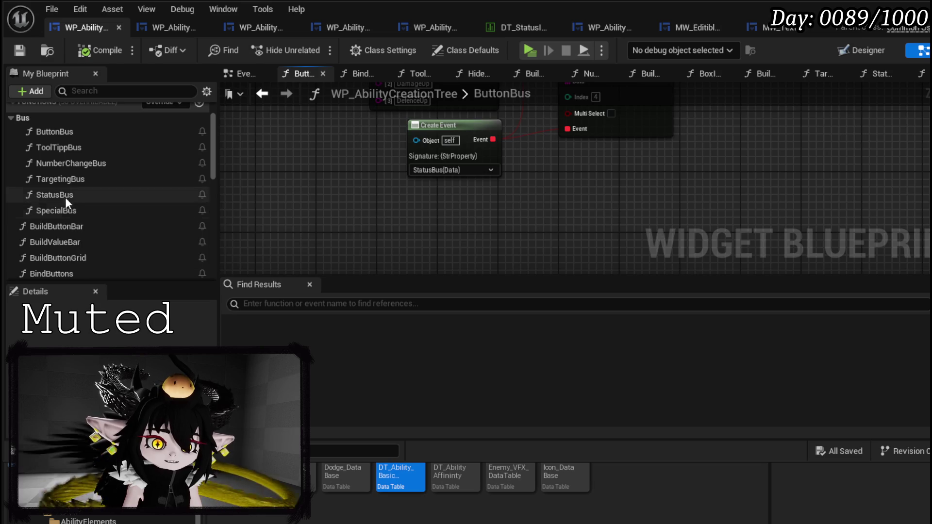
In StatusBus, connect Build Value Bar directly to Switch on String
double_click(67, 195)
scroll(464, 162, up, 2)
mouse_move(465, 163)
mouse_down()
mouse_move(450, 204)
mouse_move(443, 143)
mouse_move(436, 206)
mouse_move(566, 246)
mouse_up()
drag(469, 145, 481, 185)
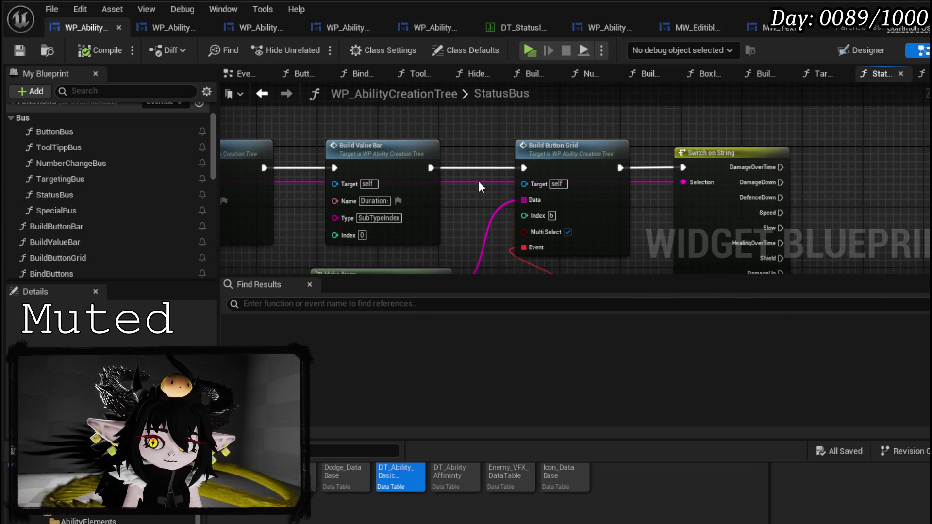
drag(431, 168, 683, 168)
Move Build Button Grid, Make Array and Create Event aside, compile, save, and return to the level
drag(538, 182, 495, 190)
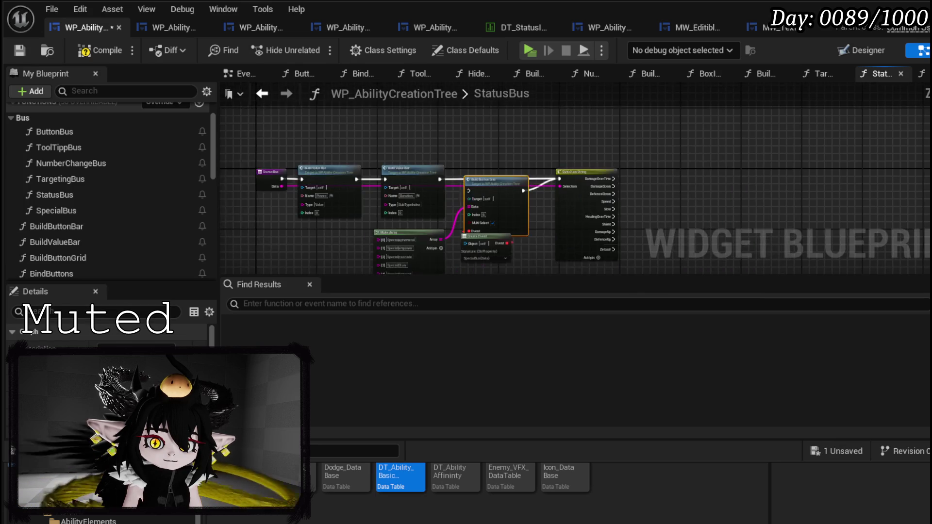
scroll(435, 126, down, 3)
drag(344, 210, 493, 183)
drag(500, 145, 489, 183)
click(563, 191)
click(87, 50)
click(15, 49)
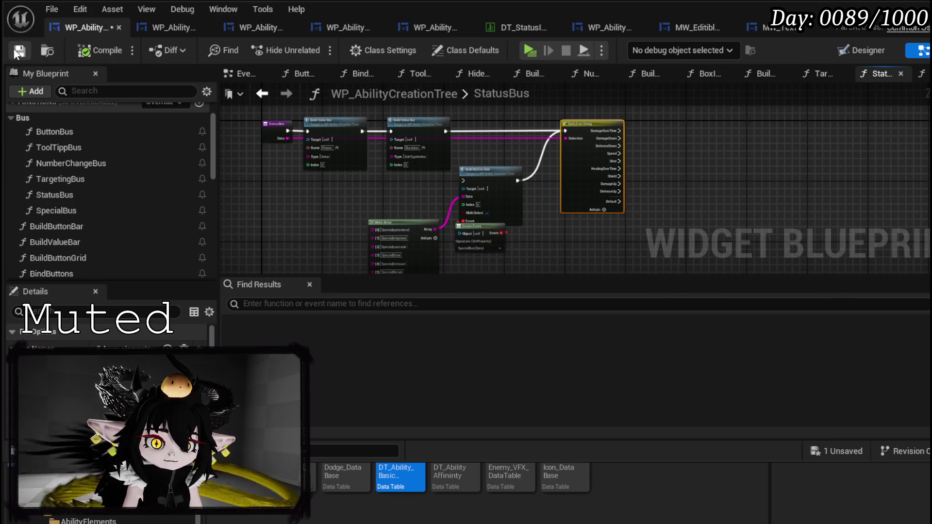
click(913, 6)
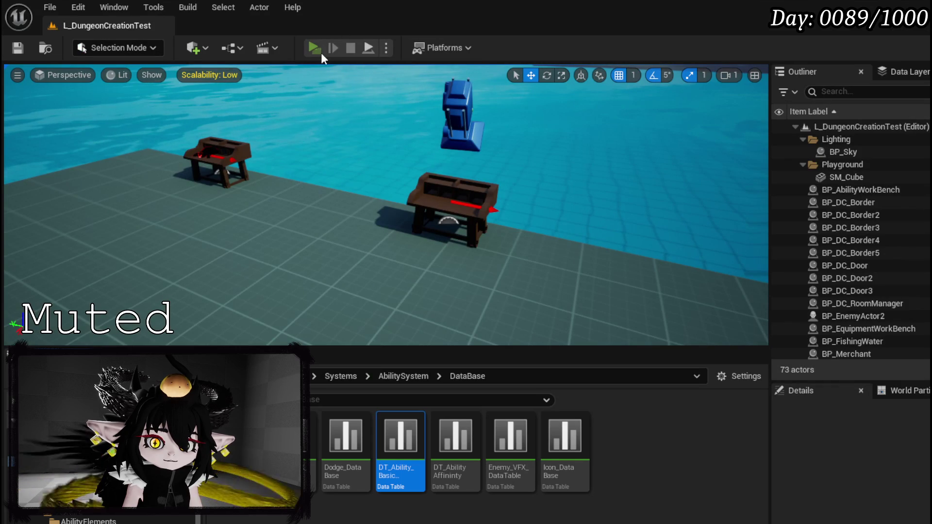
Play-test the ability book, changing POWER from 123 to 50, then stop and save
click(314, 49)
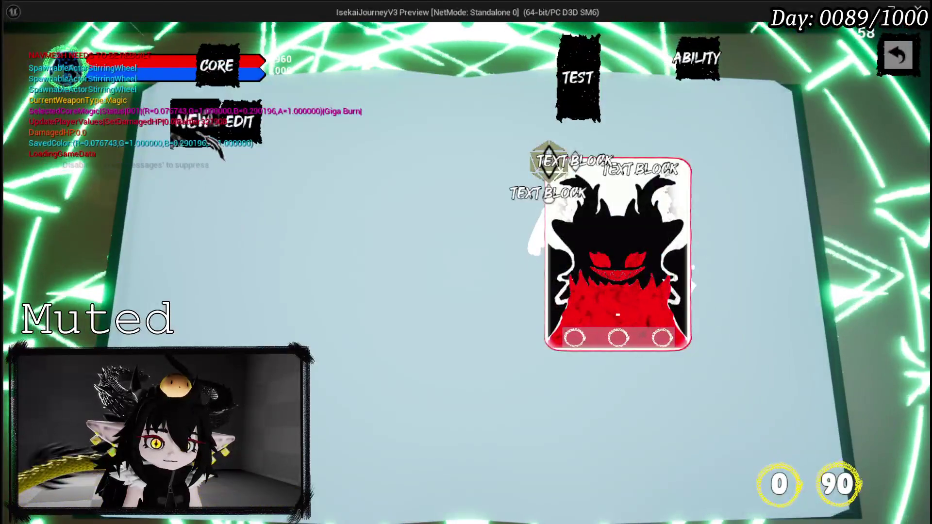
click(193, 121)
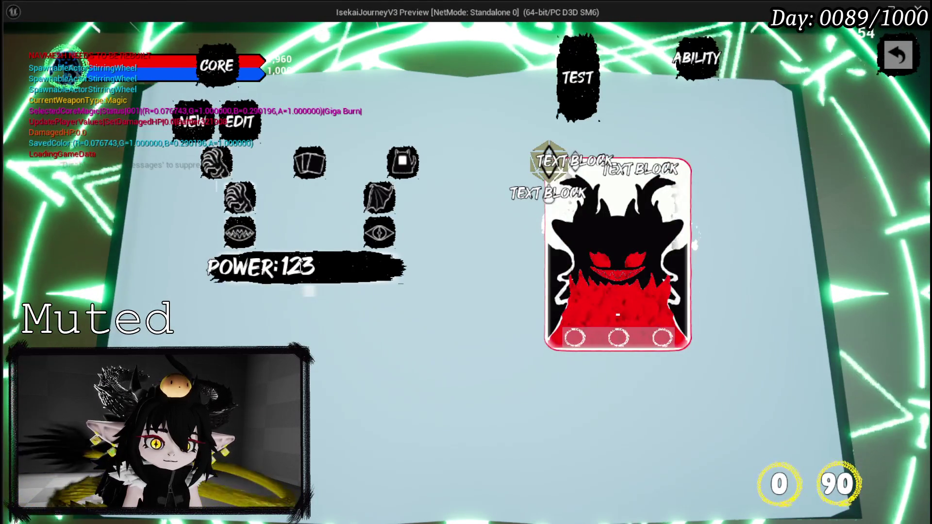
double_click(299, 267)
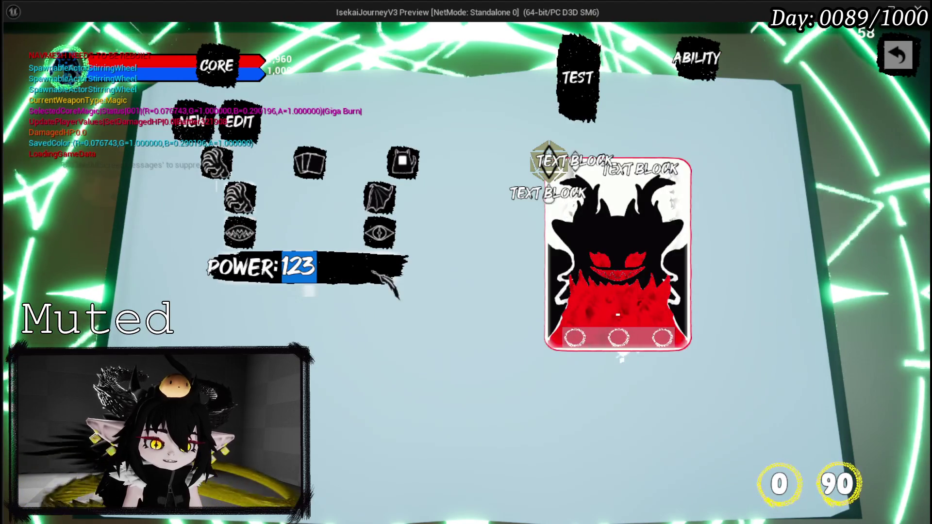
text(50)
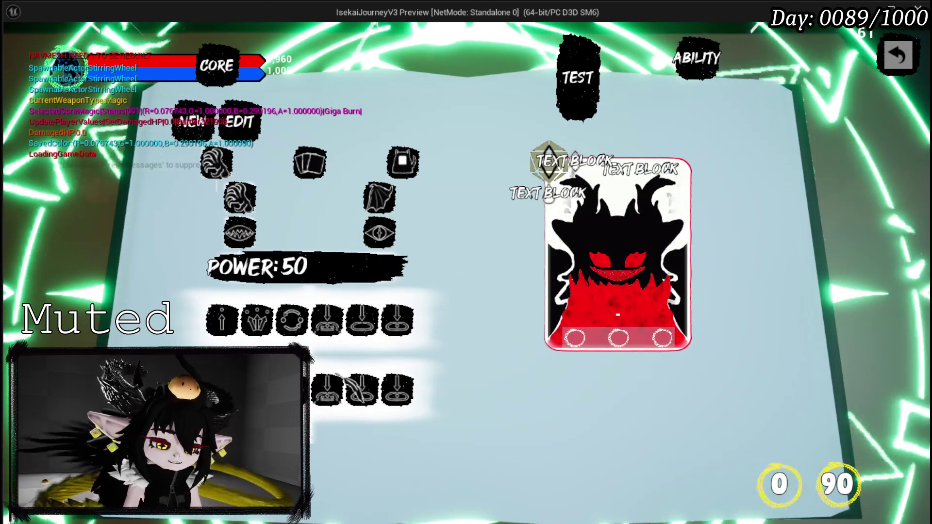
key(Escape)
click(28, 50)
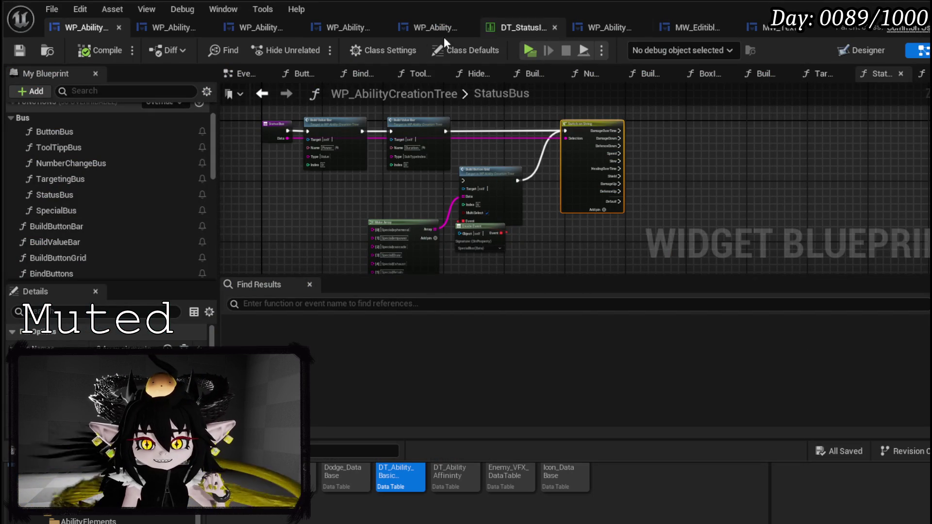
Open WP_AbilityValueBox's event graph and locate the On Number Confirm event
click(413, 36)
key(ctrl+shift+alt+g)
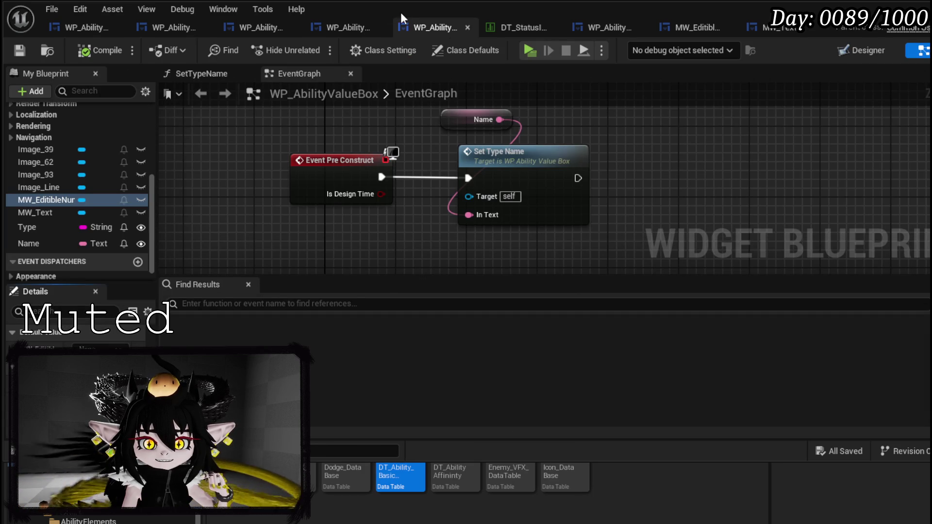
scroll(431, 194, down, 5)
scroll(433, 150, up, 3)
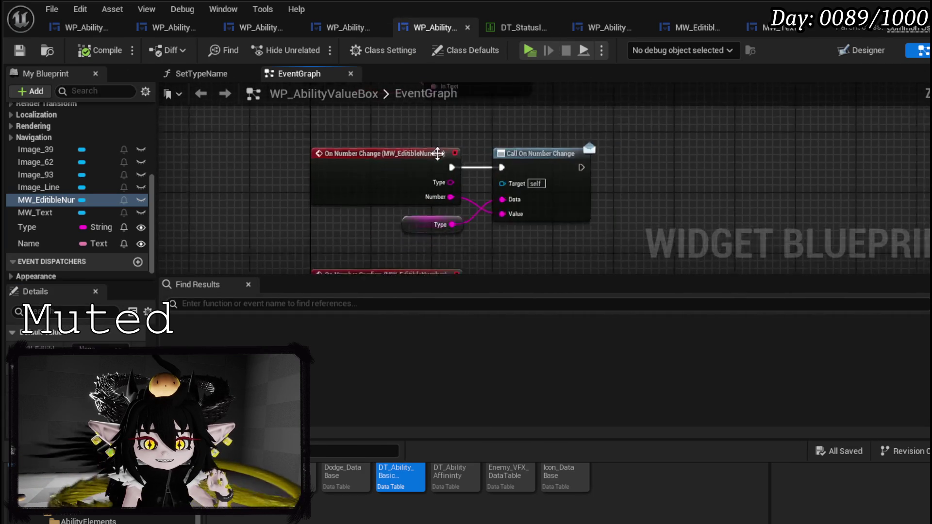
scroll(453, 177, up, 2)
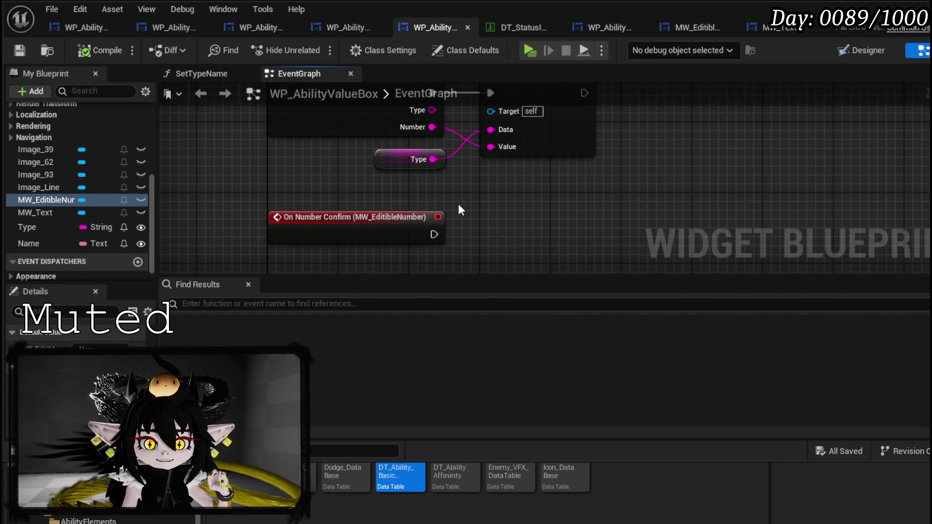
click(386, 224)
mouse_move(516, 228)
mouse_down()
mouse_move(500, 223)
mouse_move(439, 271)
mouse_up()
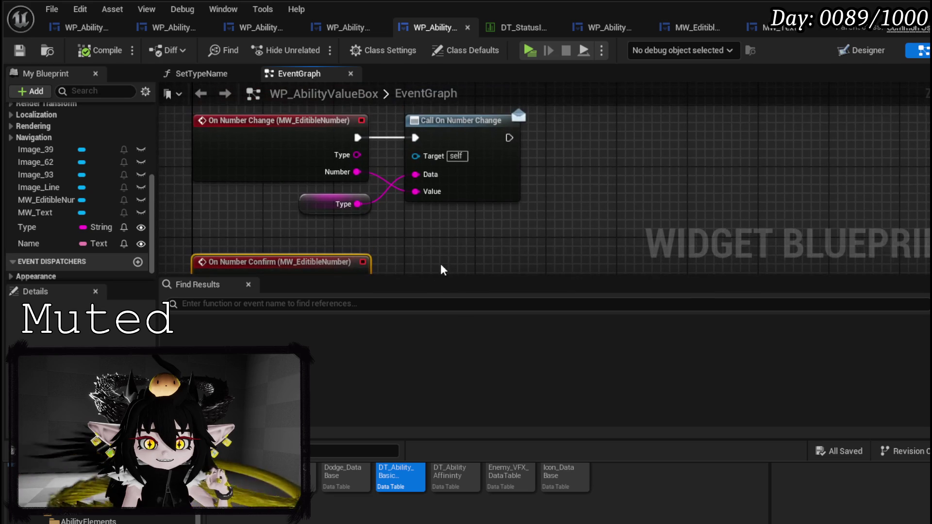
scroll(97, 247, down, 1)
Create an OnNumberConfirm event dispatcher and place a Call node for it
click(138, 248)
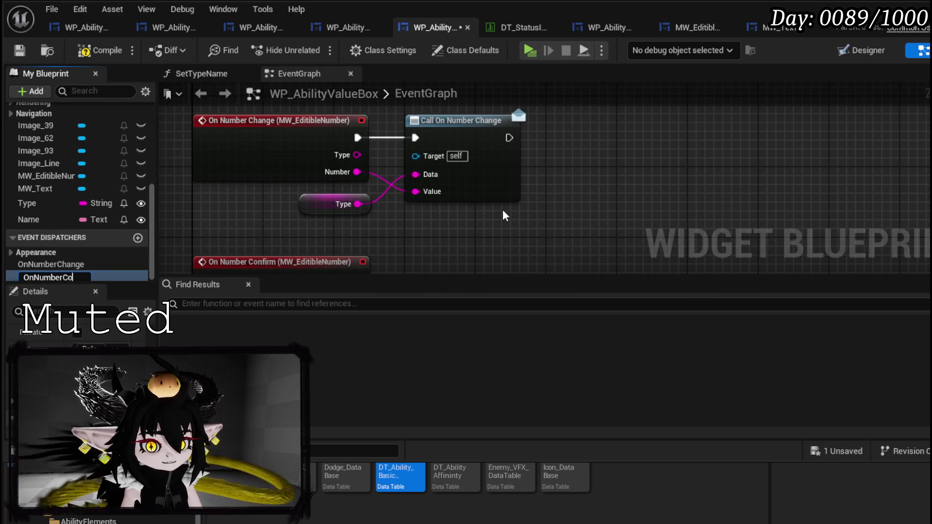
key(Return)
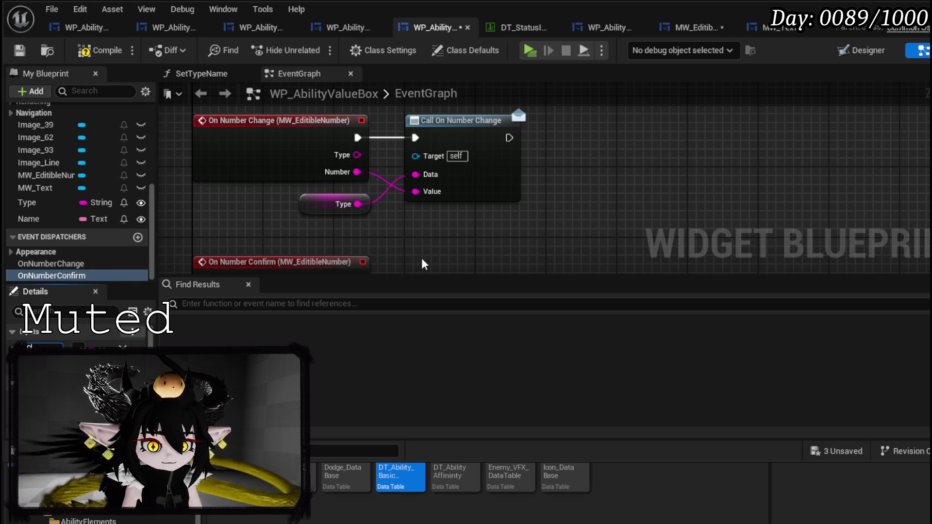
drag(44, 276, 410, 137)
click(401, 176)
drag(71, 275, 415, 162)
click(433, 183)
Wire On Number Confirm into the call, feed Type into Data, and compile
drag(362, 178, 417, 181)
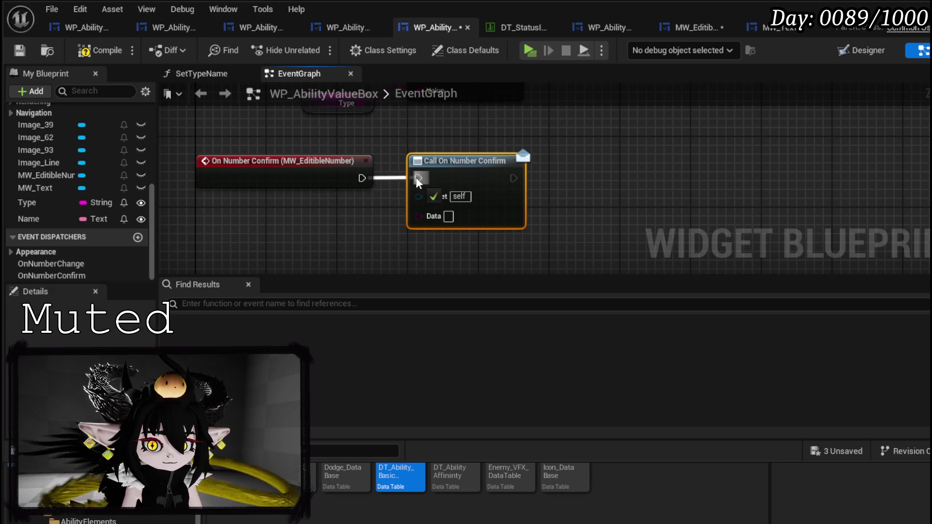
click(354, 150)
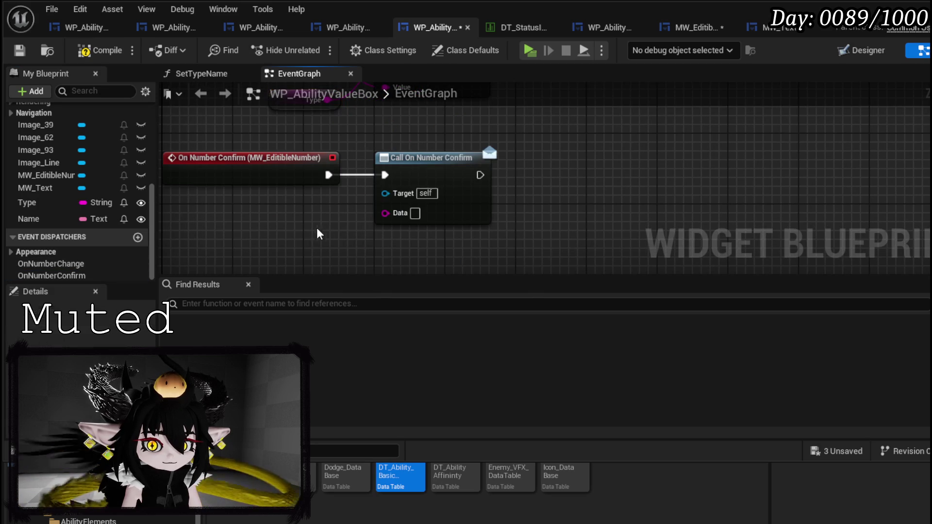
key(ctrl+v)
mouse_move(367, 234)
mouse_down()
mouse_move(416, 213)
mouse_move(322, 232)
mouse_up()
drag(400, 152, 412, 208)
click(14, 51)
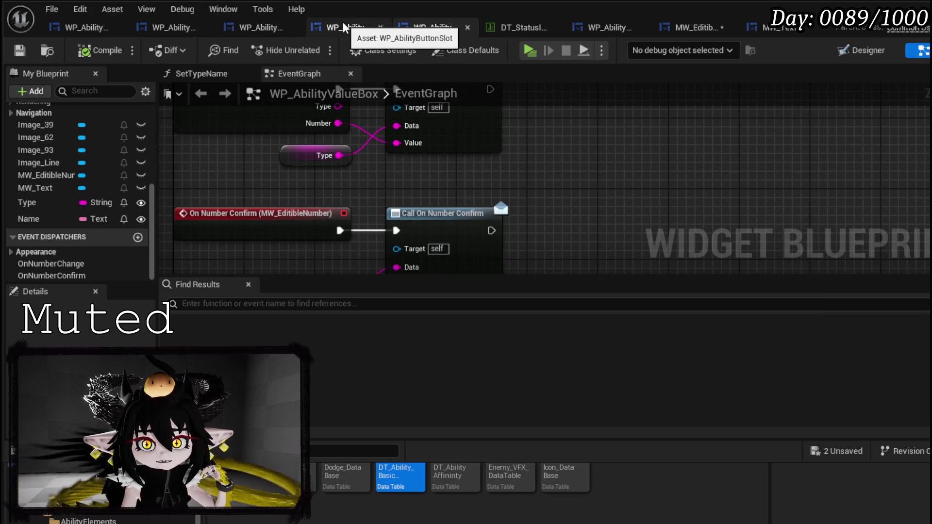
Open WP_AbilityCreationTree's BuildValueBar function graph and bring its Add Child node into view
click(62, 28)
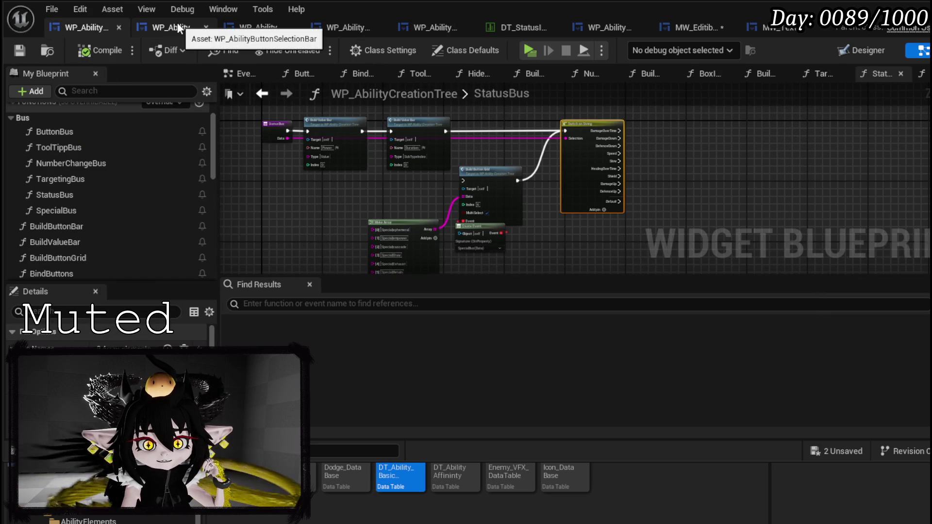
scroll(97, 150, up, 2)
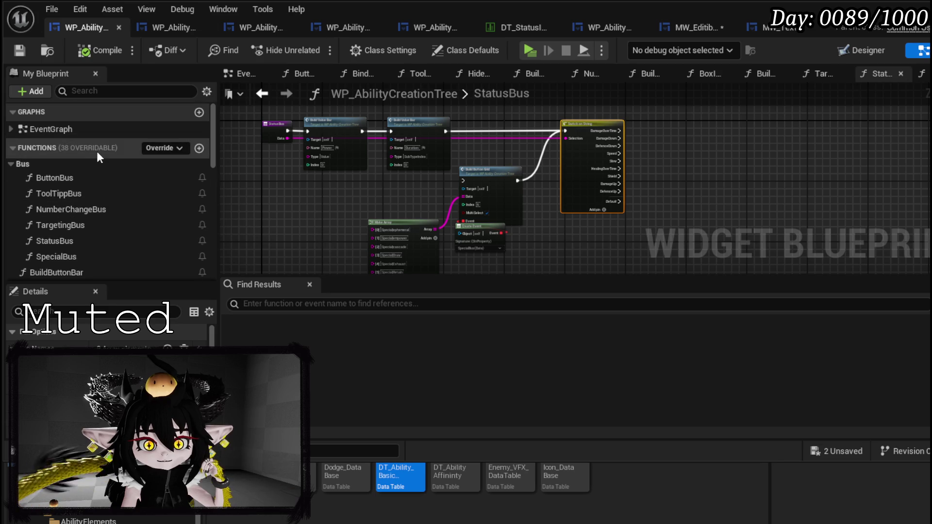
scroll(83, 209, down, 3)
double_click(78, 208)
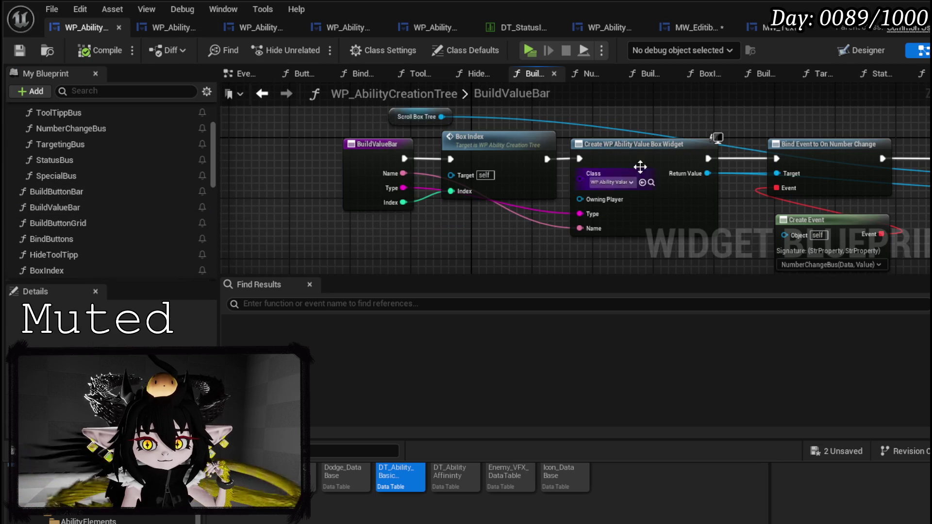
drag(404, 146, 283, 146)
click(805, 147)
Add a Bind Event to On Number Confirm on the new value box, chained between the On Number Change bind and Add Child
drag(333, 178, 541, 213)
text(B)
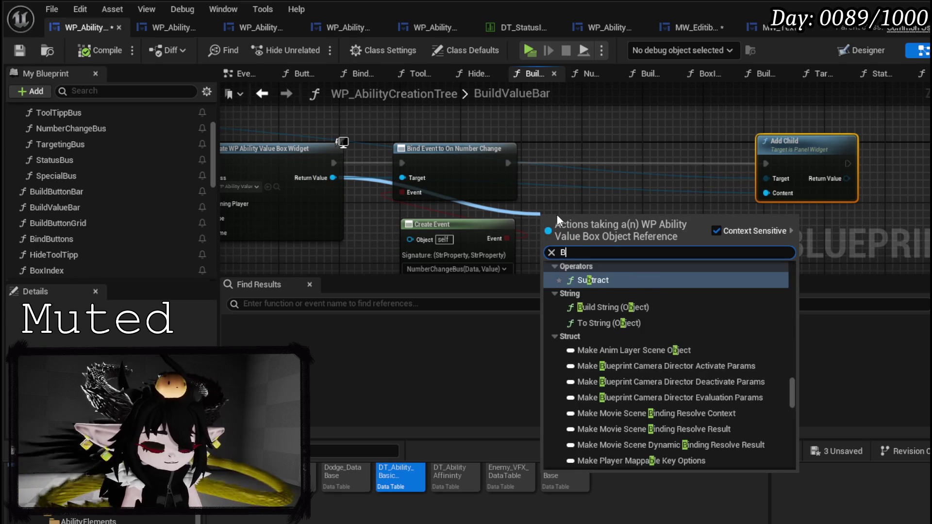
text(ind on Num)
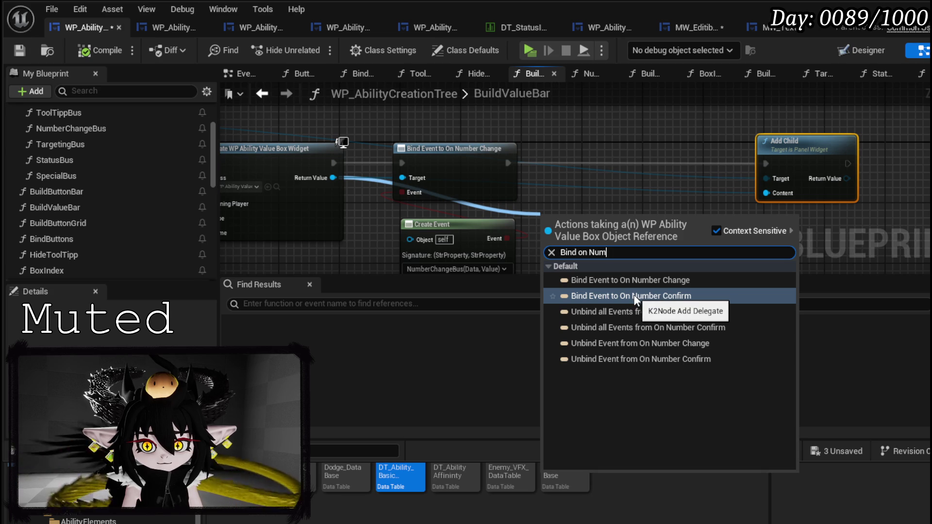
click(635, 299)
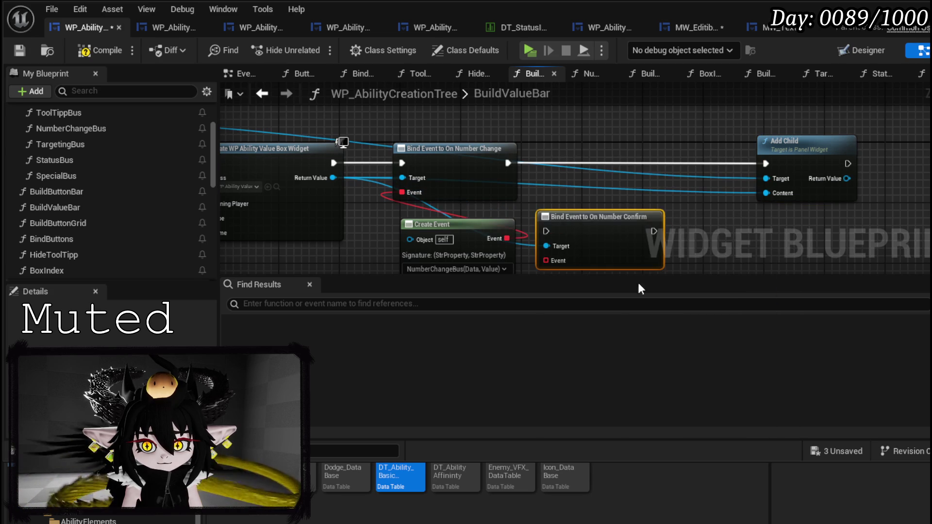
mouse_move(605, 216)
mouse_down()
mouse_move(659, 135)
mouse_move(660, 156)
mouse_up()
drag(508, 162, 607, 163)
drag(713, 163, 766, 163)
Attach a new Create Event to the bind's Event pin and generate a matching function for it
mouse_move(589, 243)
mouse_down()
mouse_move(499, 191)
mouse_move(548, 186)
mouse_up()
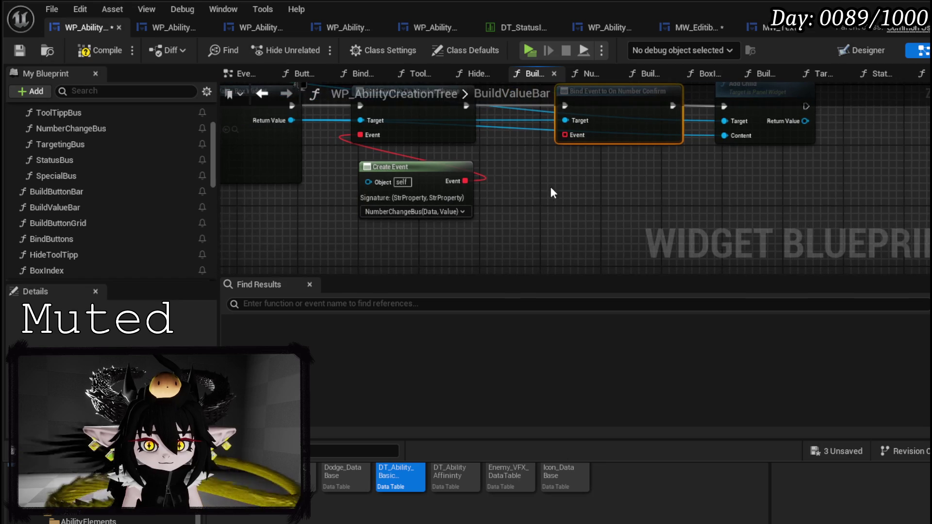
drag(440, 169, 424, 161)
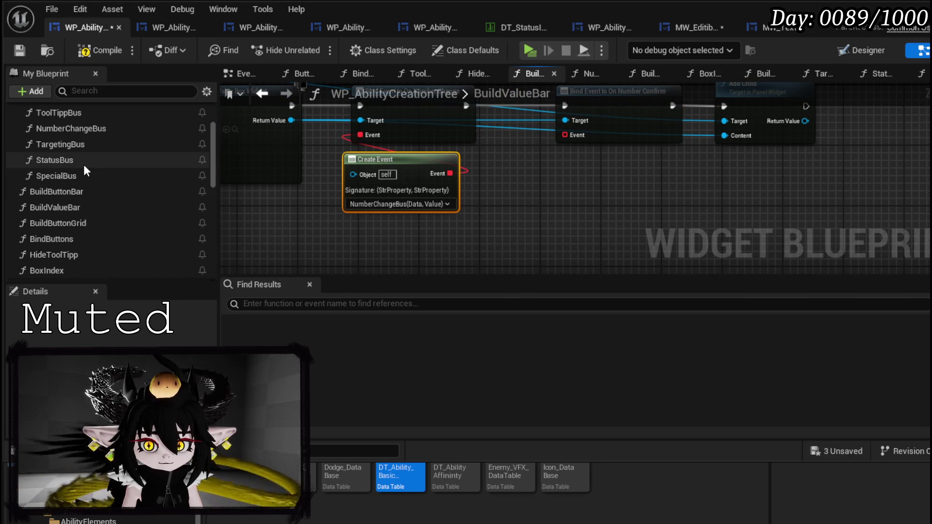
drag(571, 139, 555, 188)
text(Crea)
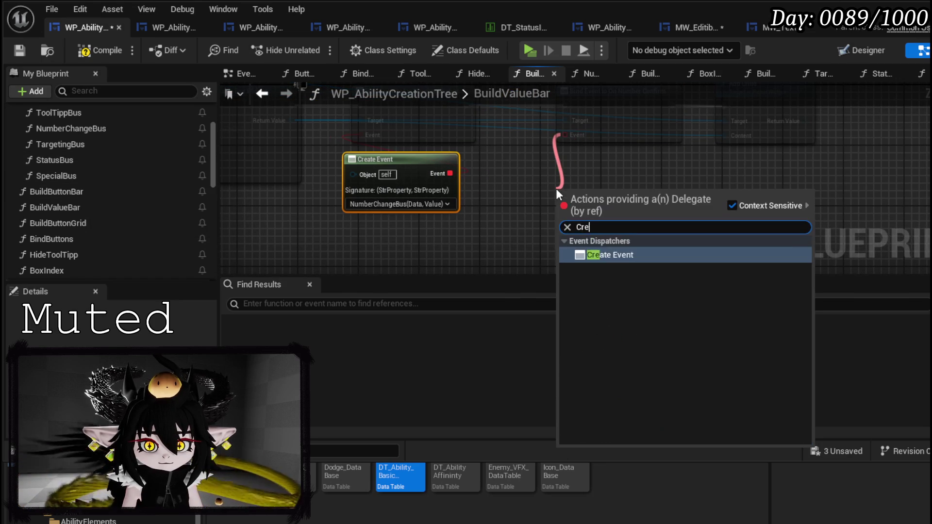
click(613, 258)
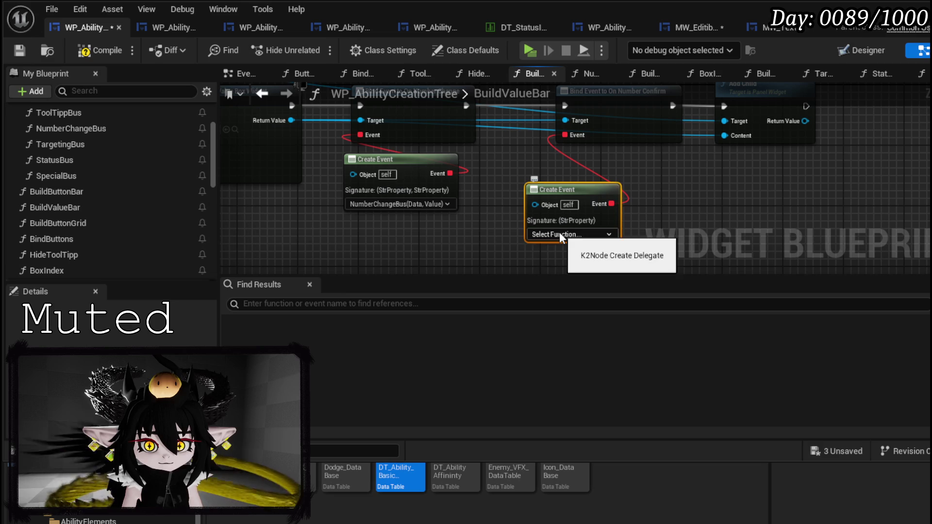
click(568, 234)
click(575, 274)
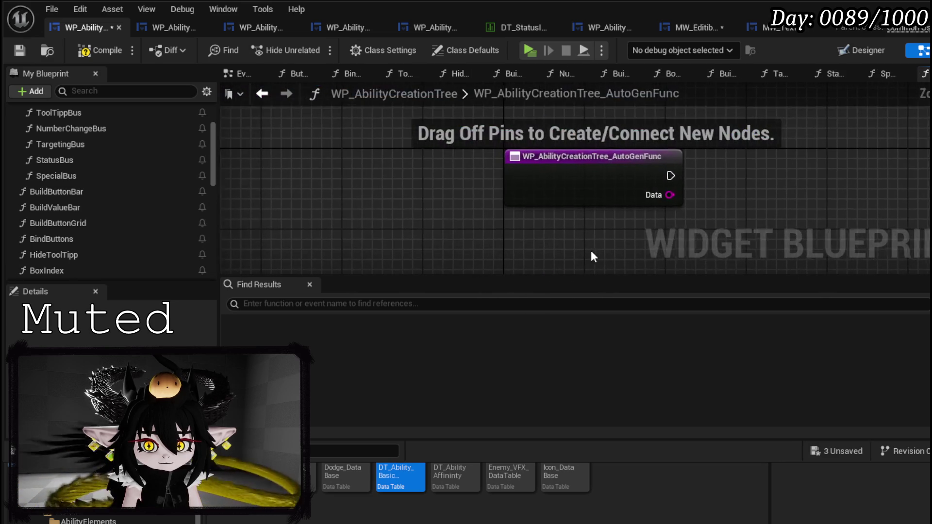
Rename the auto-generated function to ConfirmNumberBus
right_click(576, 208)
right_click(576, 183)
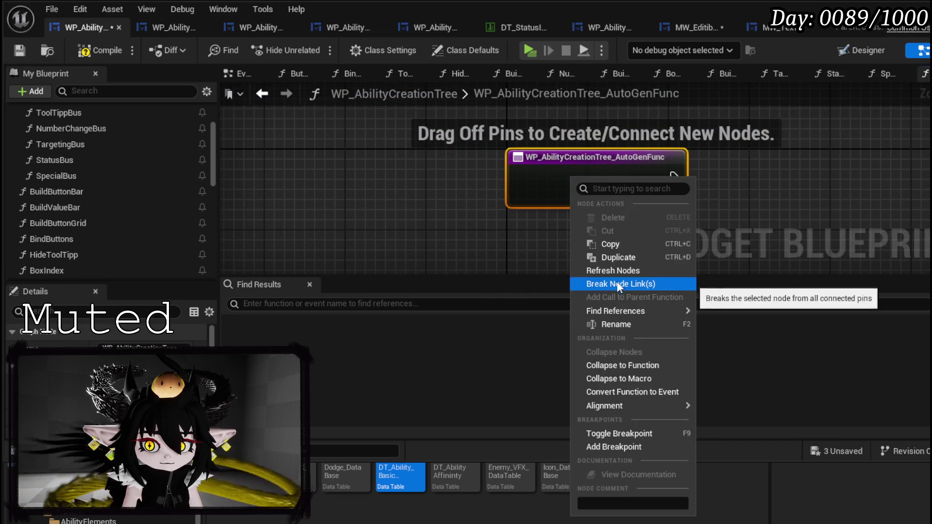
click(619, 323)
text(Confi)
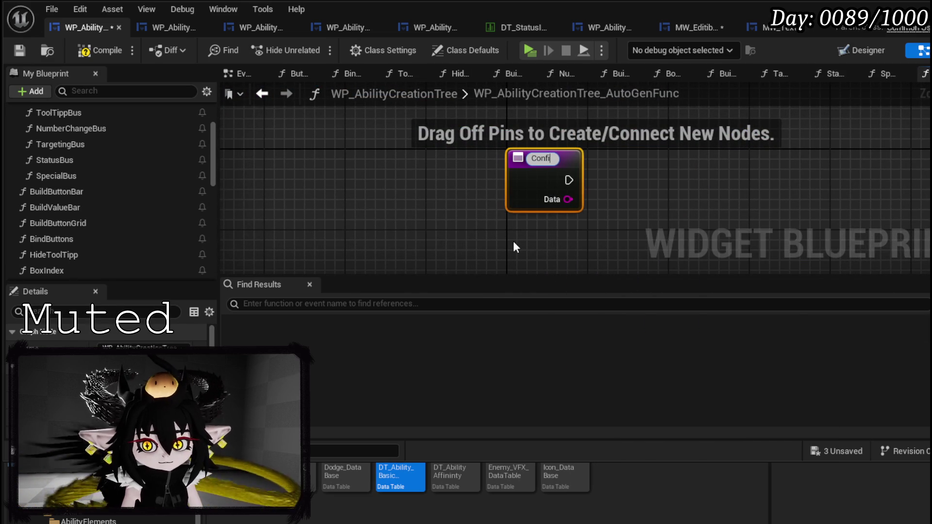
text(rmNumber)
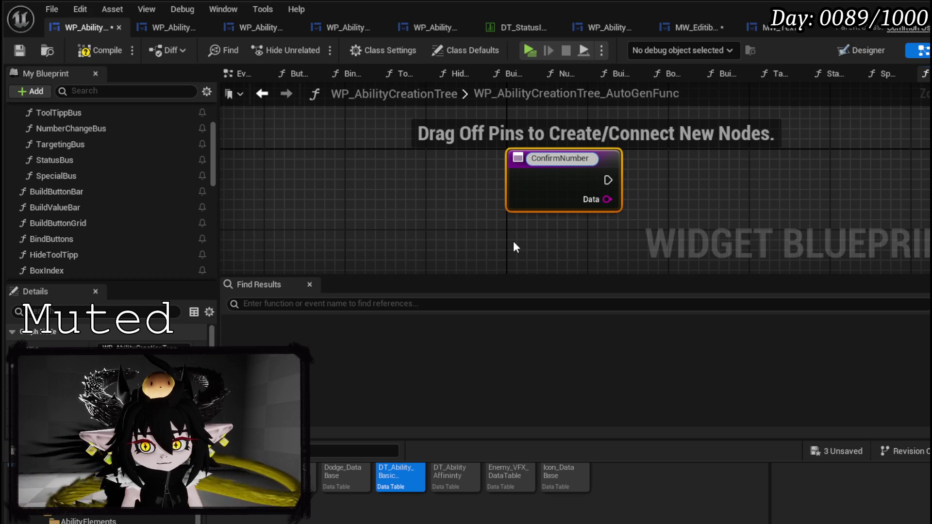
key(Return)
right_click(553, 162)
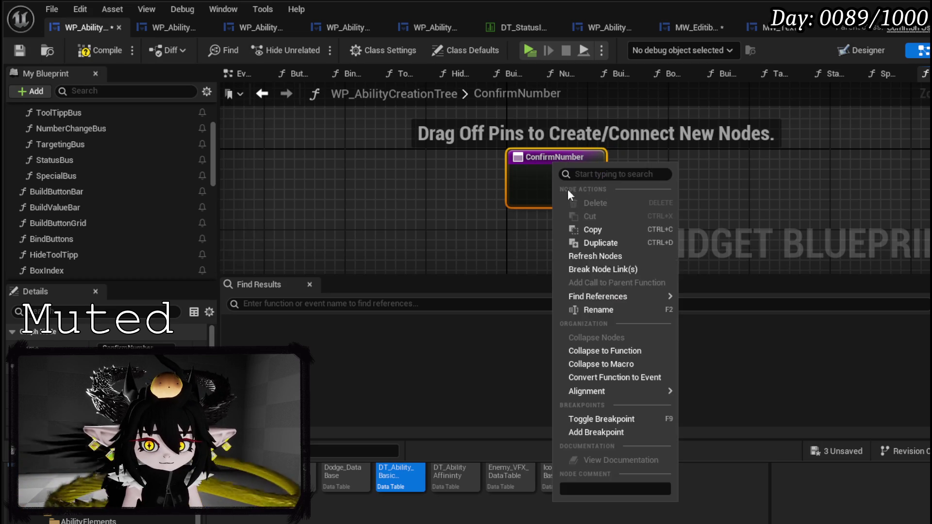
click(600, 310)
text(Bus)
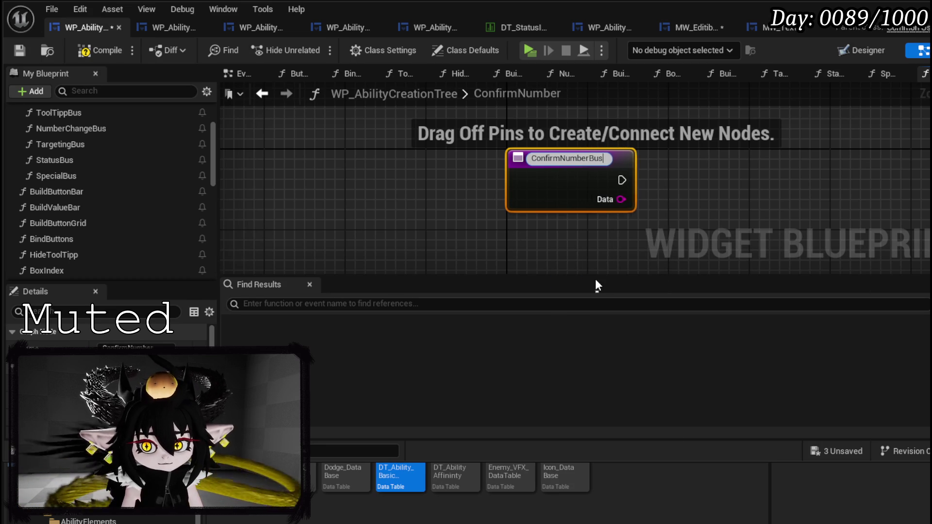
key(Return)
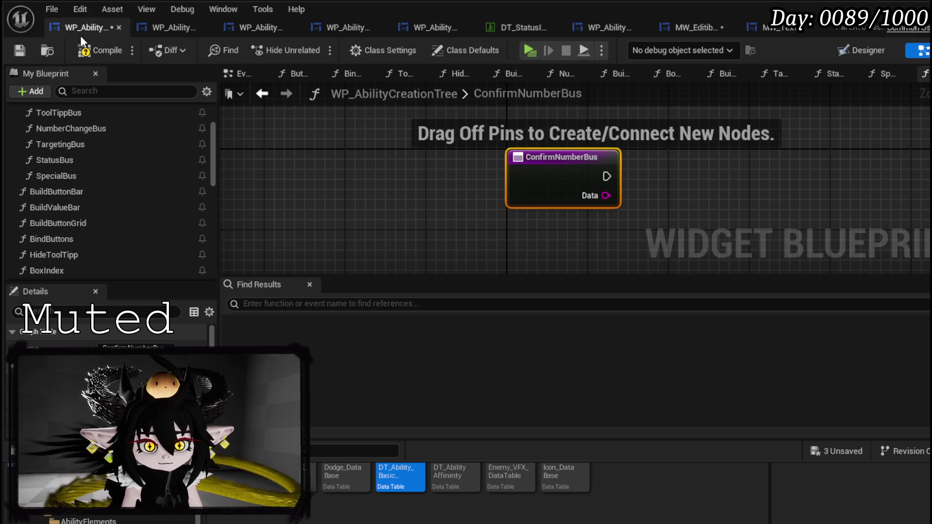
Compile, then move ConfirmNumberBus under NumberChangeBus in the My Blueprint function list
click(104, 59)
drag(358, 199, 150, 204)
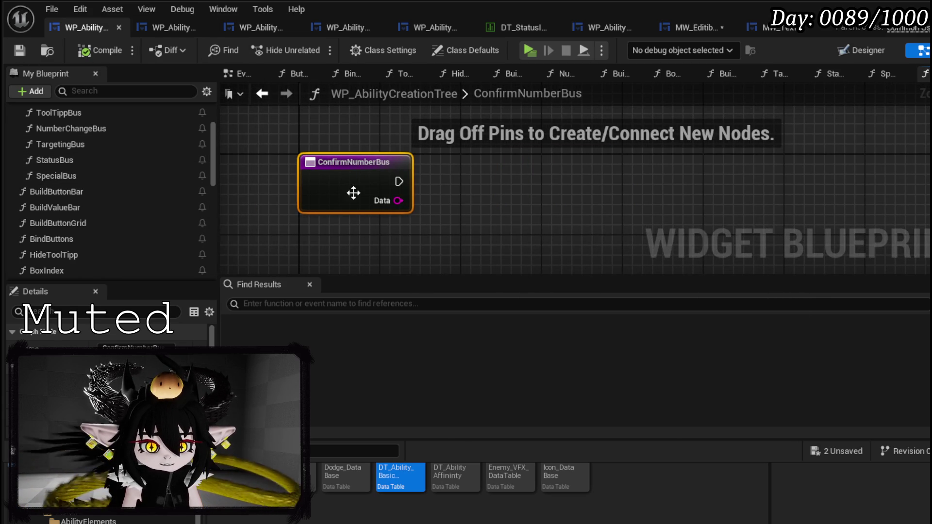
drag(337, 162, 317, 131)
scroll(80, 225, down, 3)
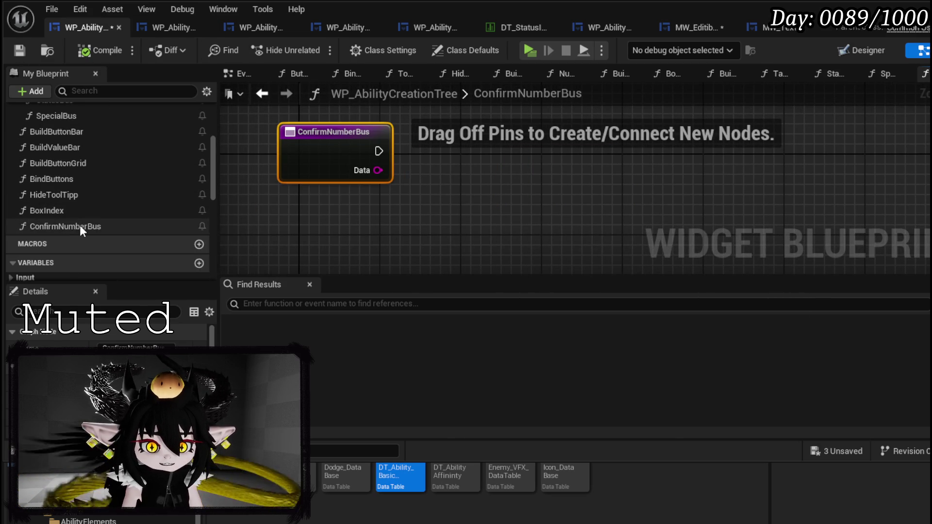
mouse_move(64, 225)
mouse_down()
mouse_move(119, 197)
mouse_move(103, 176)
mouse_move(69, 231)
mouse_move(60, 198)
mouse_move(58, 205)
mouse_move(68, 155)
mouse_move(63, 177)
mouse_up()
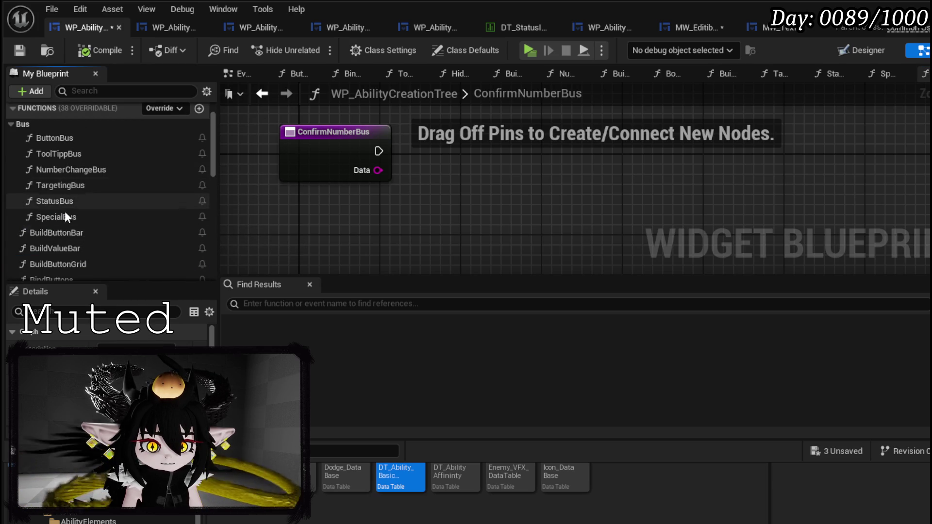
scroll(67, 216, down, 3)
mouse_move(55, 247)
mouse_down()
mouse_move(48, 125)
mouse_move(62, 162)
mouse_move(62, 145)
mouse_up()
scroll(68, 156, up, 2)
double_click(80, 130)
Take NumberChangeBus's Switch on String, Make Array, Create Event and Build Button nodes for reuse
drag(455, 190, 426, 222)
drag(490, 104, 626, 233)
drag(413, 219, 471, 122)
scroll(403, 233, down, 4)
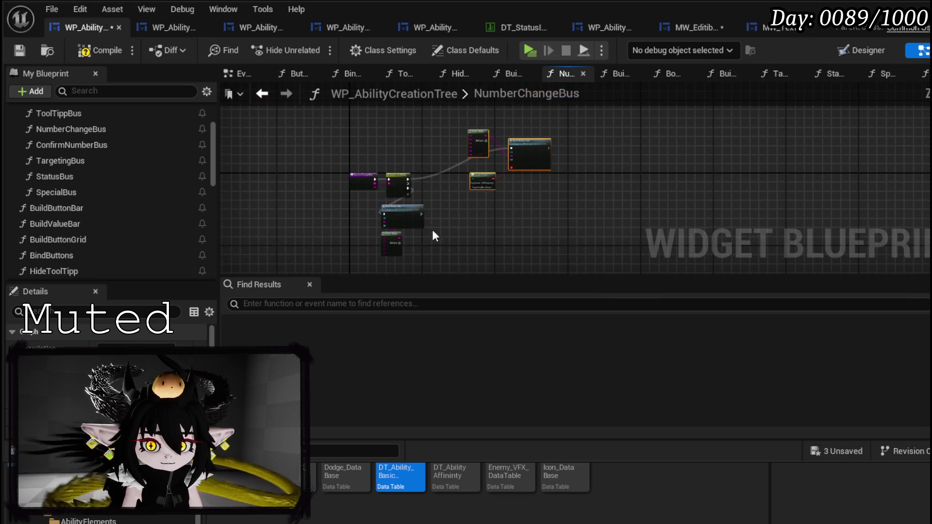
mouse_move(386, 247)
mouse_down()
mouse_move(510, 139)
mouse_move(562, 120)
mouse_up()
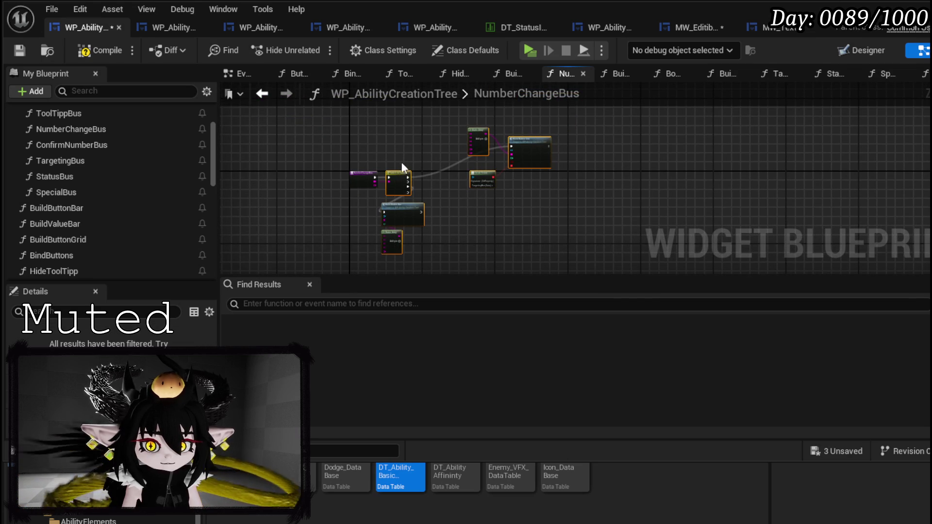
scroll(409, 165, up, 3)
mouse_move(531, 208)
mouse_down()
mouse_move(482, 152)
mouse_move(456, 208)
mouse_up()
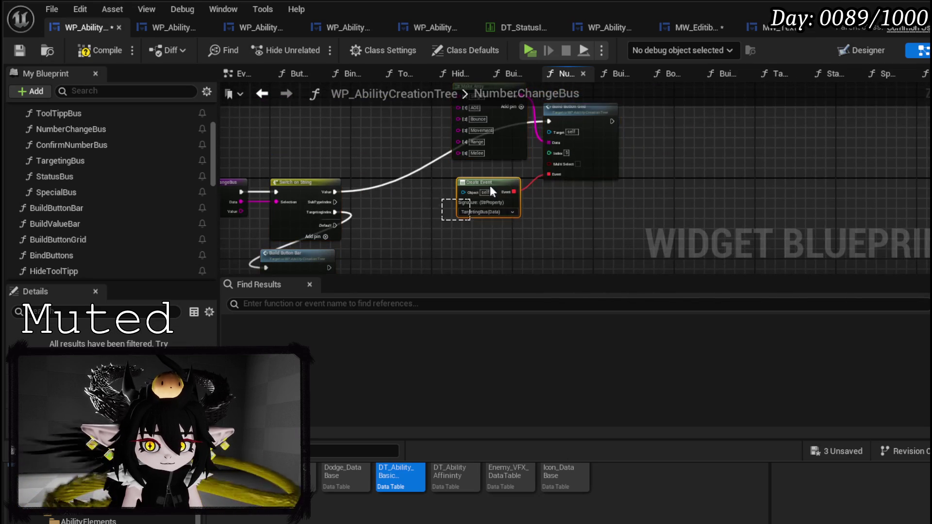
drag(523, 201, 518, 122)
key(Delete)
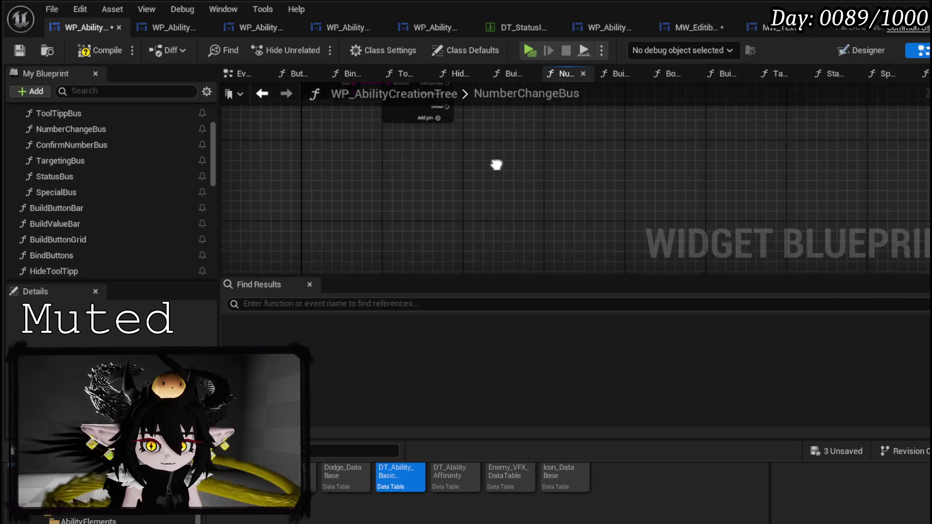
In ConfirmNumberBus, wire the entry's execution and Data input into Switch on String, then save
double_click(86, 148)
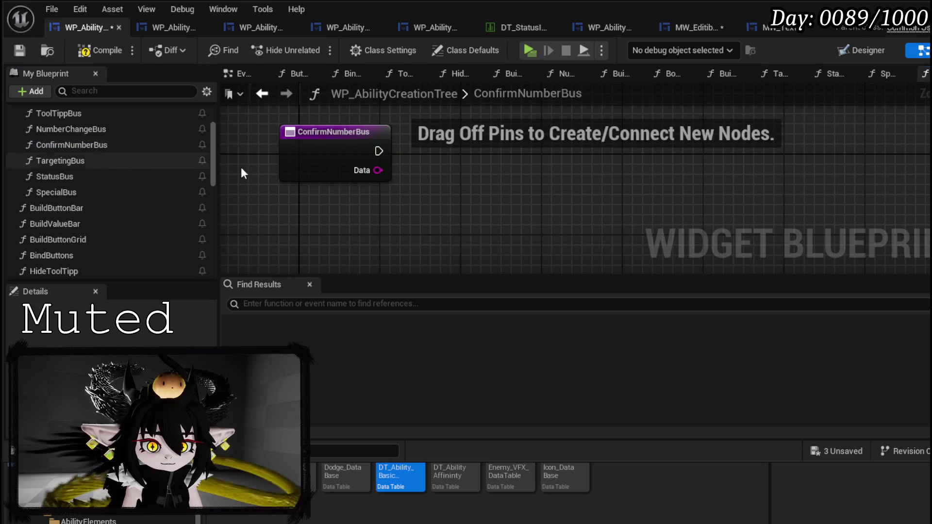
scroll(389, 170, up, 1)
drag(379, 151, 432, 161)
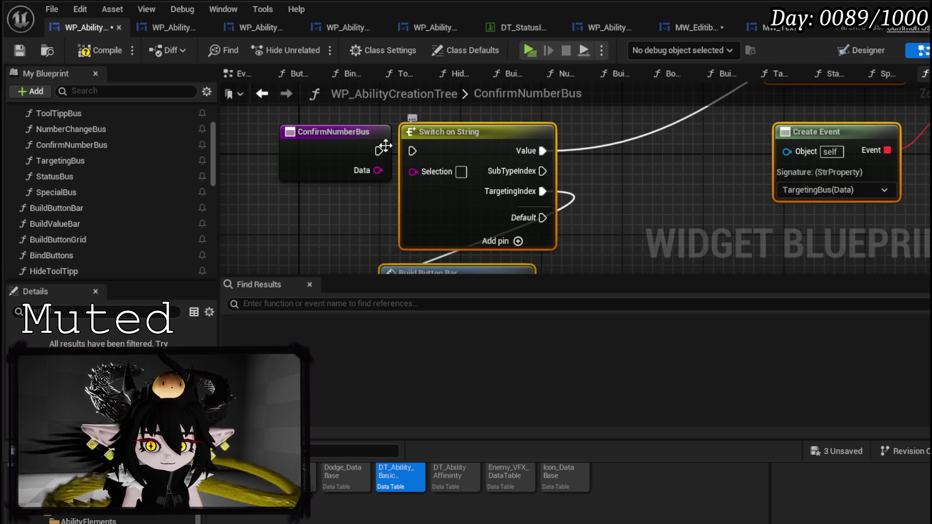
drag(377, 172, 413, 172)
scroll(471, 175, down, 2)
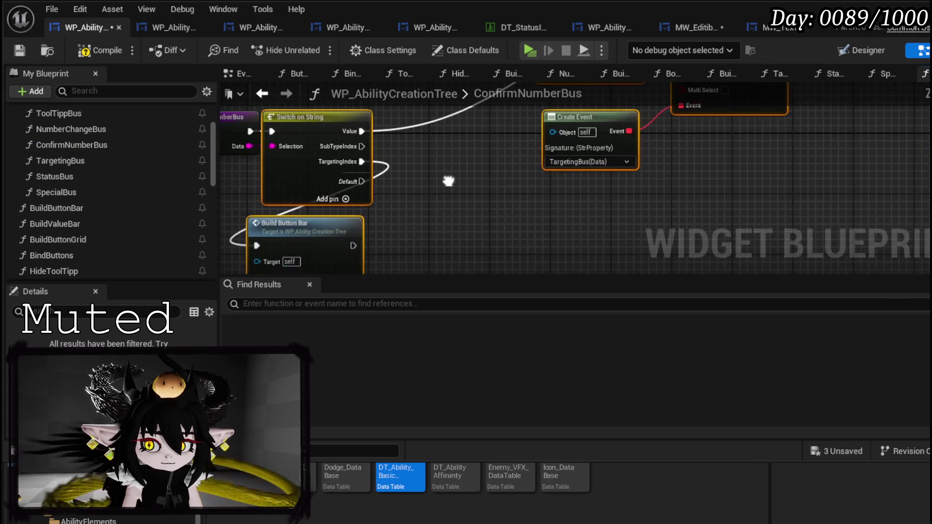
click(22, 50)
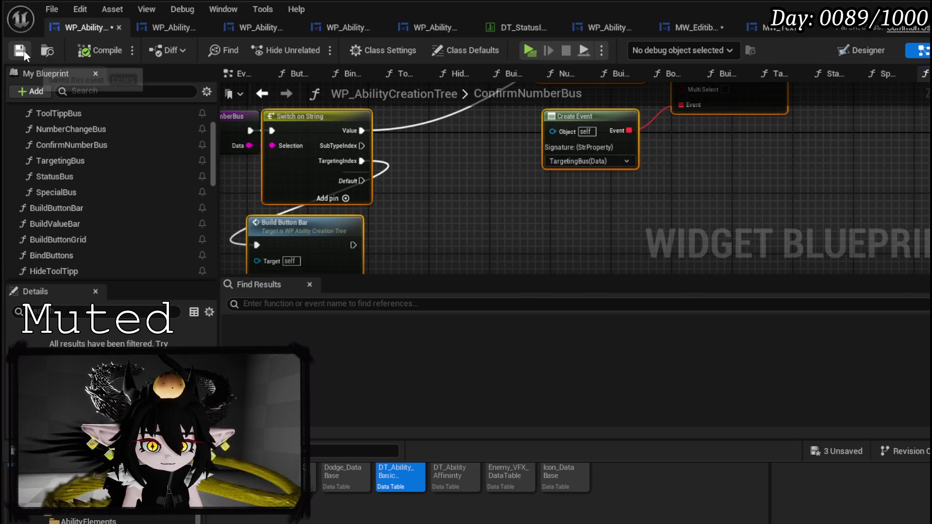
Set MW_EditibleNumber's default text to 1, then compile and save it
click(696, 22)
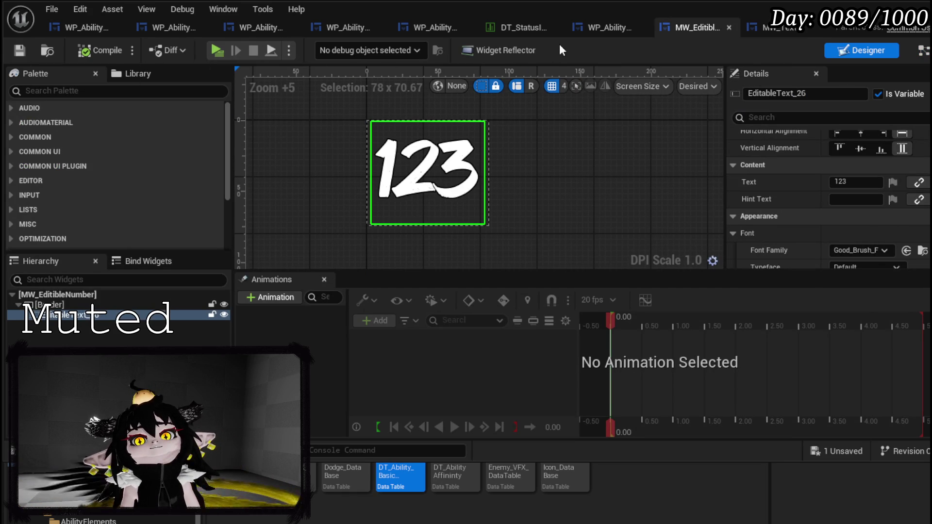
click(602, 29)
click(428, 26)
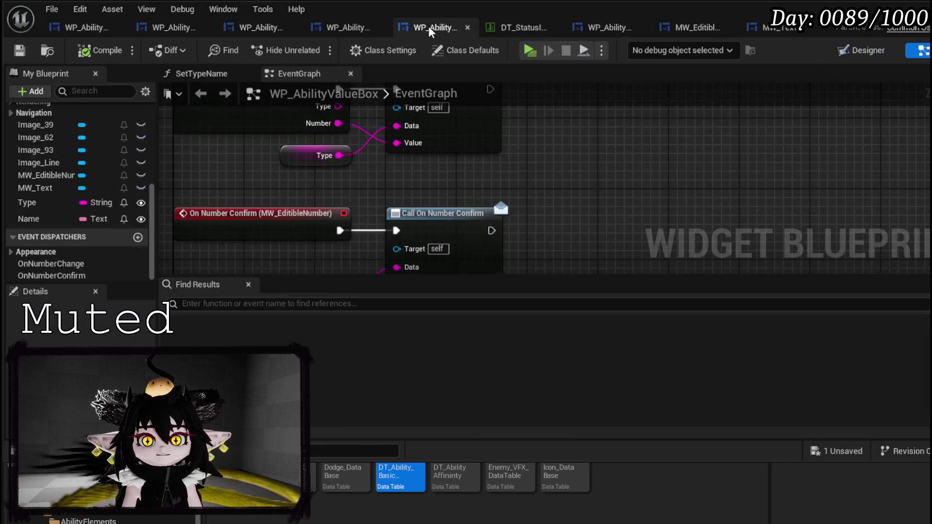
click(333, 30)
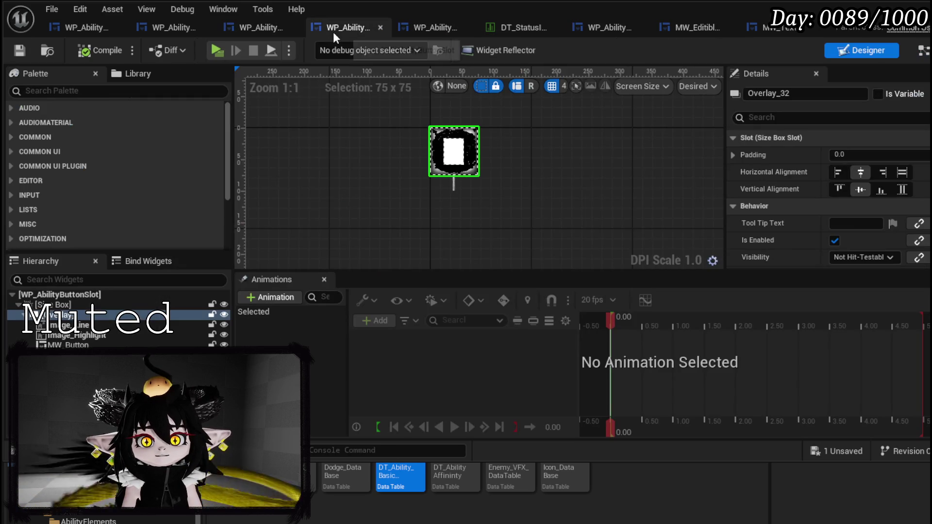
click(257, 30)
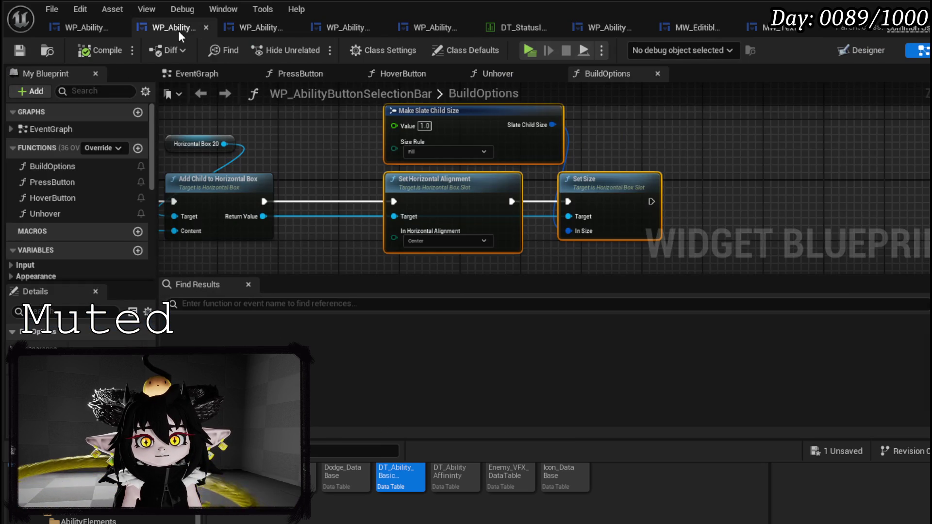
click(178, 31)
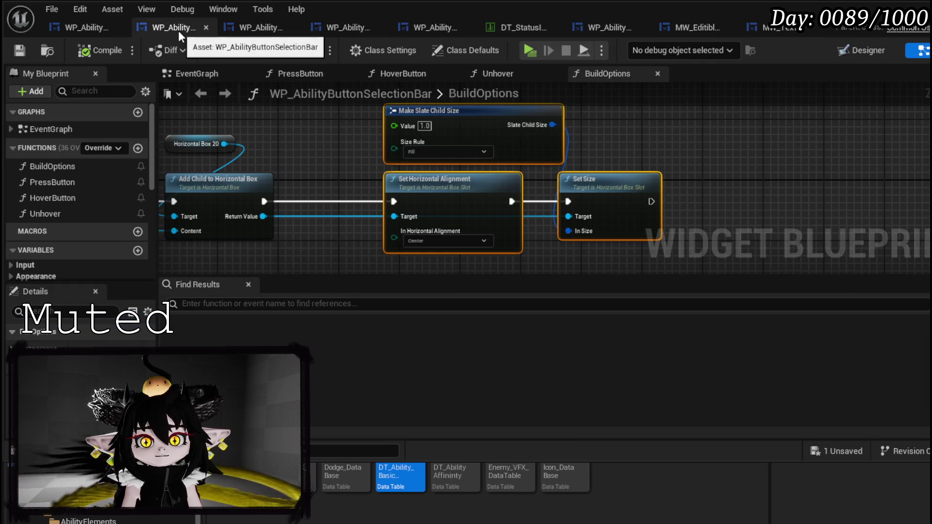
click(679, 33)
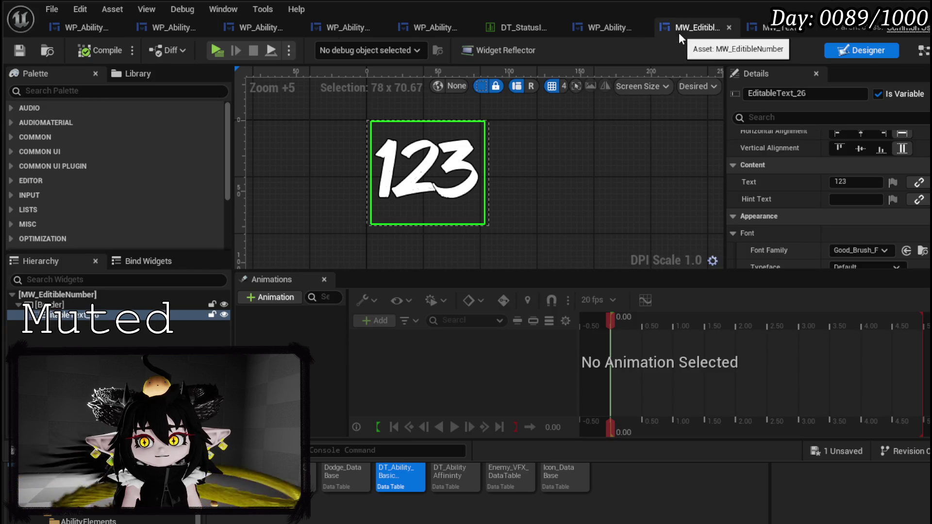
click(853, 182)
text(1)
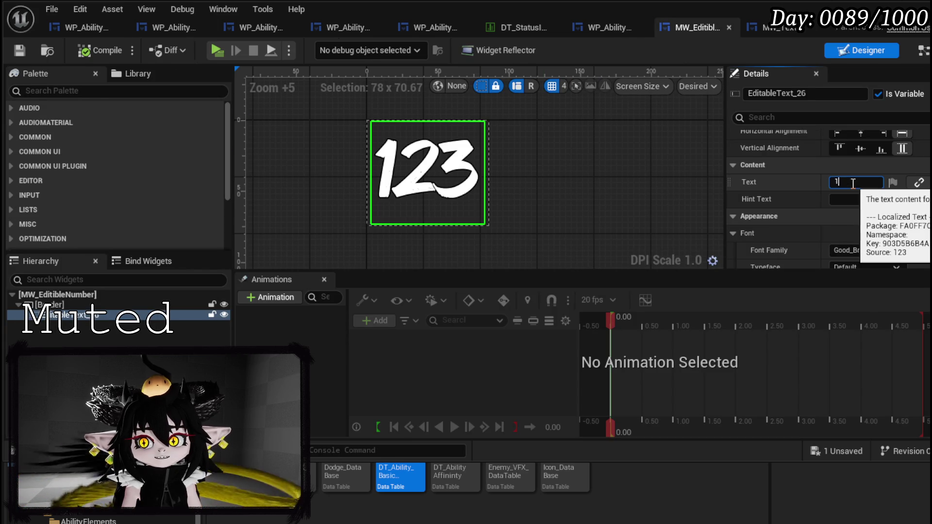
key(Return)
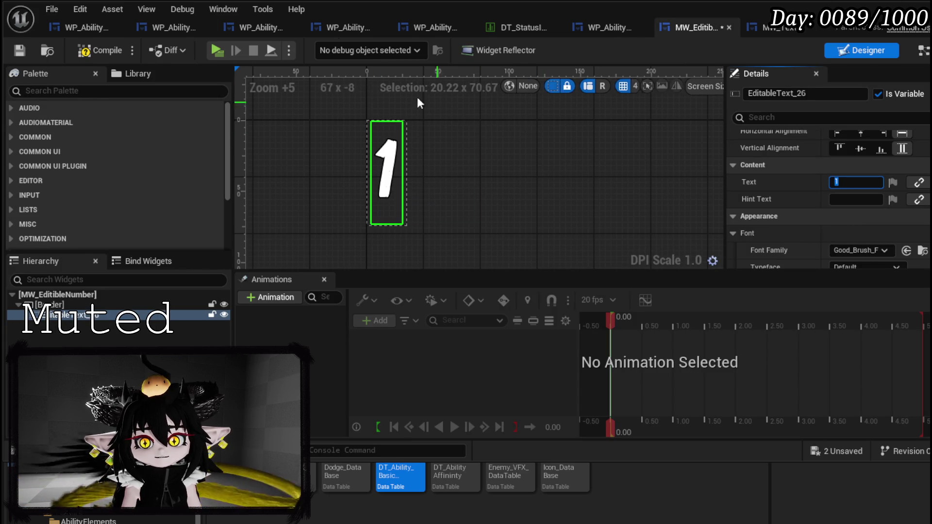
click(18, 51)
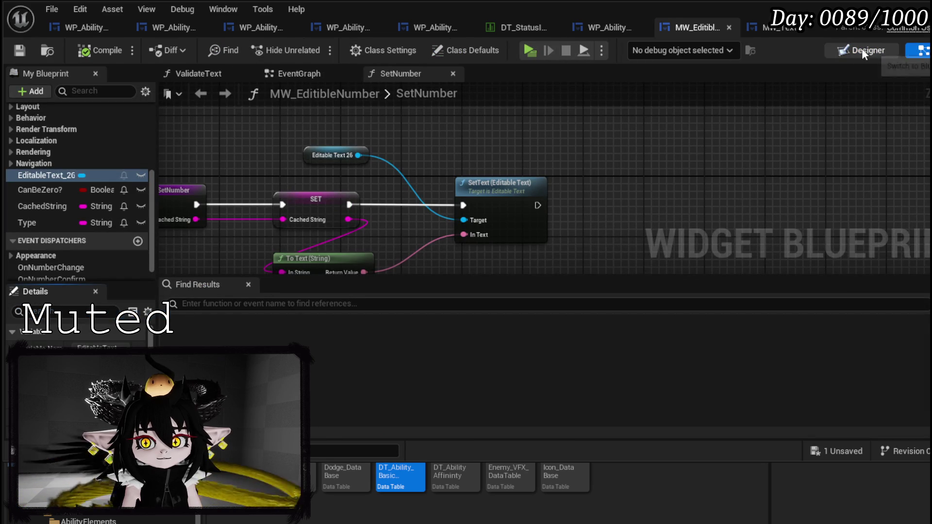
Show WP_AbilityValueBox's layout and select the EMPTY 1 text element
click(603, 30)
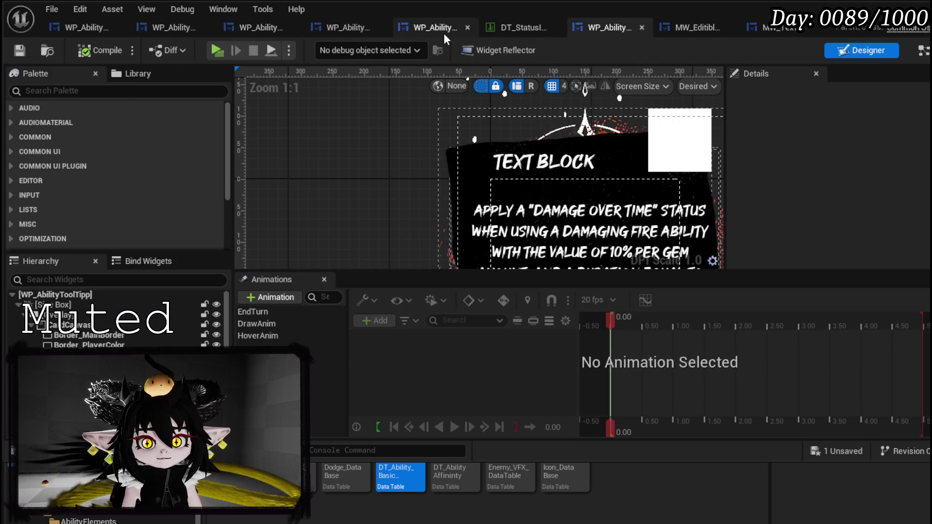
click(444, 32)
click(864, 50)
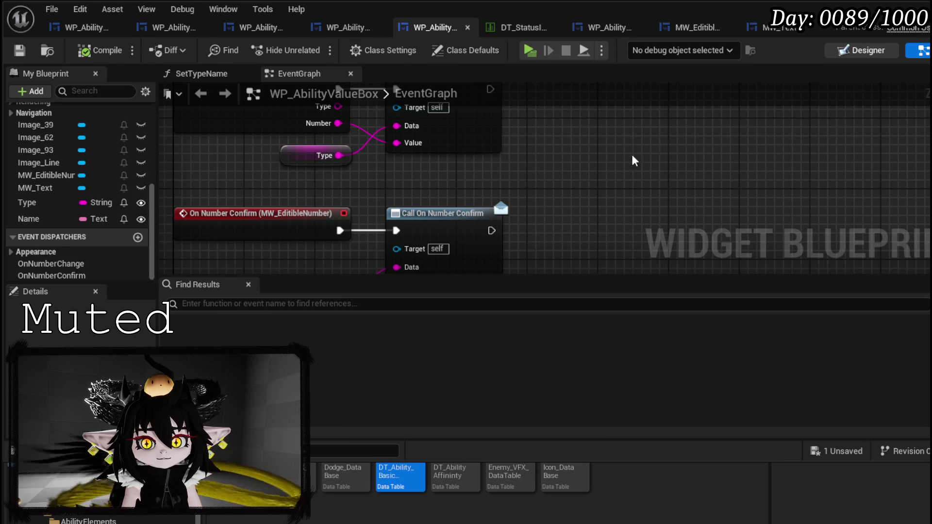
click(463, 187)
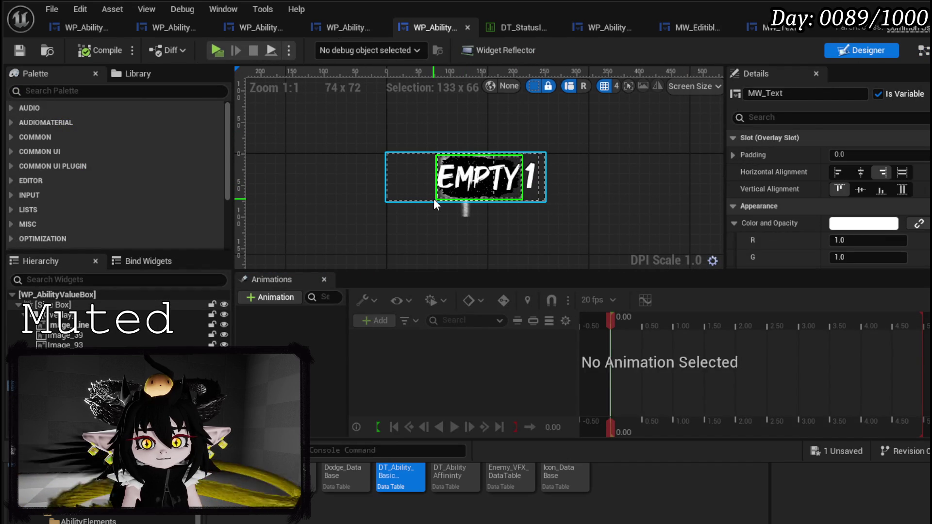
Left-align the text and set the horizontal box to left alignment, vertically centered
click(837, 172)
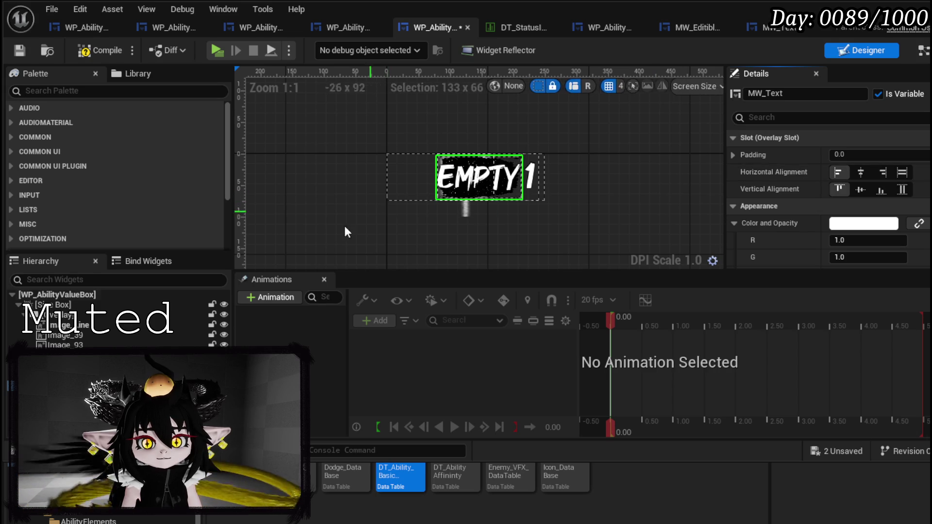
click(479, 177)
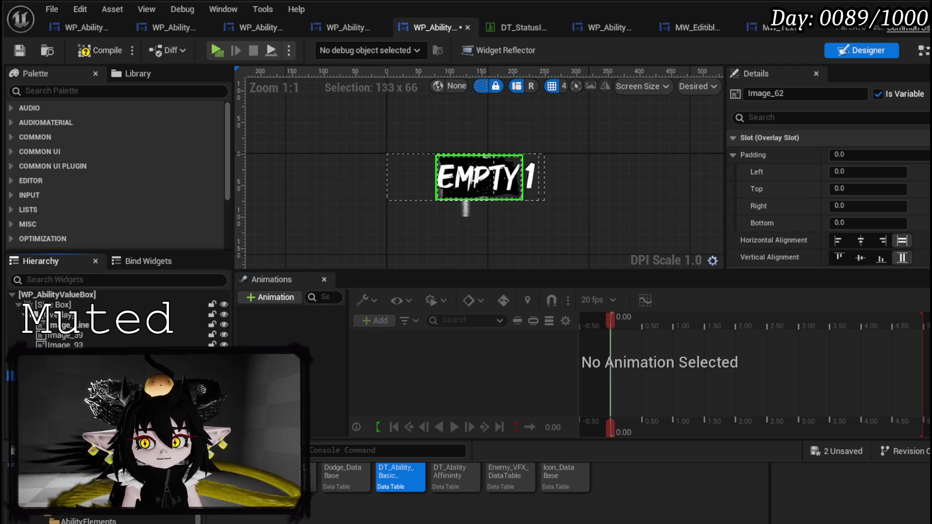
click(480, 177)
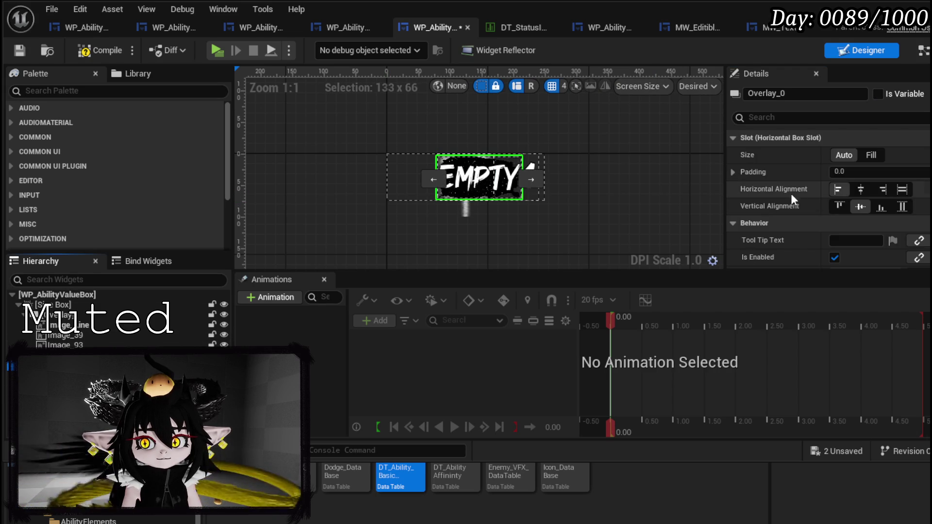
click(872, 154)
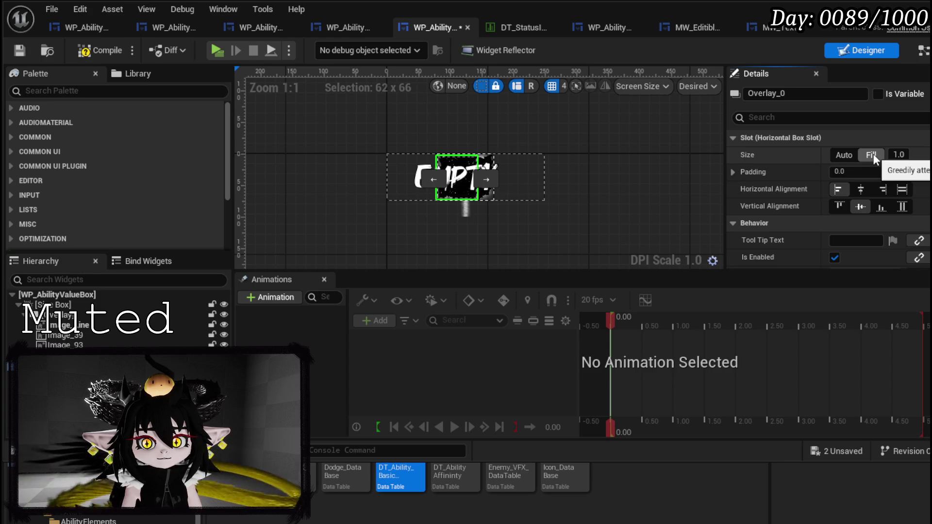
click(849, 155)
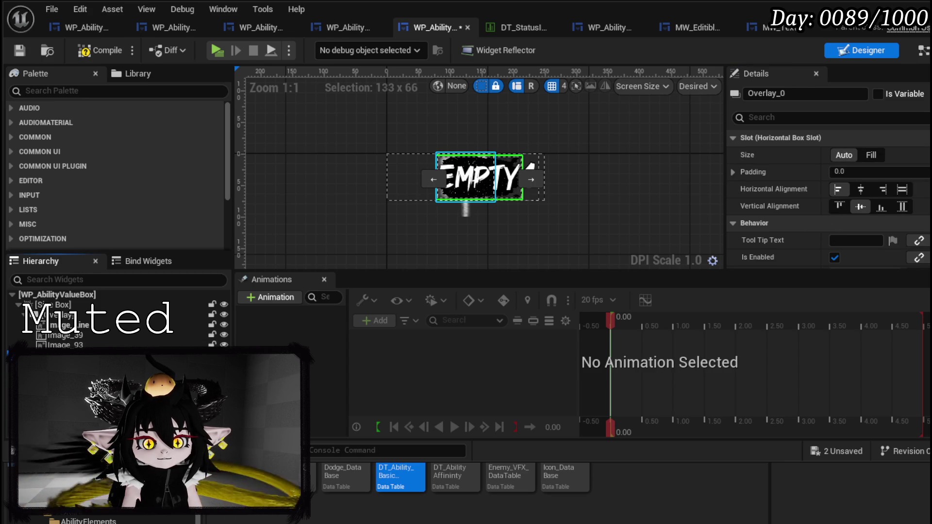
click(466, 177)
click(834, 173)
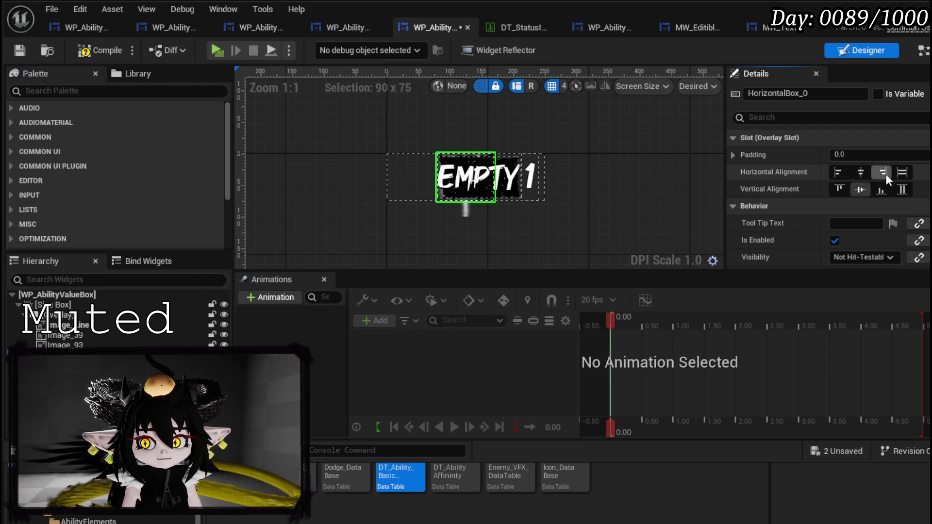
click(861, 190)
Try Fill sizing on the EMPTY overlay and the number widget, reverting both to Auto
click(63, 314)
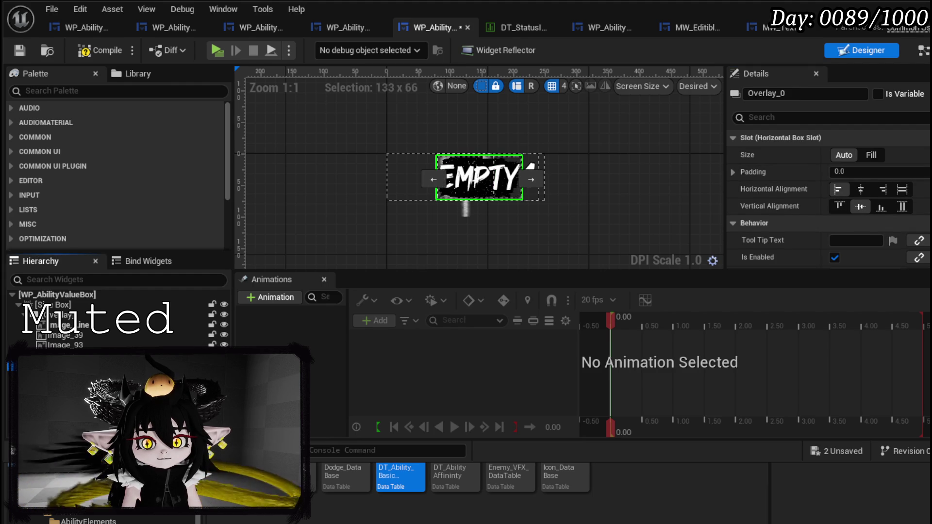
click(480, 177)
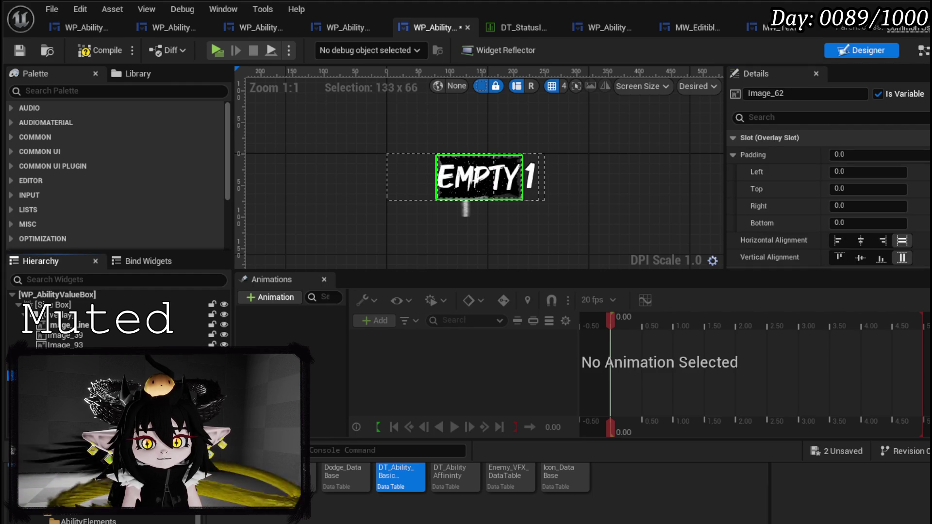
scroll(414, 178, up, 4)
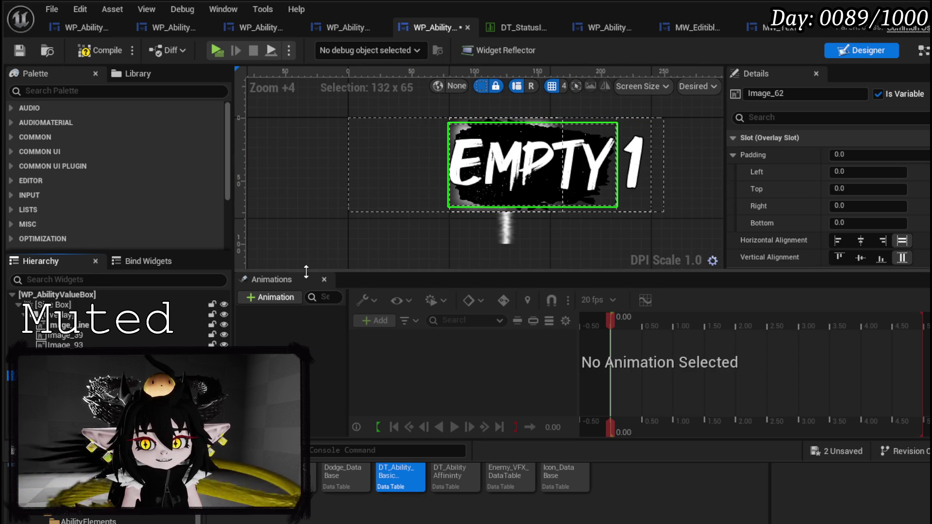
click(534, 165)
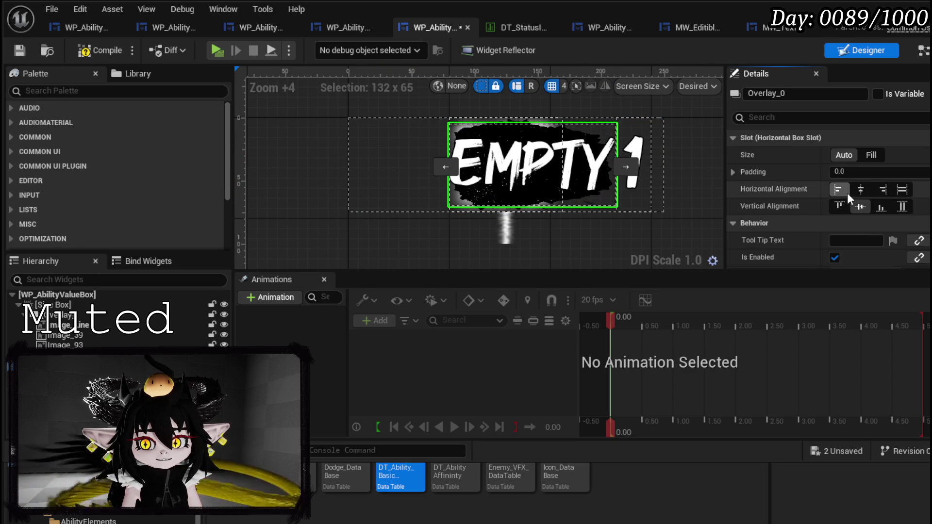
click(871, 155)
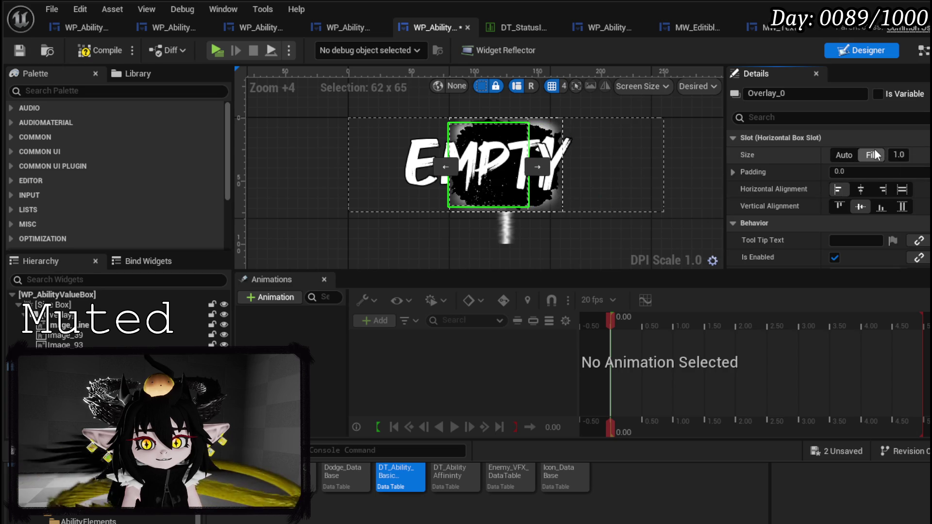
click(844, 155)
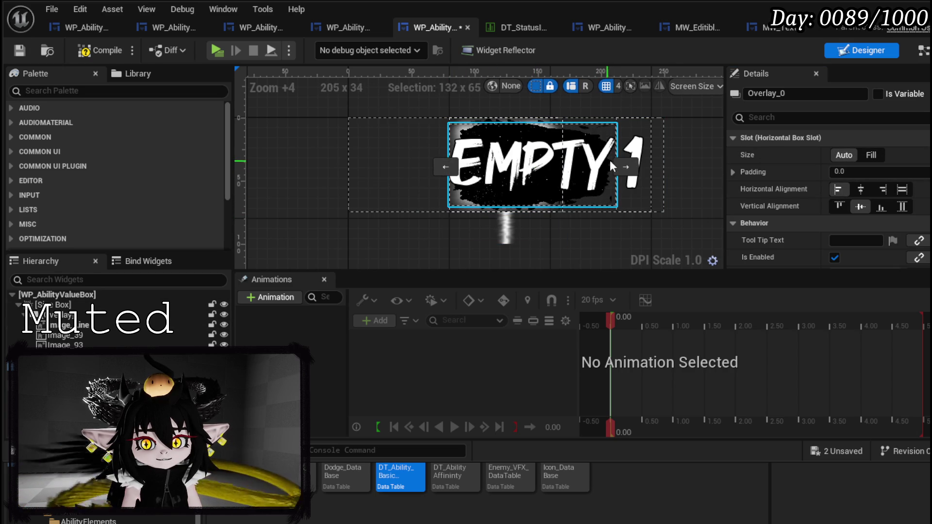
click(626, 167)
key(ctrl+z)
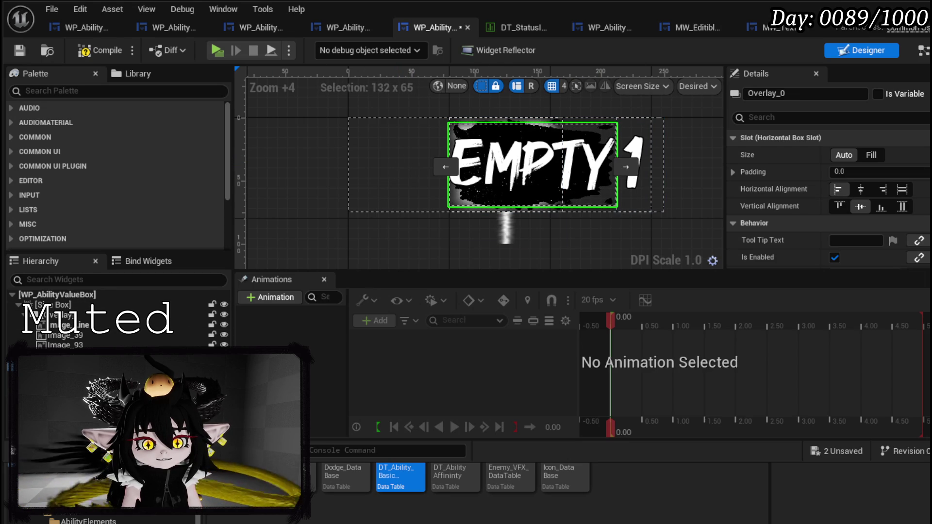
click(633, 146)
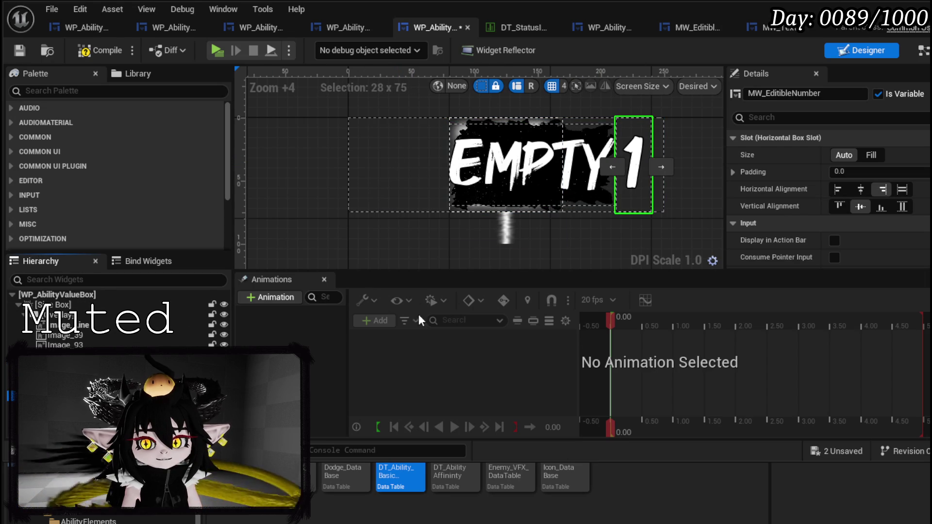
click(871, 155)
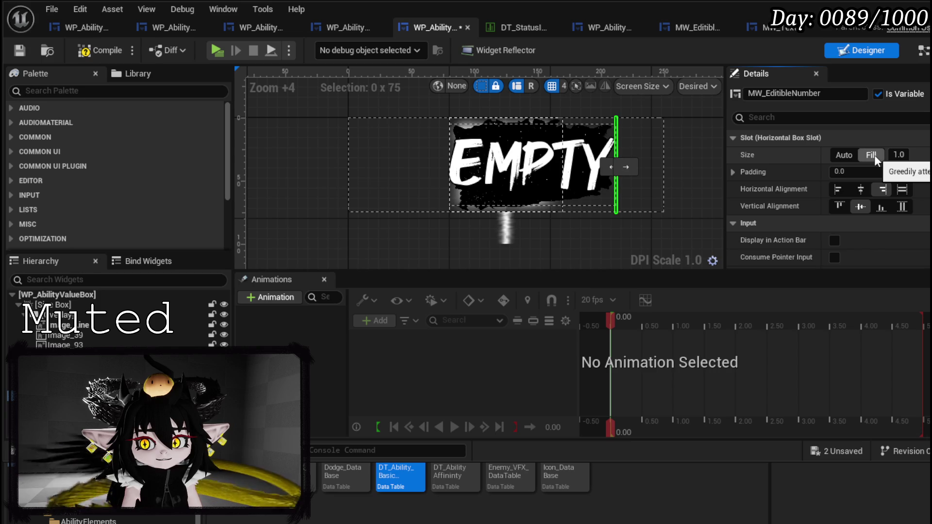
click(844, 155)
text(Spa)
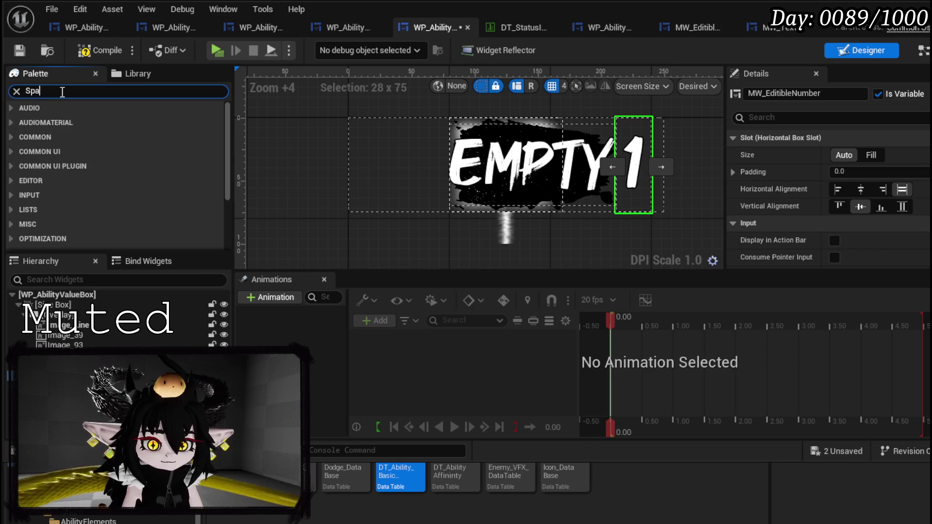
Add a Fill-sized Spacer before the number widget and compile the value box
text(cer)
click(65, 125)
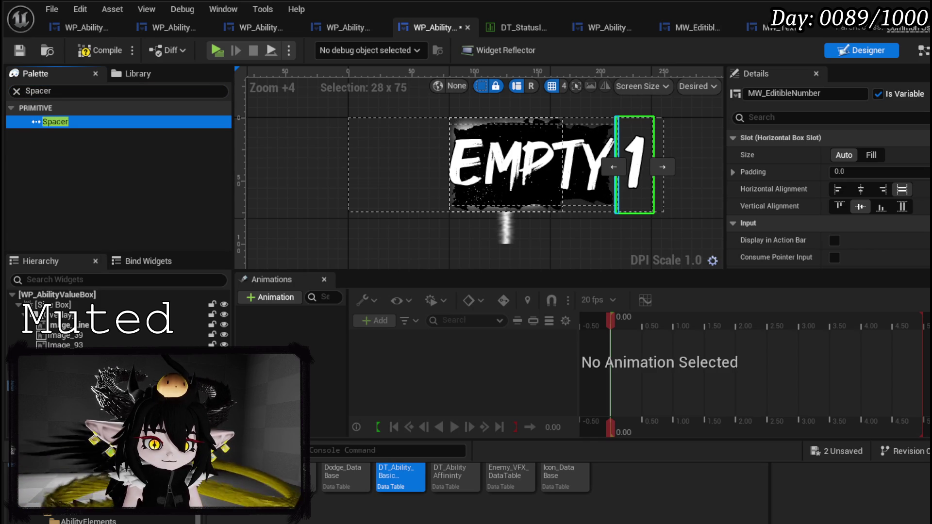
drag(616, 165, 616, 165)
click(872, 156)
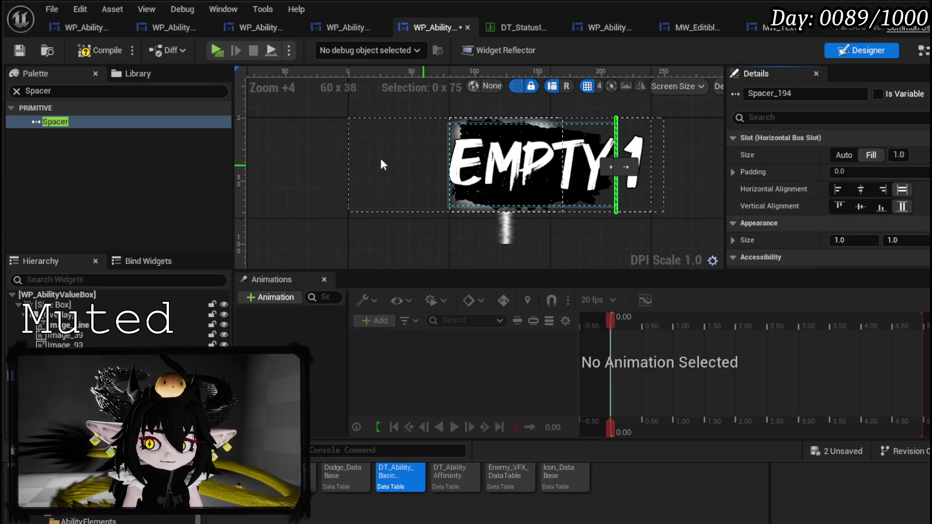
scroll(359, 165, down, 2)
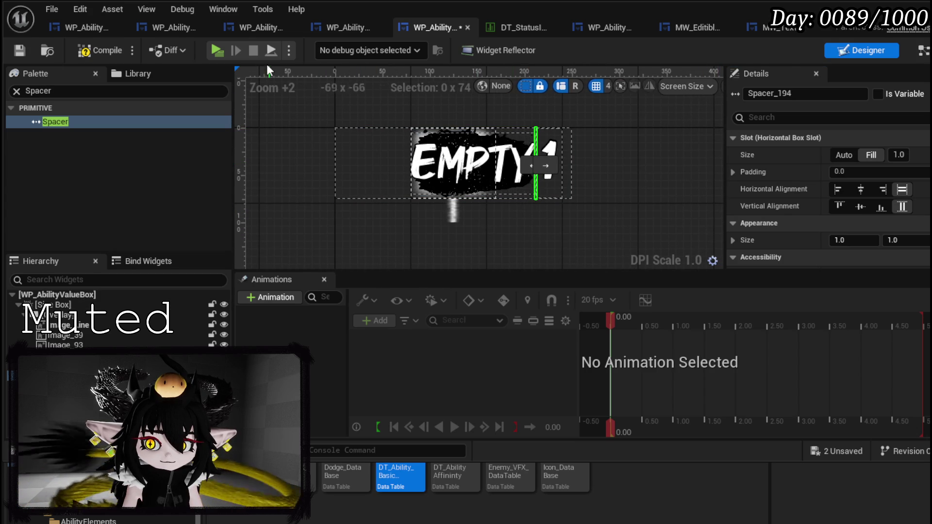
click(85, 60)
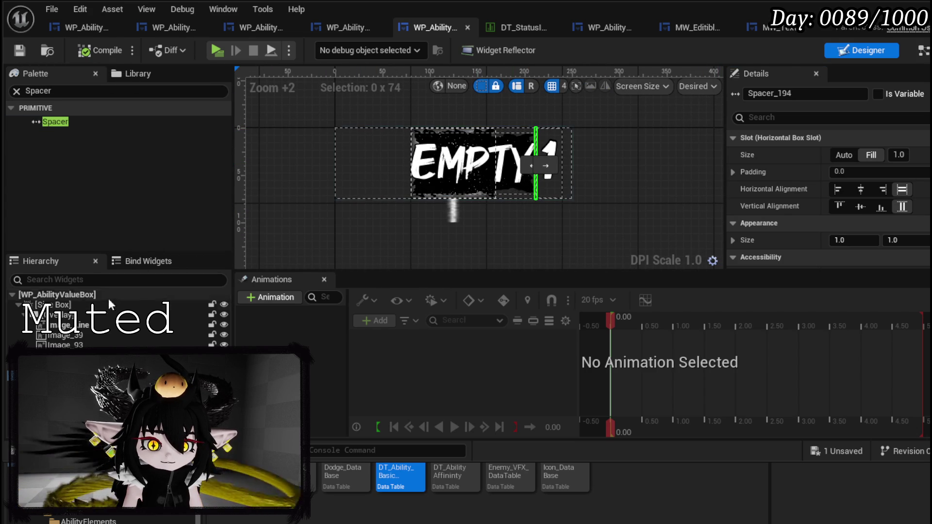
Check Overlay_16's padding of 80 left and right, then close the widget editor
click(64, 307)
click(64, 312)
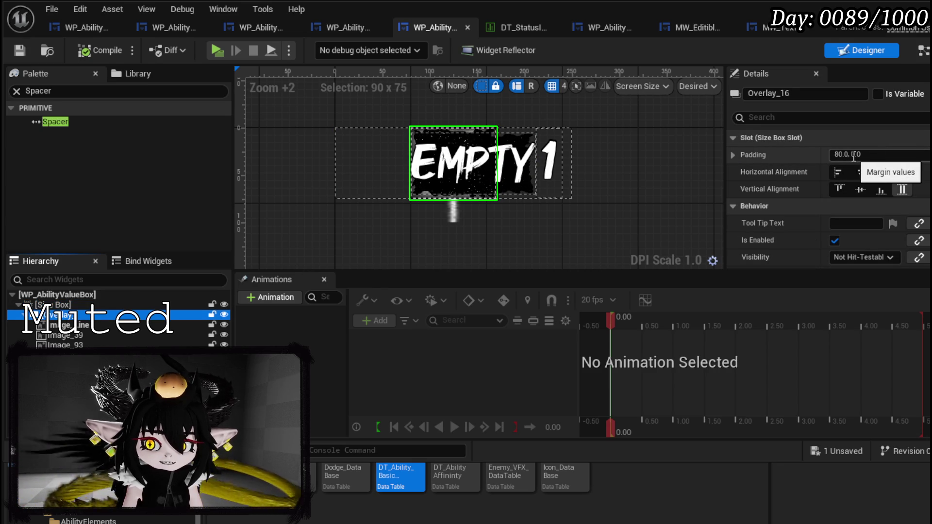
click(733, 155)
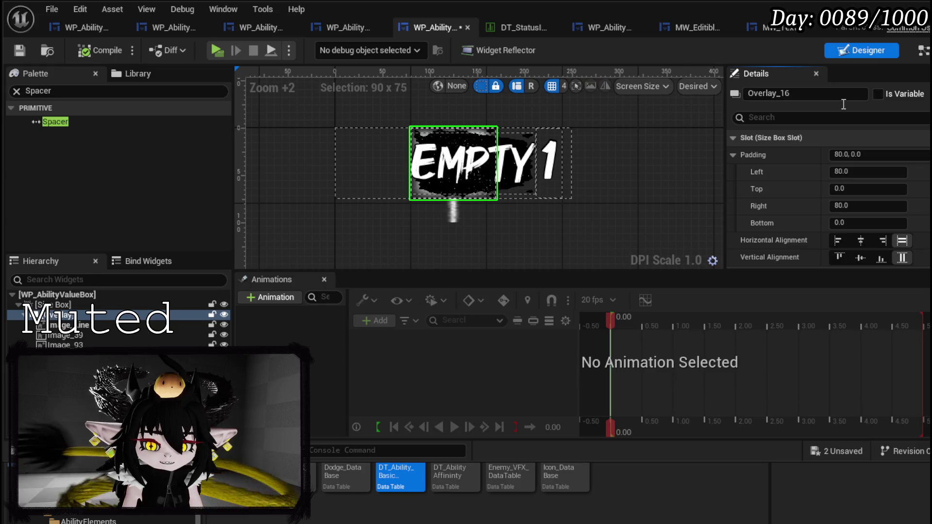
click(905, 7)
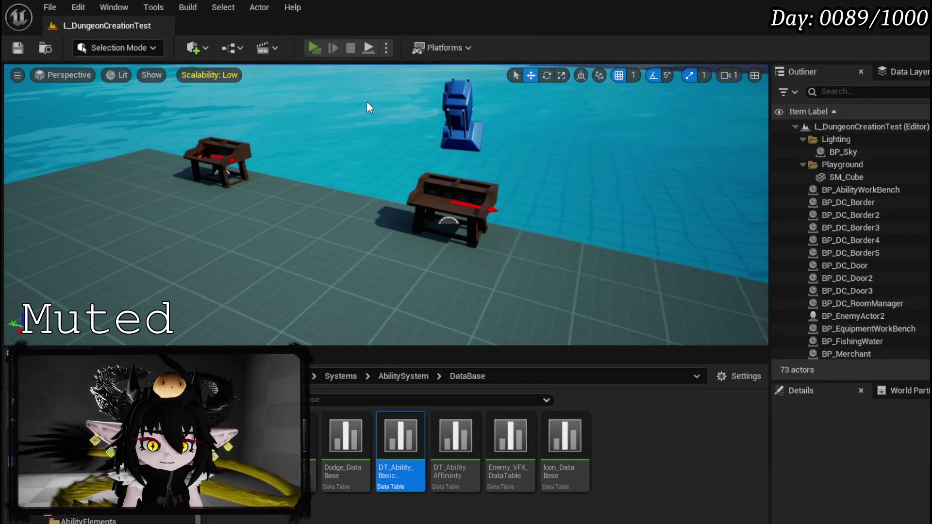
Play-test the ability book, checking tooltips and changing POWER from 450 to 500
key(alt+p)
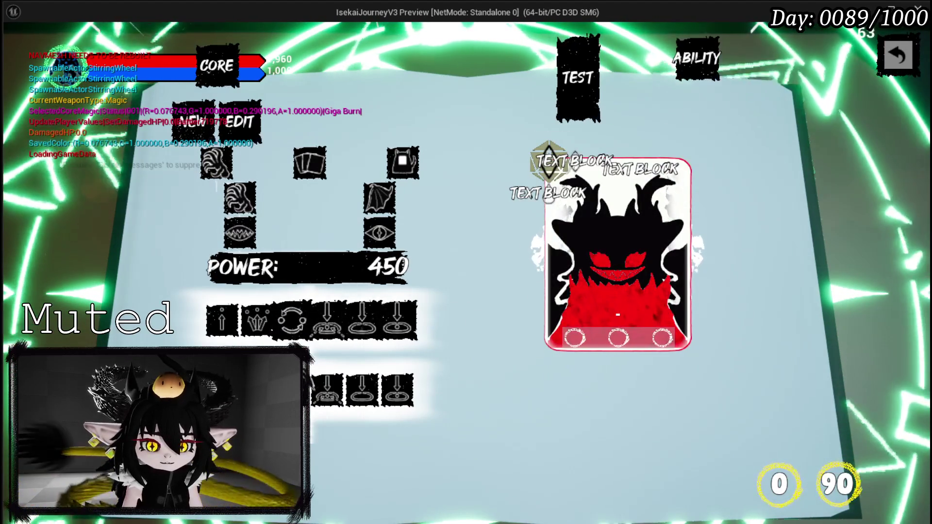
mouse_move(362, 391)
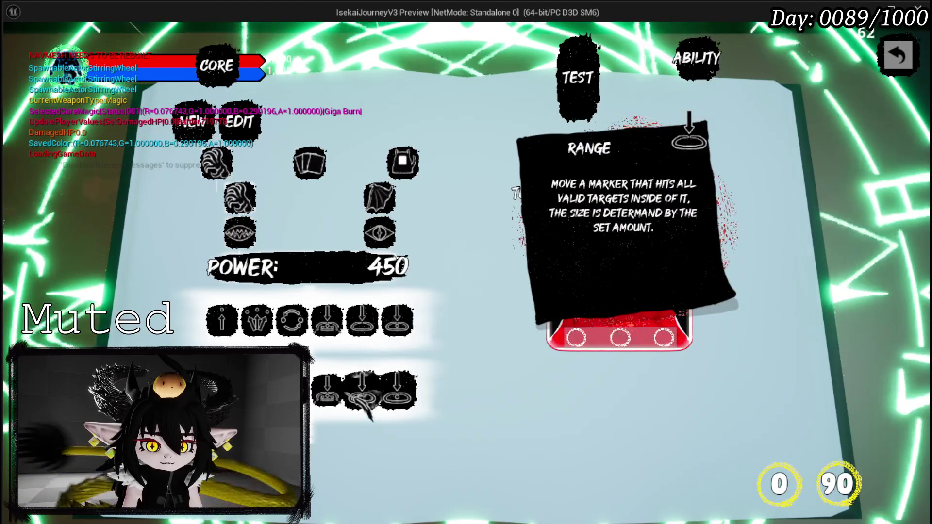
double_click(393, 270)
text(500)
key(Return)
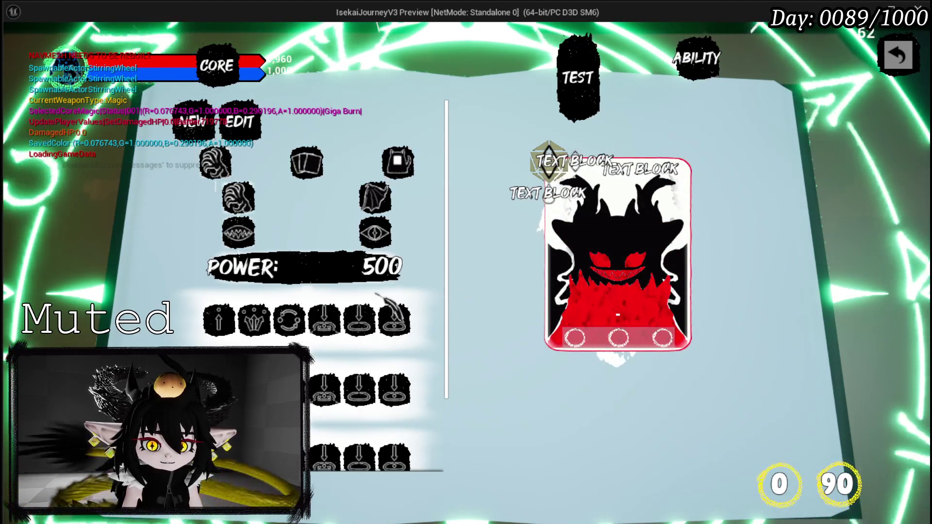
scroll(349, 291, down, 2)
key(Escape)
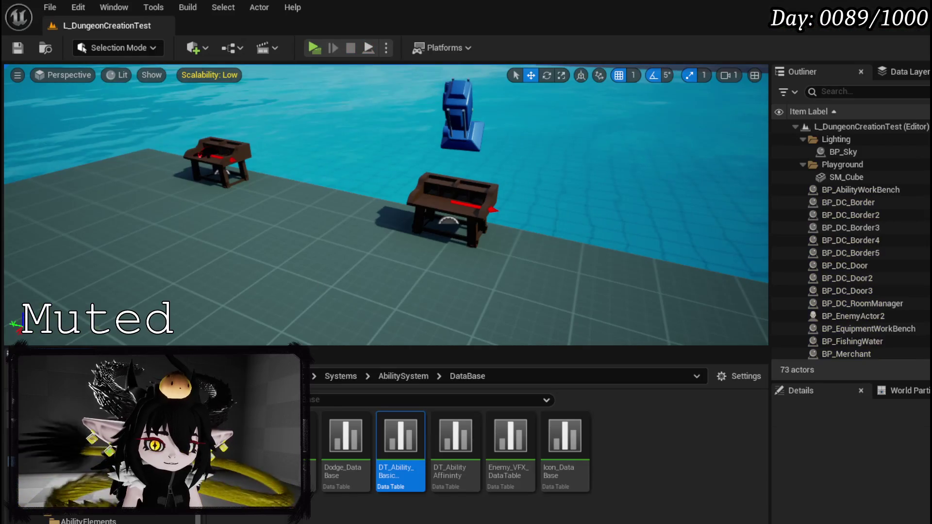
Save all modified assets and return to the ability creation tree blueprint graph
key(ctrl+s)
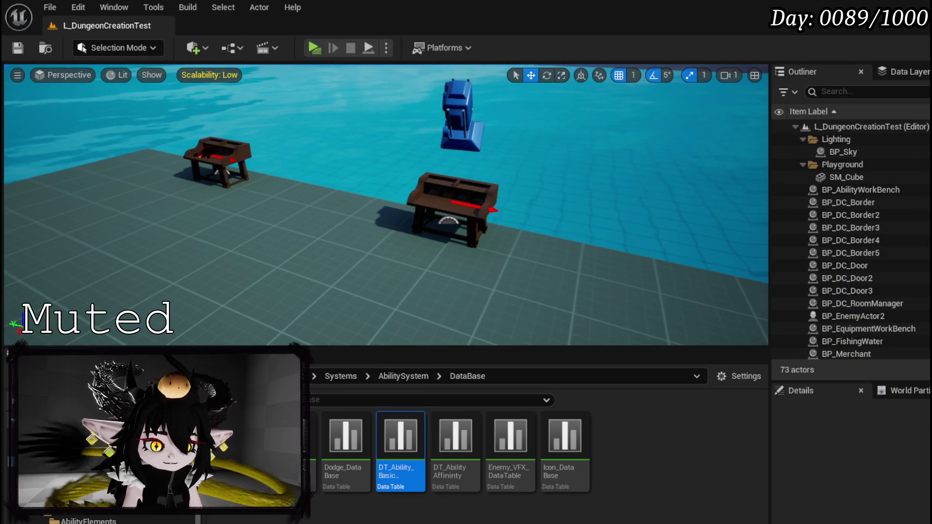
key(alt+Tab)
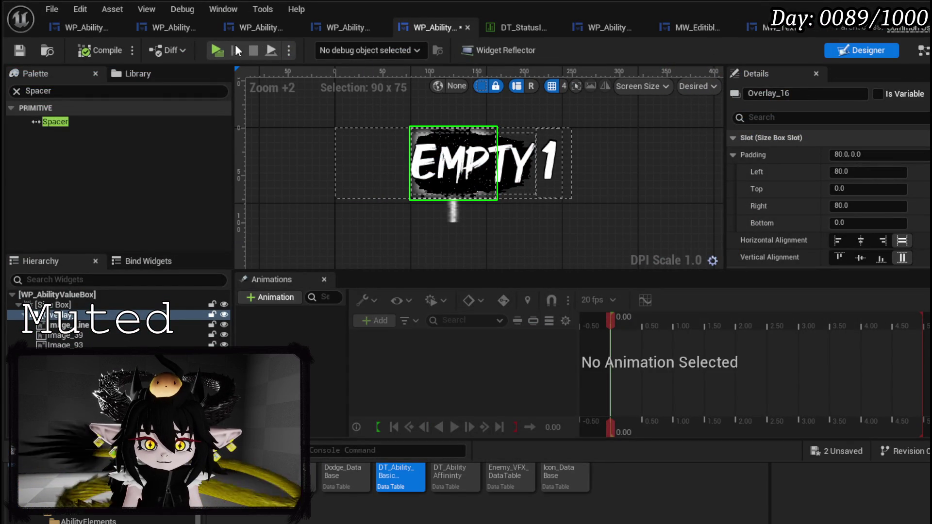
click(86, 26)
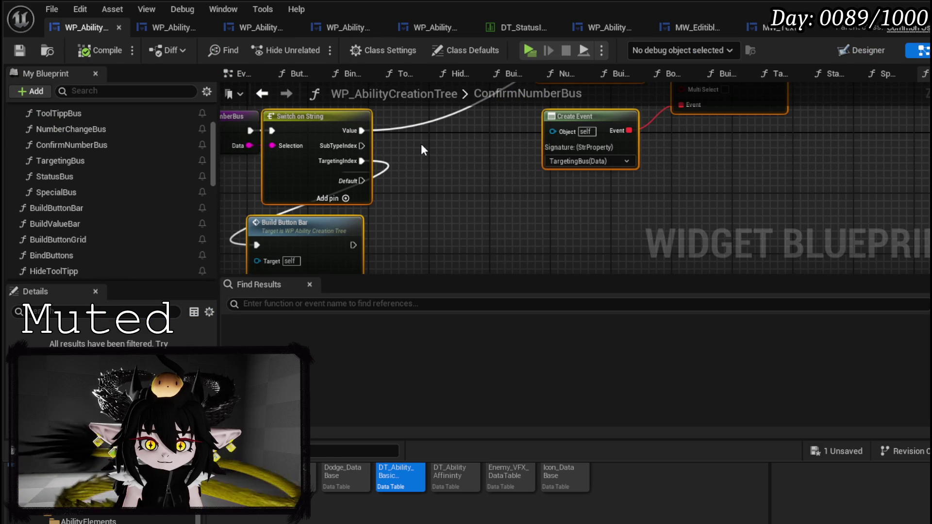
Review the NumberChangeBus and ConfirmNumberBus graphs, then save the creation tree blueprint
scroll(421, 144, down, 1)
mouse_move(421, 143)
mouse_down()
mouse_move(458, 194)
mouse_move(481, 194)
mouse_up()
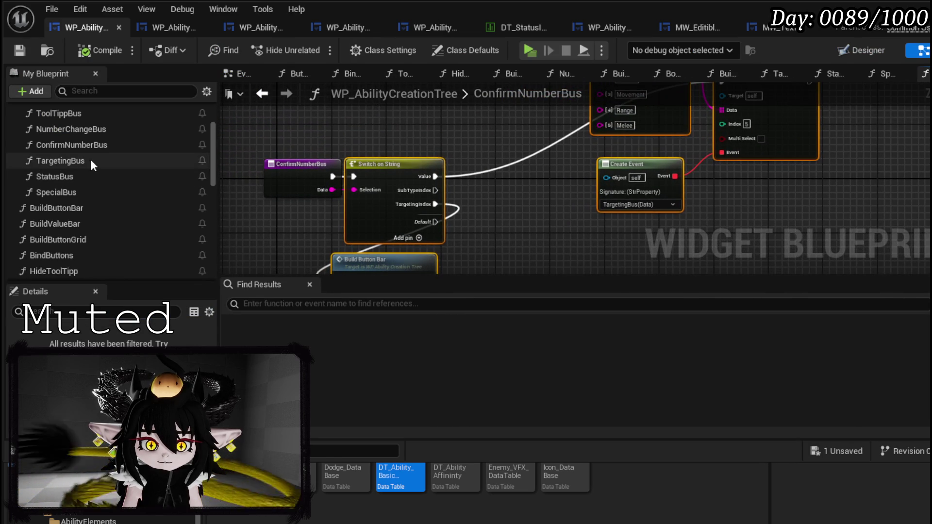
double_click(85, 131)
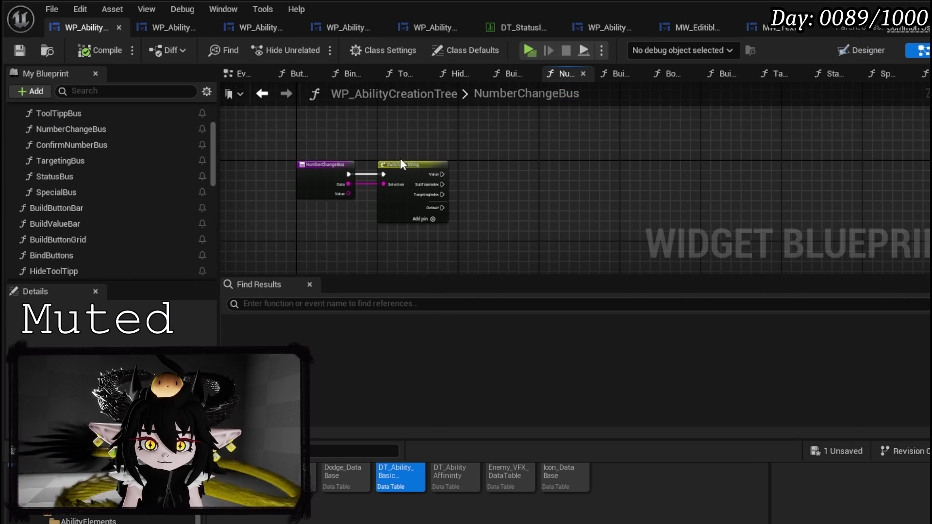
double_click(97, 145)
mouse_move(484, 144)
mouse_down()
mouse_move(446, 210)
mouse_move(463, 76)
mouse_move(479, 144)
mouse_move(503, 162)
mouse_up()
mouse_move(329, 147)
mouse_down()
mouse_move(401, 190)
mouse_move(356, 160)
mouse_move(360, 107)
mouse_move(342, 173)
mouse_up()
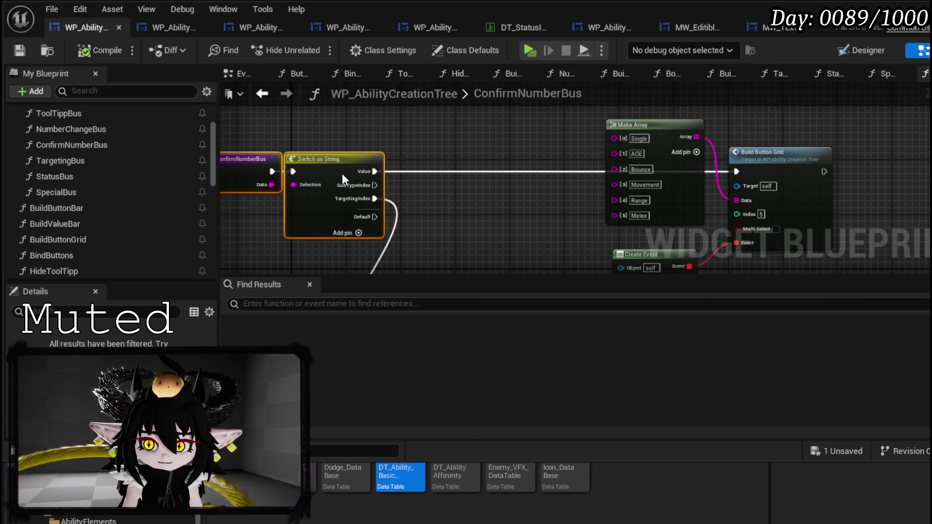
click(510, 198)
mouse_move(572, 222)
mouse_down()
mouse_move(420, 202)
mouse_move(516, 211)
mouse_up()
click(18, 51)
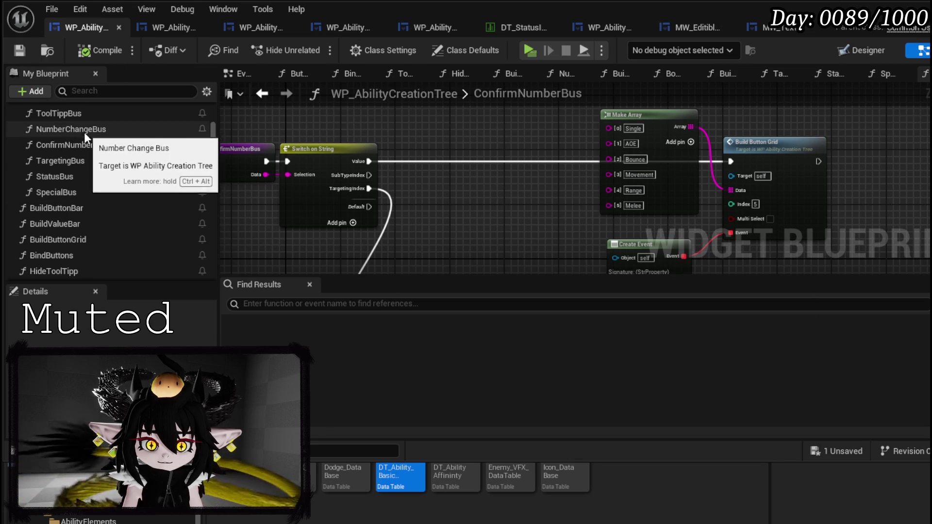
In BuildValueBar, move the ConfirmNumberBus Create Event node beside the other Create Event
scroll(93, 141, up, 1)
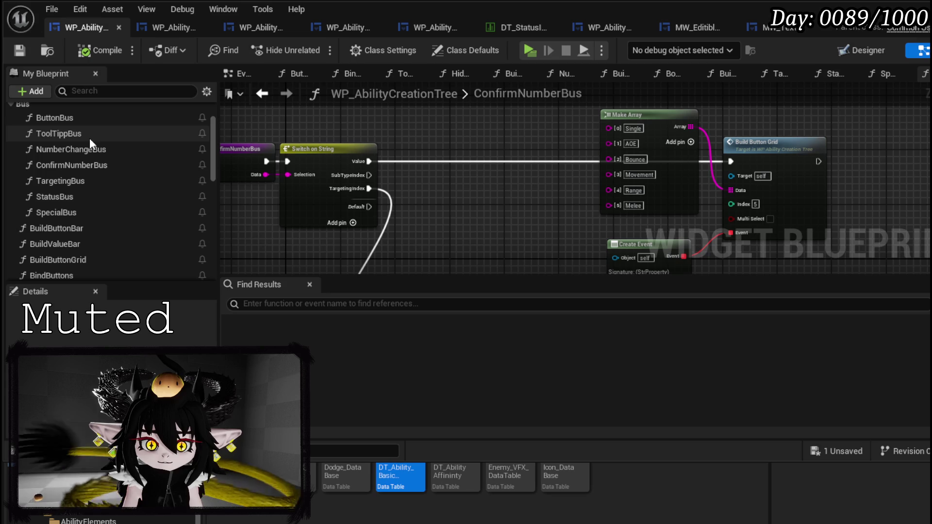
scroll(85, 194, down, 1)
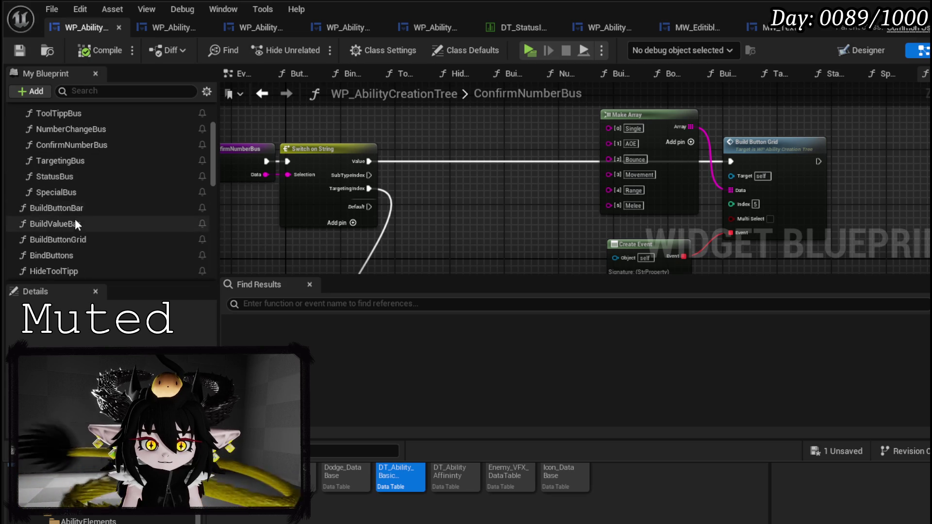
double_click(74, 223)
scroll(512, 158, down, 2)
scroll(491, 176, up, 3)
mouse_move(560, 208)
mouse_down()
mouse_move(536, 174)
mouse_move(490, 176)
mouse_move(477, 224)
mouse_move(757, 228)
mouse_move(719, 227)
mouse_move(654, 116)
mouse_up()
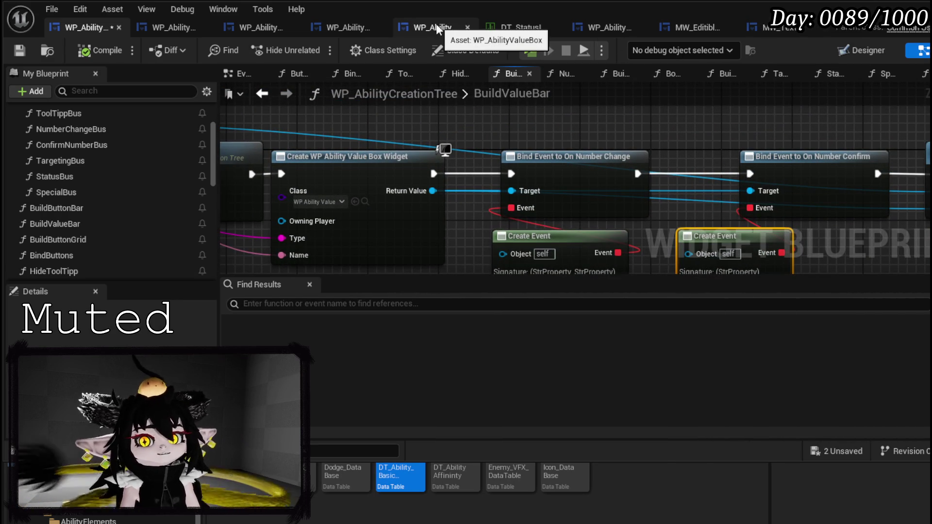
click(409, 27)
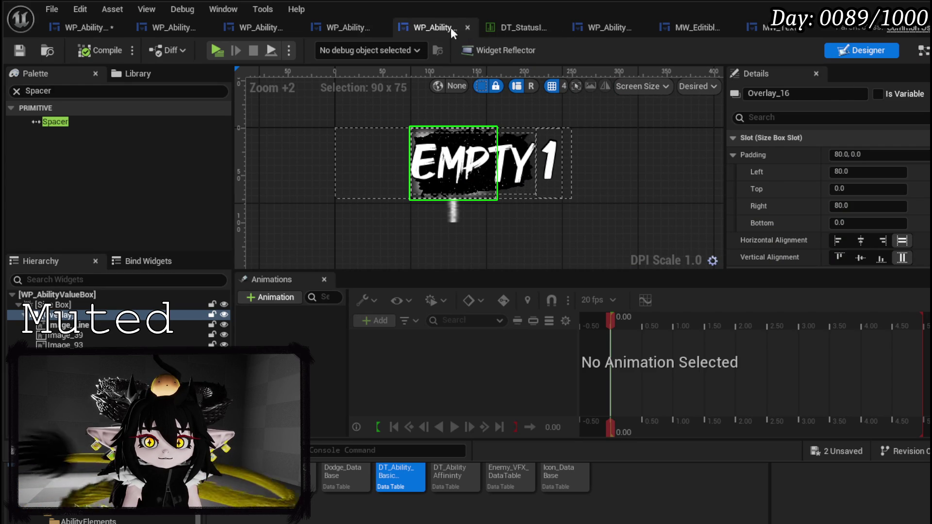
Look over the value box's SetTypeName graph and layout, then return to its EventGraph
click(922, 50)
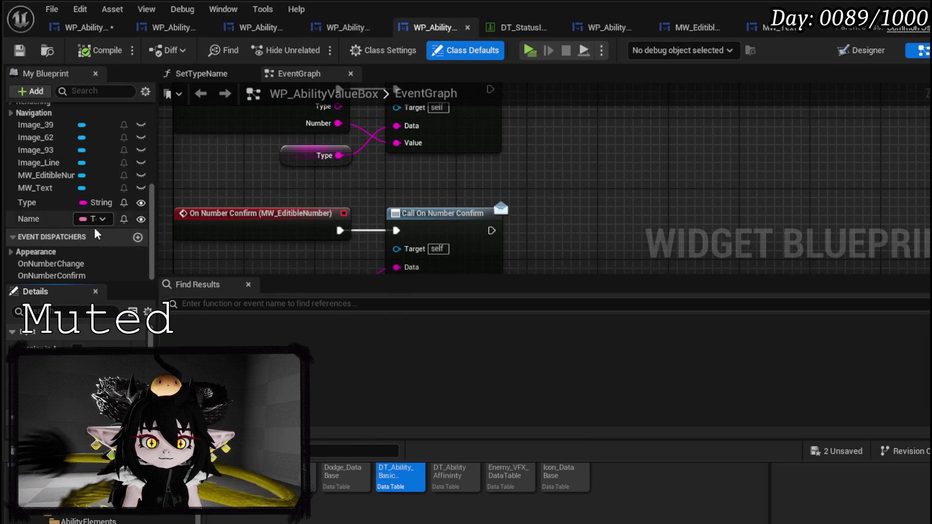
scroll(486, 194, down, 2)
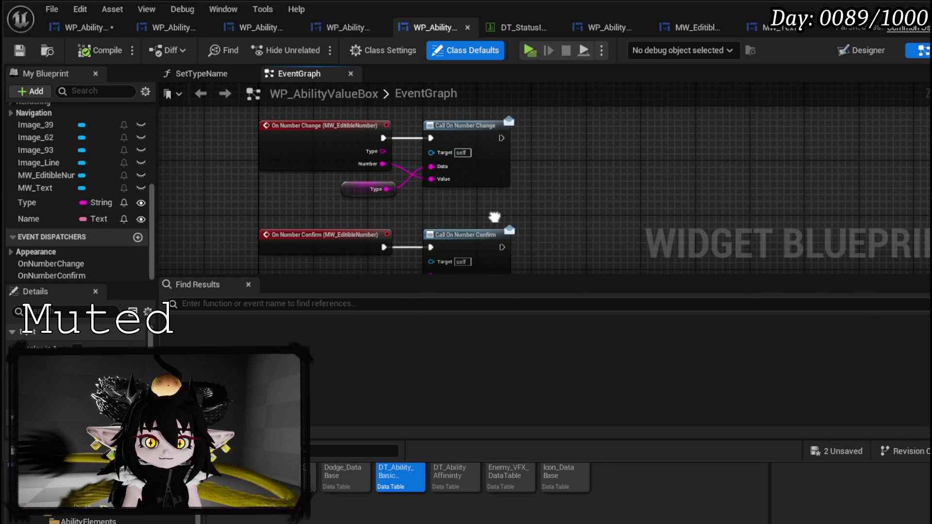
scroll(53, 194, up, 5)
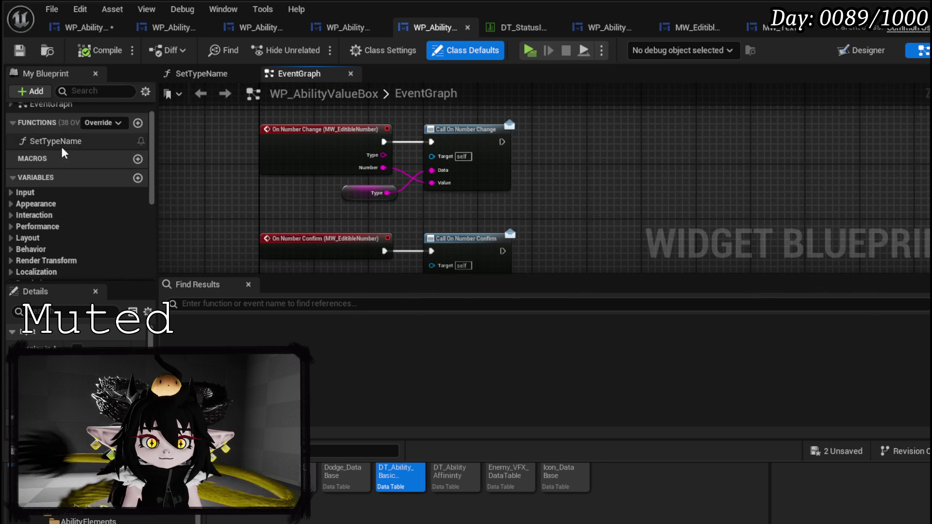
double_click(62, 144)
scroll(86, 205, down, 1)
scroll(86, 205, down, 4)
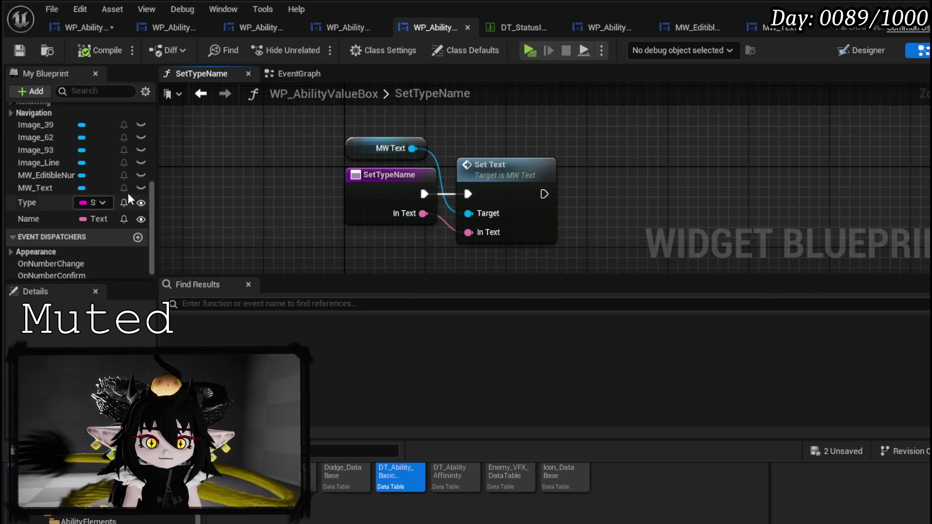
click(858, 48)
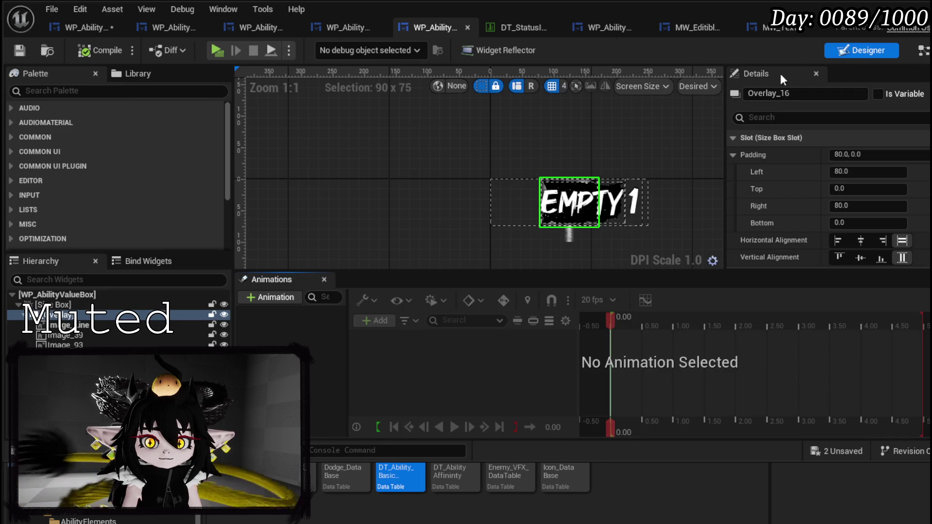
click(919, 50)
click(215, 76)
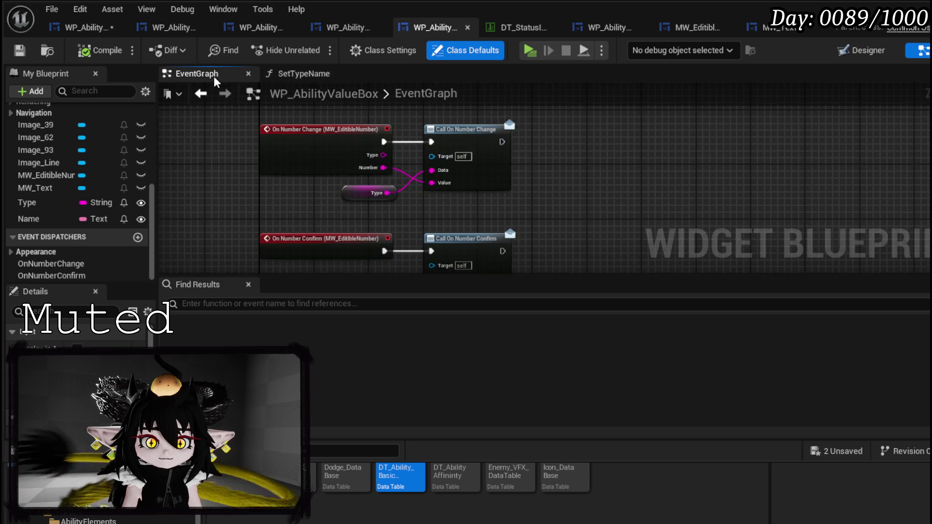
Feed the Type variable into Call On Number Confirm's Data input and save all assets
click(386, 223)
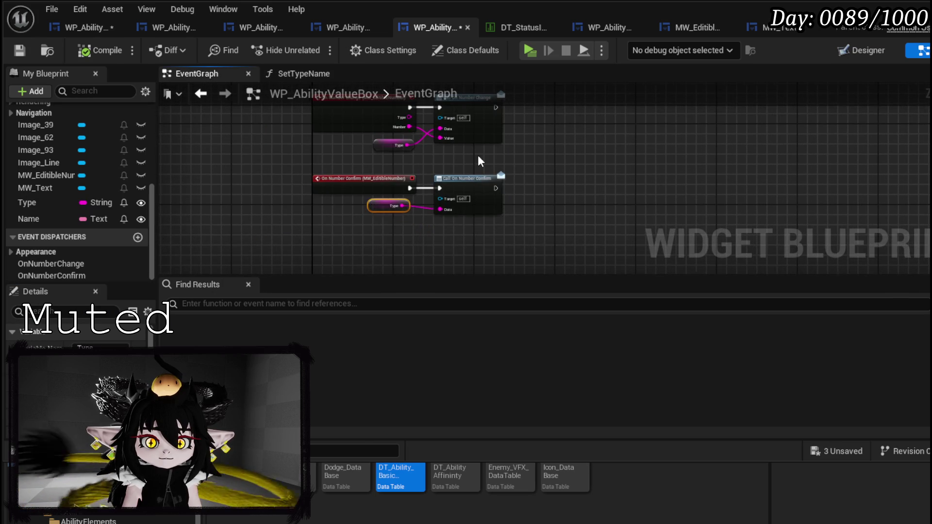
drag(350, 150, 438, 168)
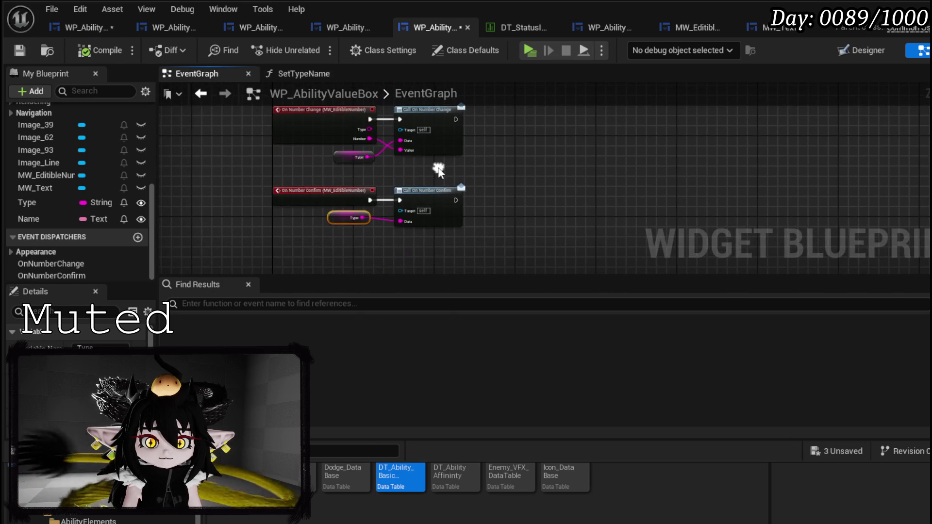
scroll(356, 225, up, 3)
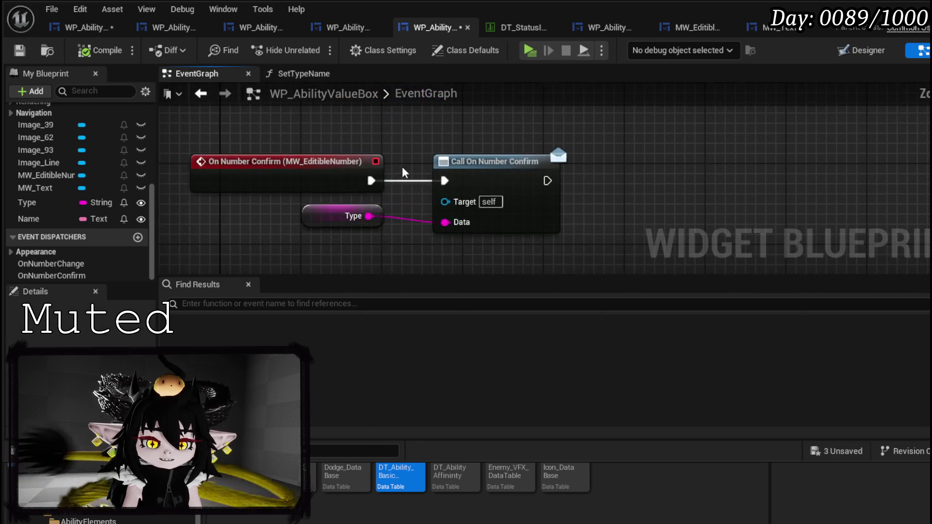
drag(272, 134, 596, 247)
click(680, 179)
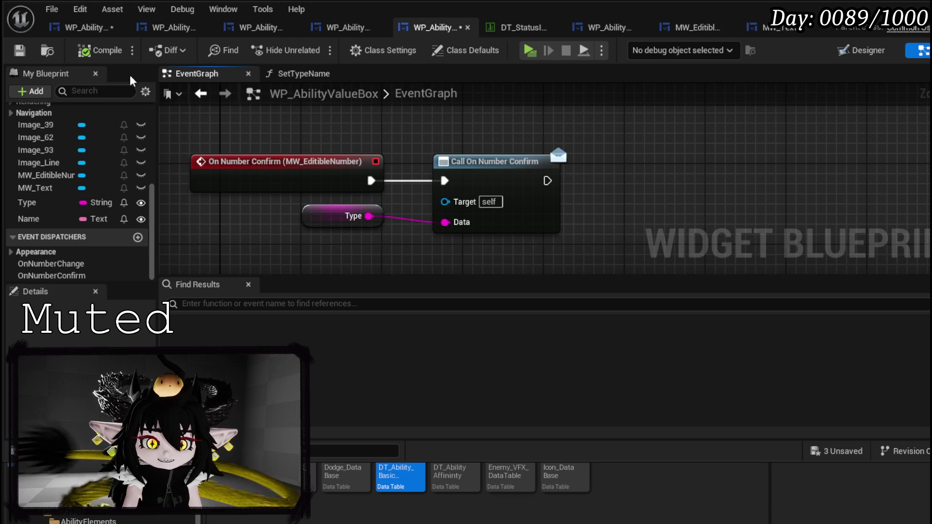
click(8, 55)
click(78, 27)
click(10, 56)
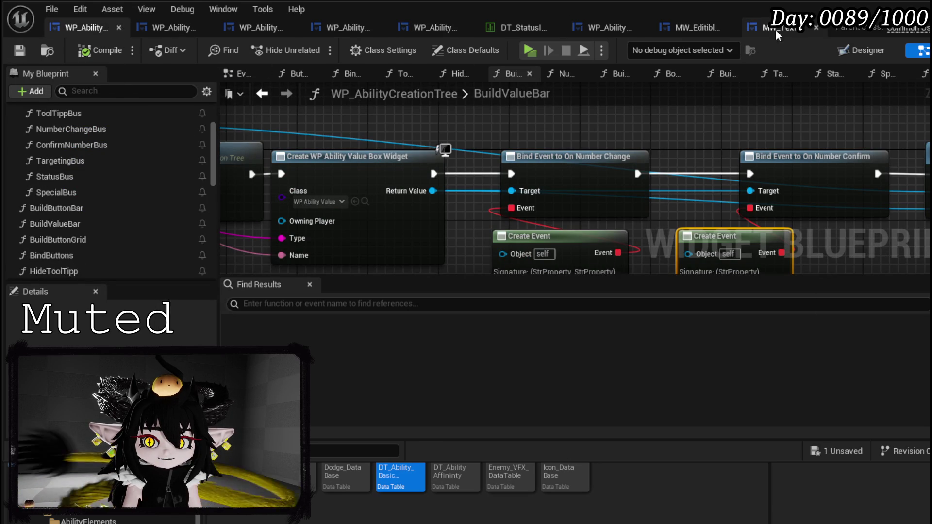
Open the MW_EditibleNumber widget and switch between its Designer layout and SetNumber graph
click(689, 29)
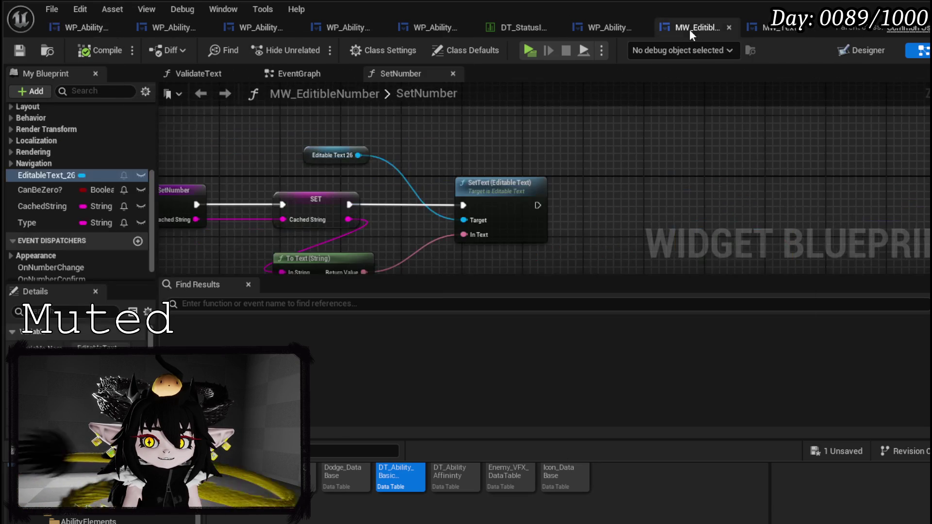
click(889, 51)
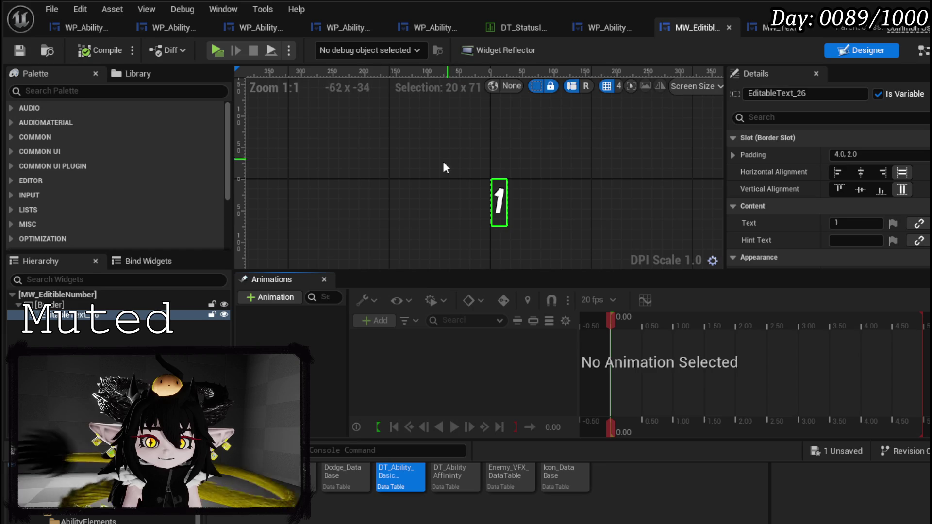
click(922, 50)
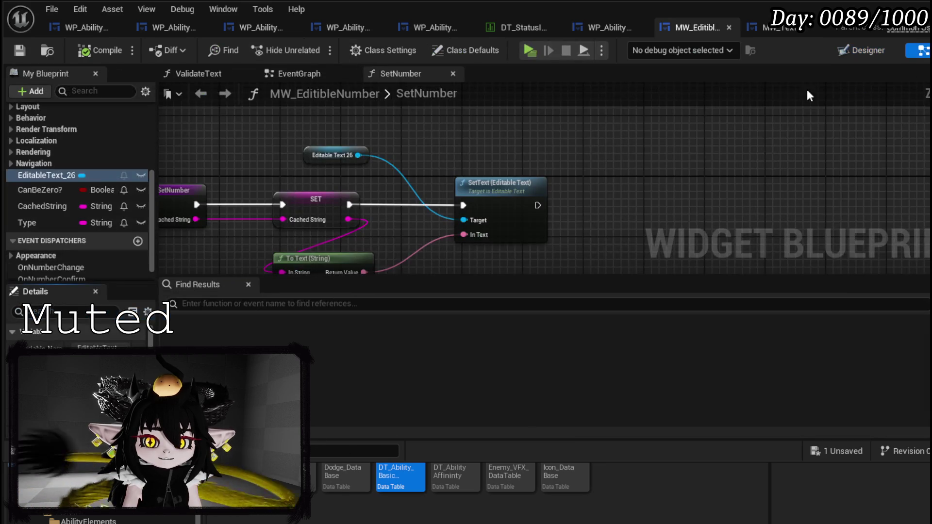
scroll(75, 160, up, 8)
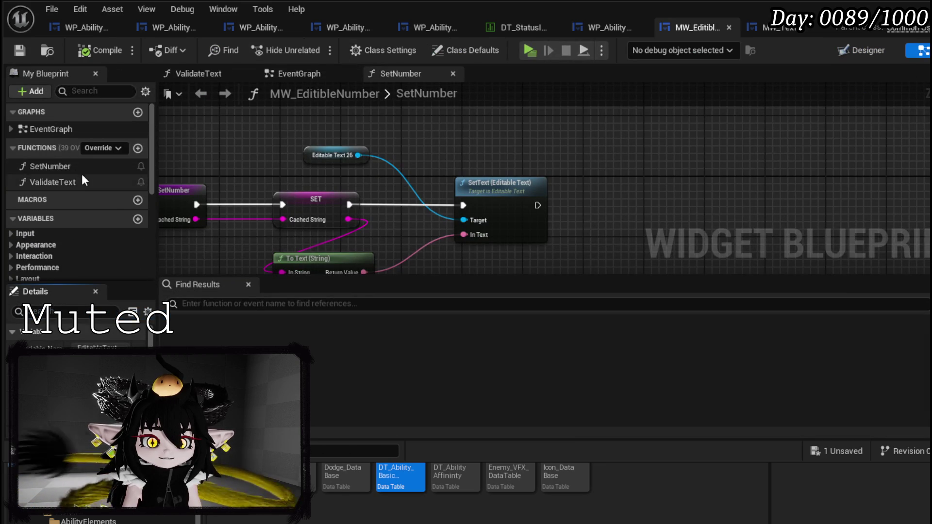
drag(301, 183, 498, 134)
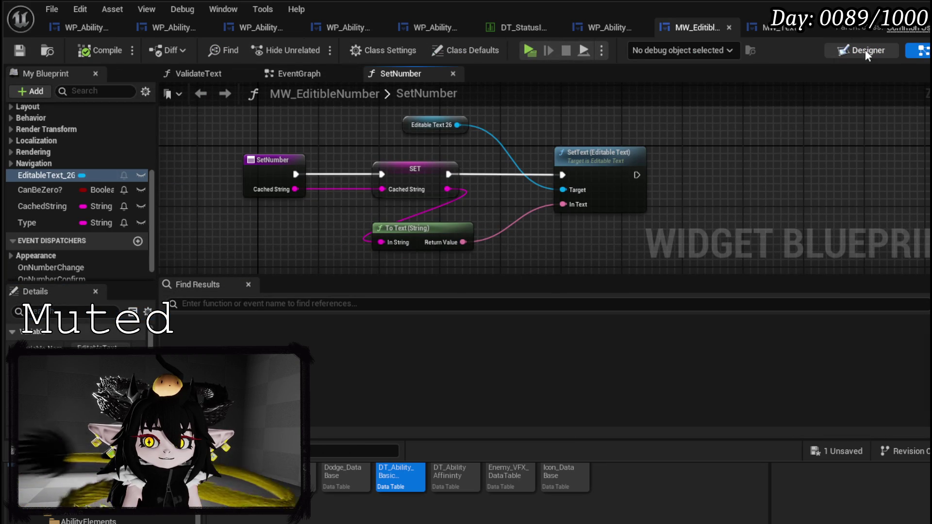
click(867, 50)
key(ctrl+shift+g)
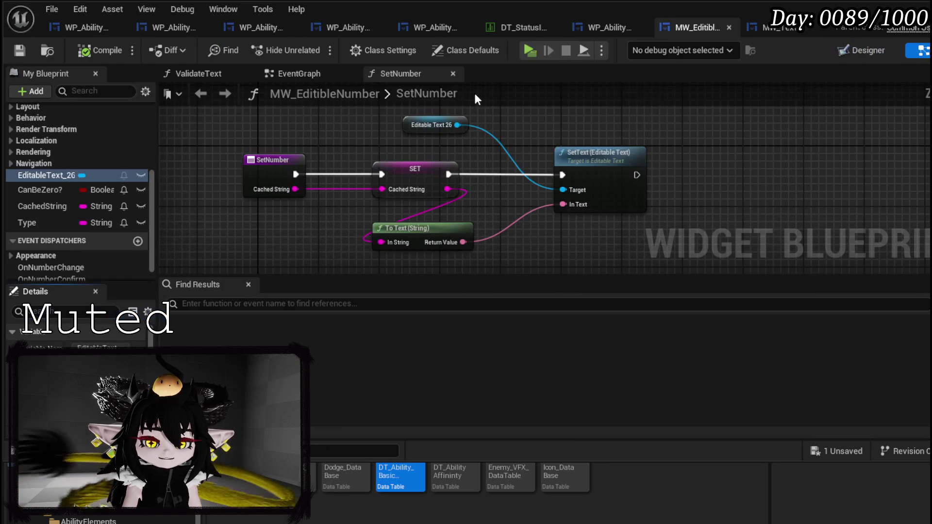
Inspect the EventGraph's OnTextCommitted node calling On Number Confirm, then return to WP_AbilityValueBox
click(290, 73)
scroll(459, 193, up, 3)
mouse_move(418, 255)
mouse_down()
mouse_move(393, 284)
mouse_move(458, 151)
mouse_up()
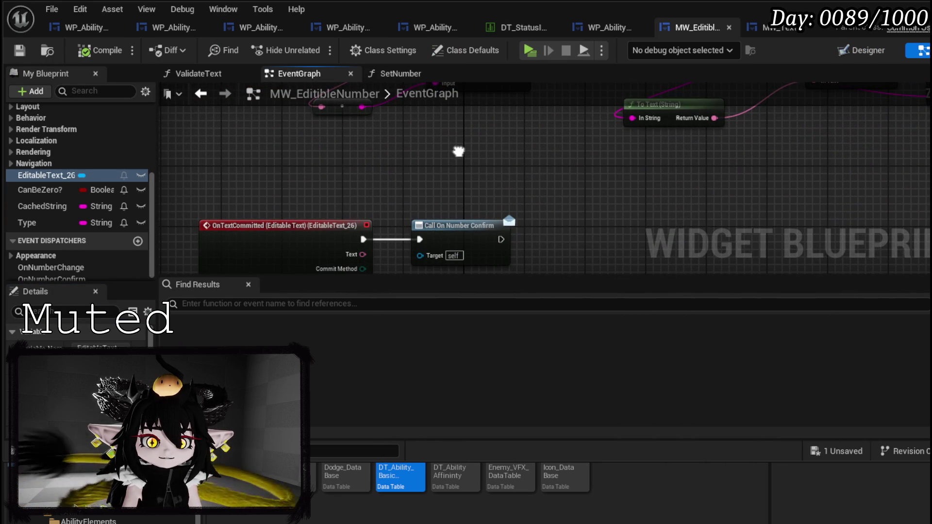
drag(459, 152, 466, 138)
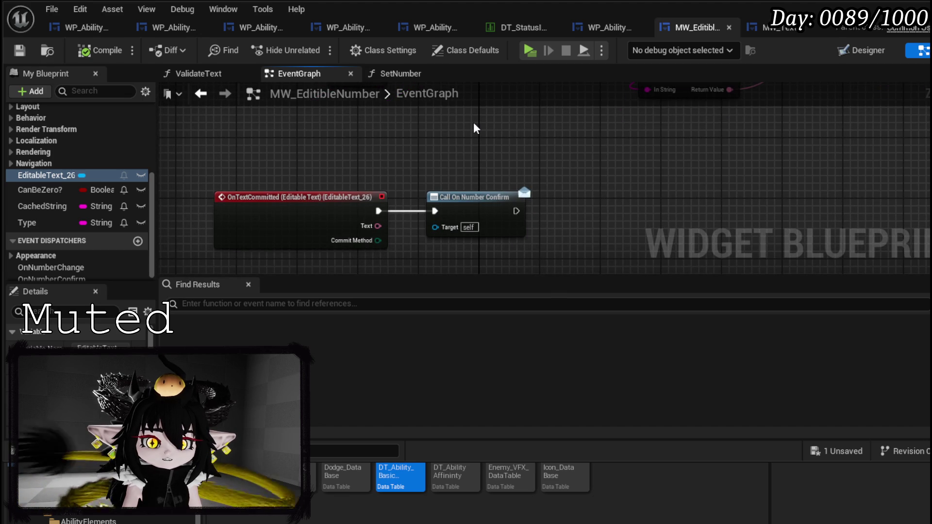
drag(226, 173, 445, 226)
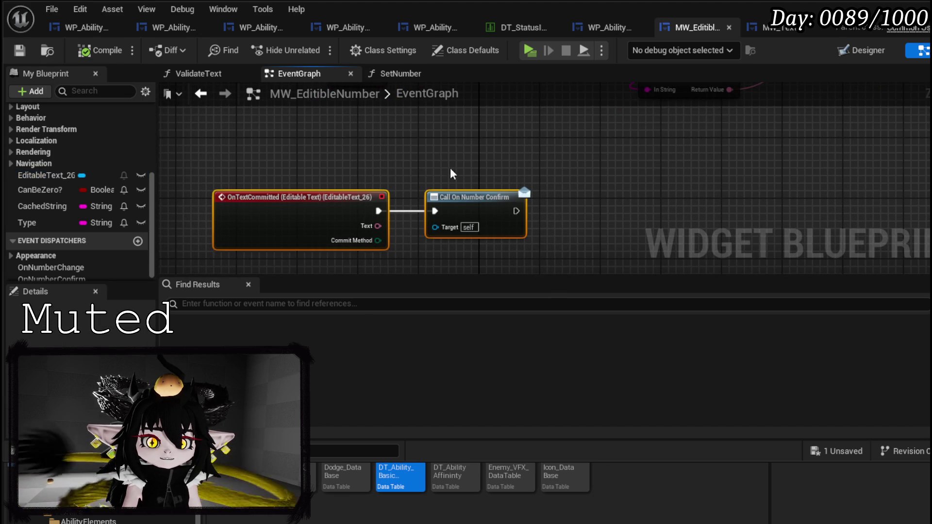
scroll(421, 153, down, 2)
drag(358, 230, 374, 189)
scroll(123, 177, up, 2)
scroll(124, 177, up, 3)
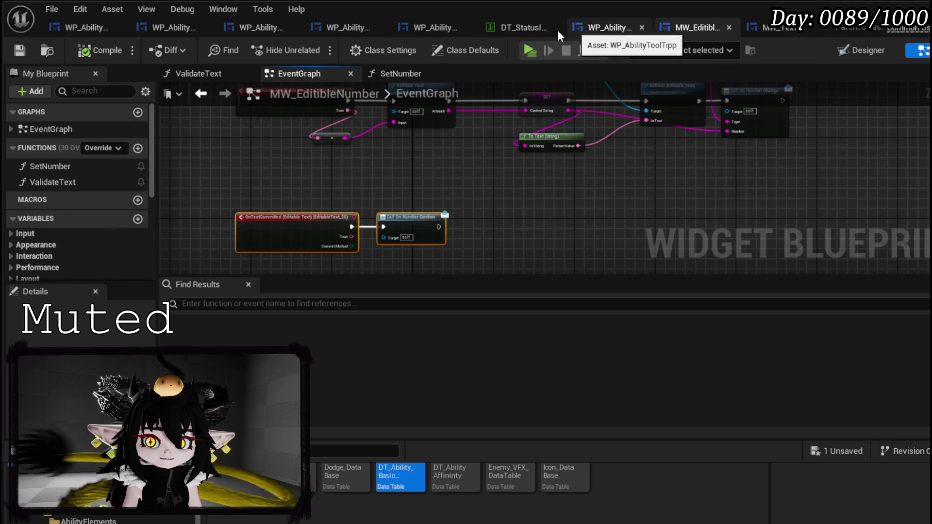
click(435, 27)
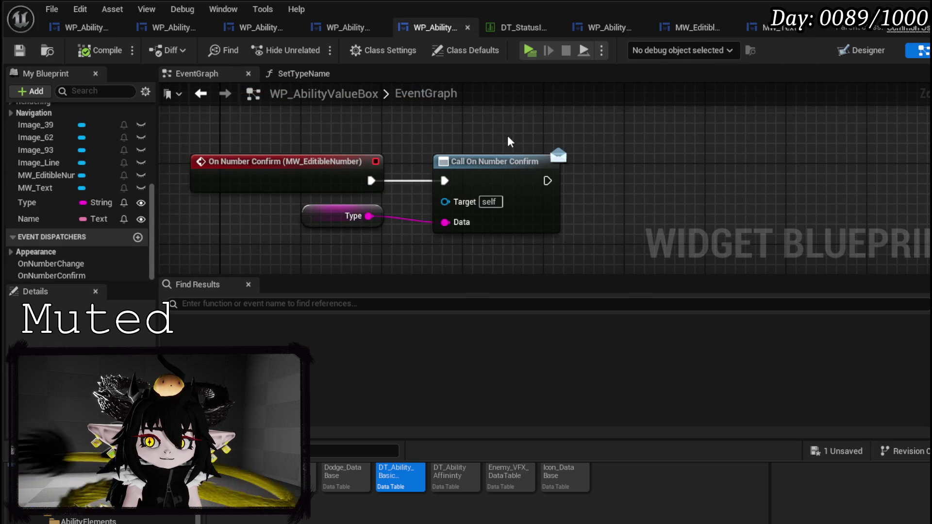
Add a 'Hello' Print String after Call On Number Confirm in WP_AbilityValueBox and compile it
scroll(46, 148, up, 5)
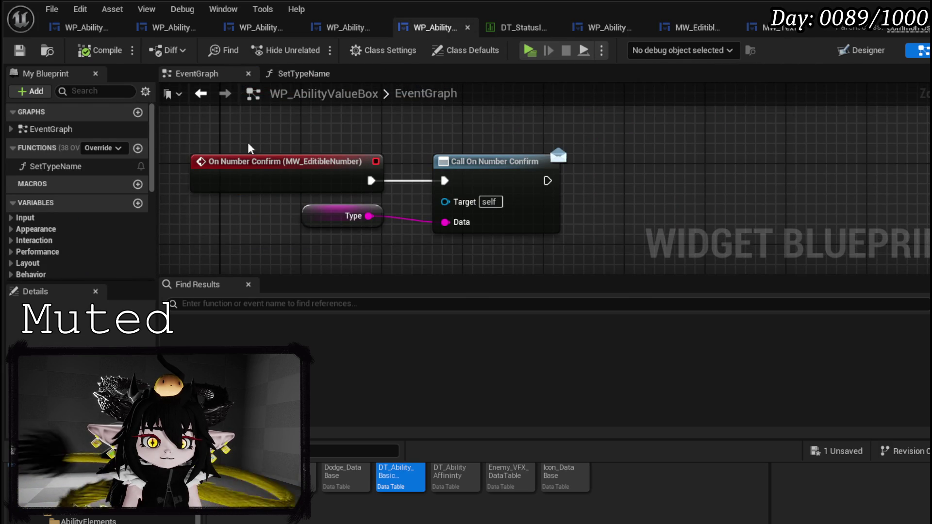
drag(301, 129, 340, 165)
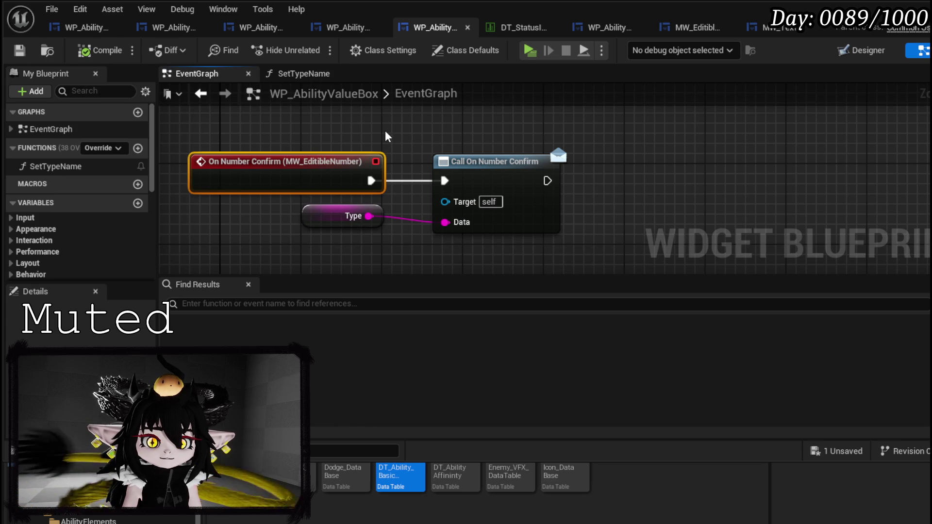
right_click(294, 165)
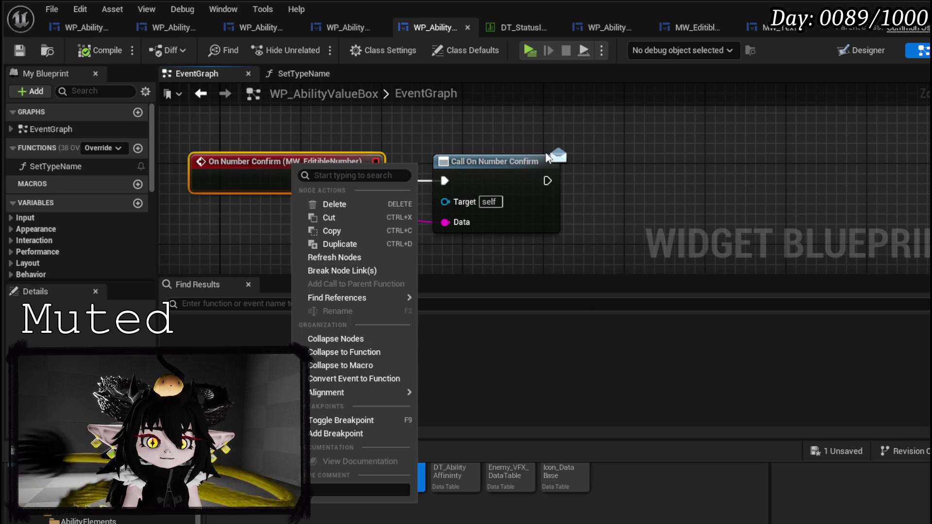
click(558, 183)
drag(547, 181, 626, 179)
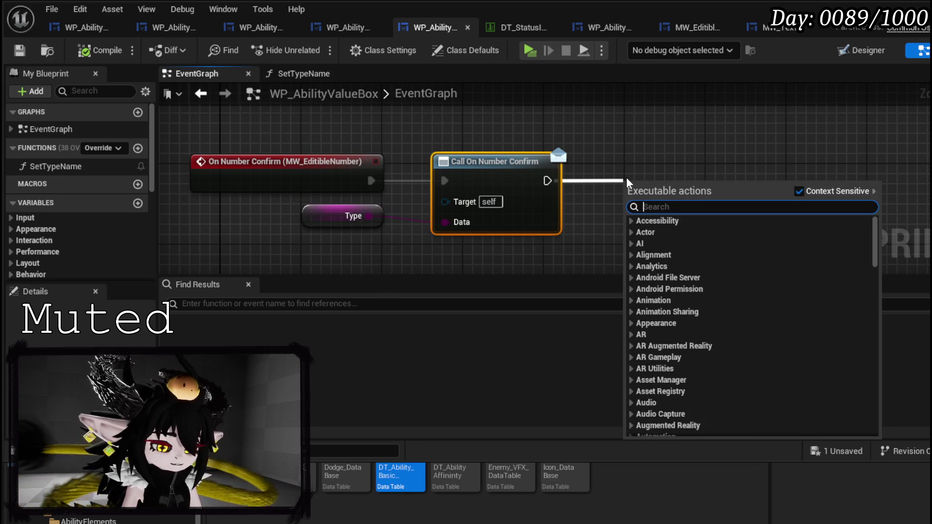
text(Print S)
key(Return)
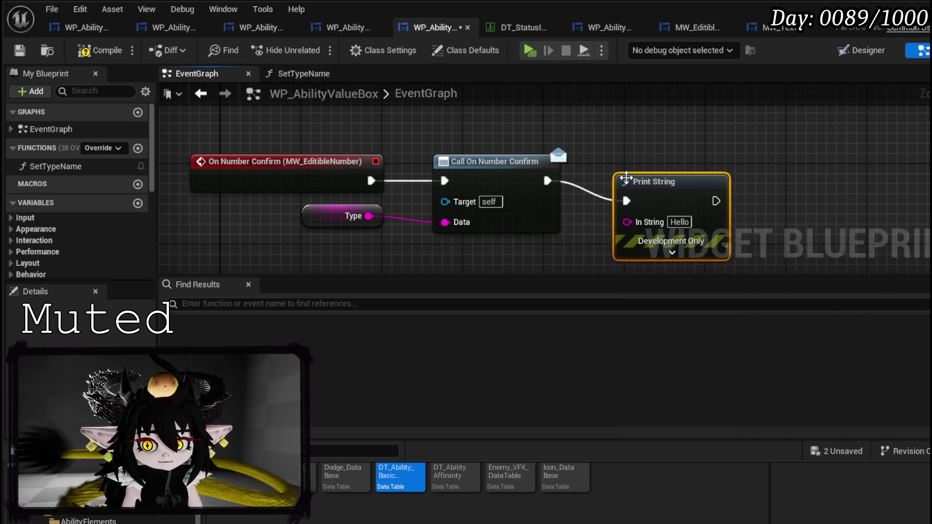
click(20, 50)
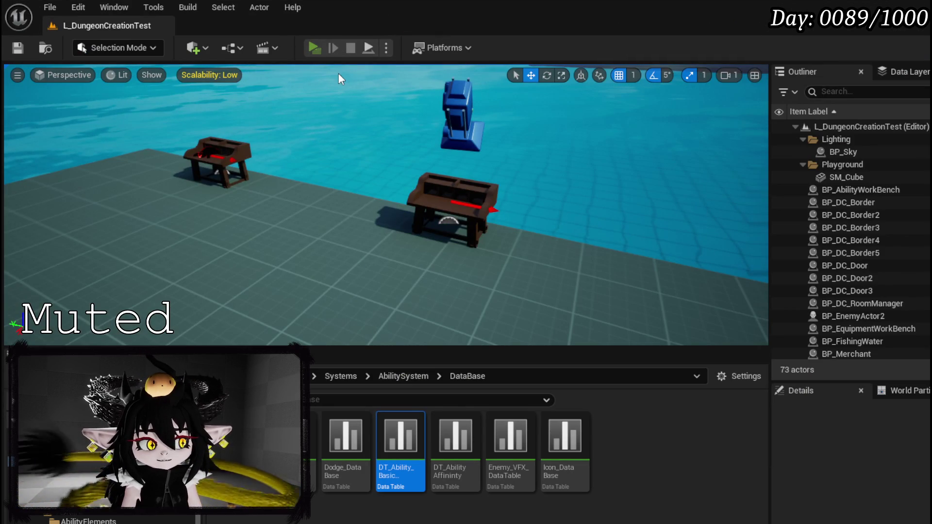
Run the game preview to test the ability book screen, then stop it
key(alt+p)
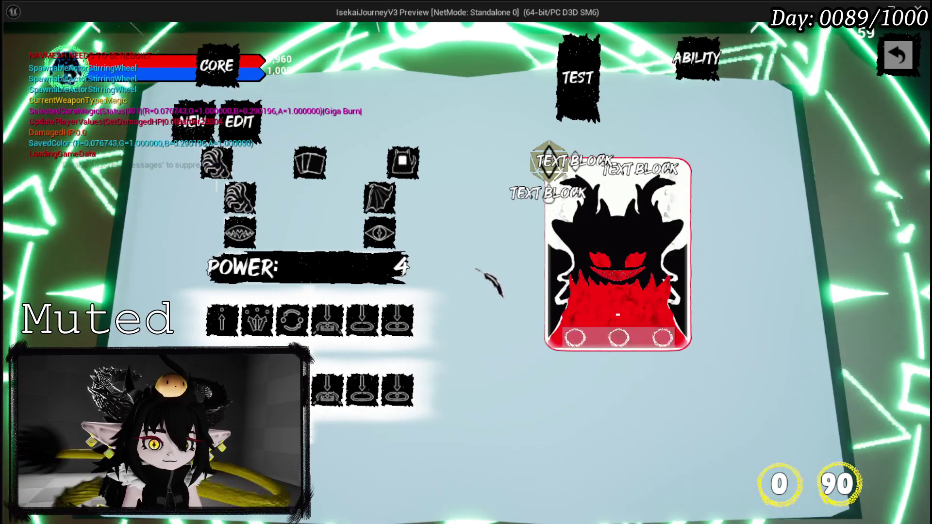
key(Escape)
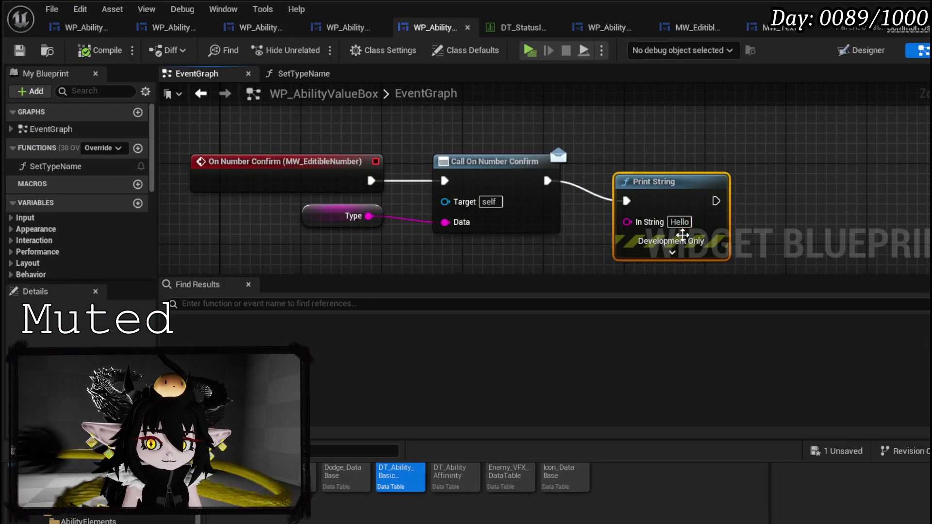
Remove the value box's test print and add a Print String after MW_EditibleNumber's confirm call
key(Delete)
drag(182, 143, 570, 240)
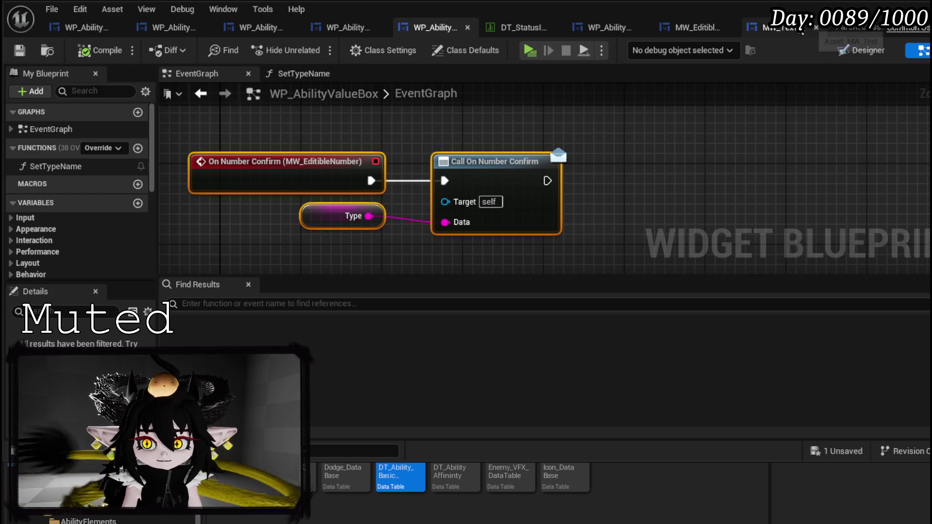
click(699, 28)
scroll(410, 244, up, 2)
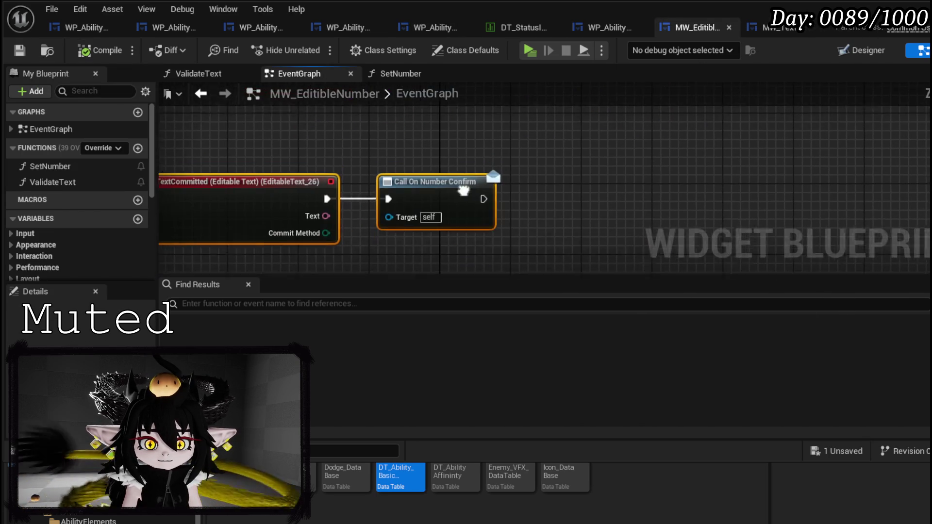
drag(488, 192, 551, 191)
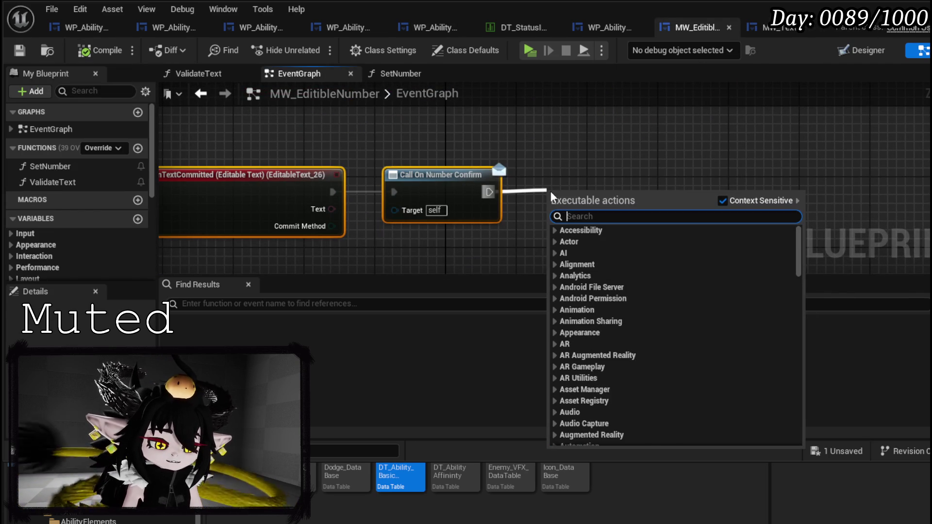
text(Print Stri)
key(Return)
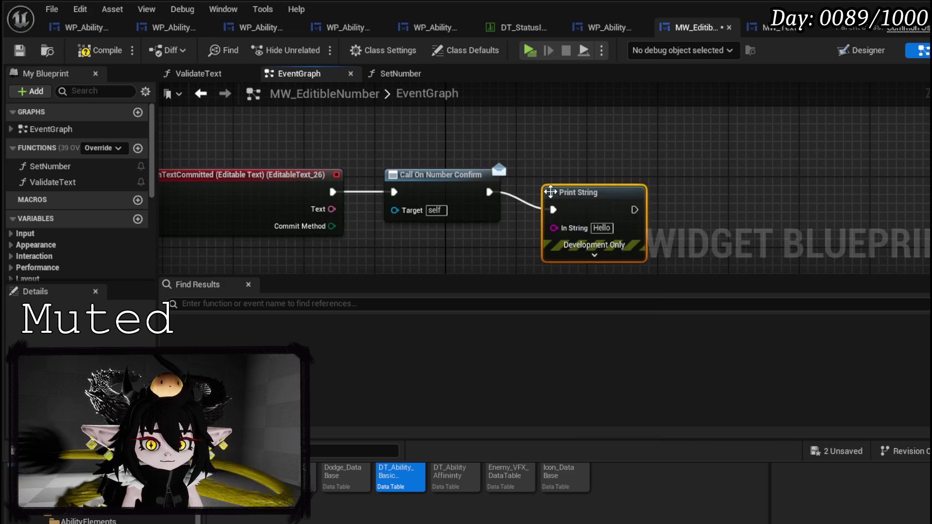
Add a Switch on ETextCommit from Commit Method, driven by the OnTextCommitted event
drag(319, 212, 505, 191)
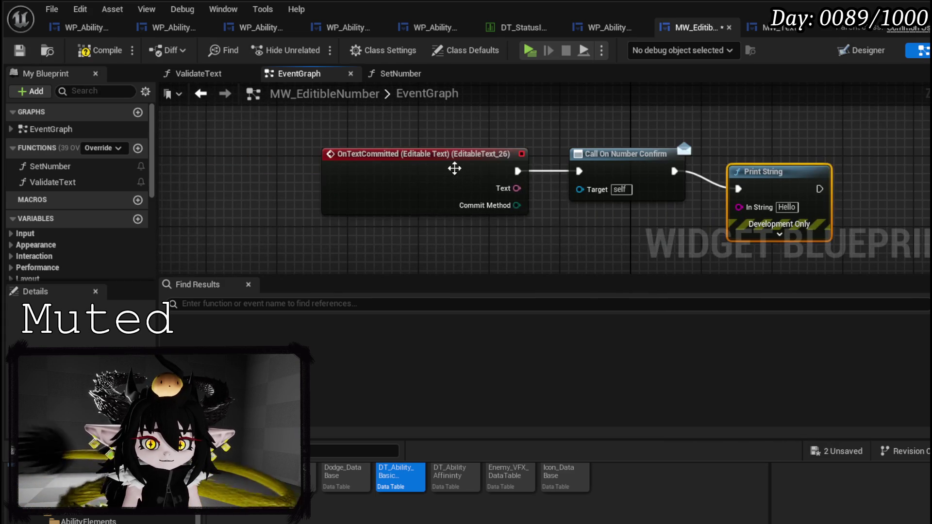
drag(459, 166, 235, 177)
drag(304, 205, 379, 223)
text(swit)
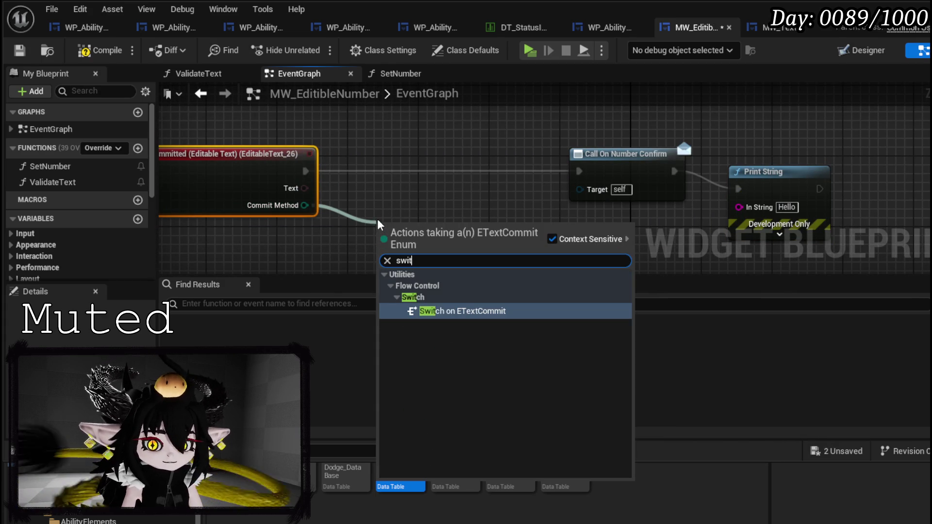
key(Return)
mouse_move(388, 215)
mouse_down()
mouse_move(379, 194)
mouse_move(399, 144)
mouse_up()
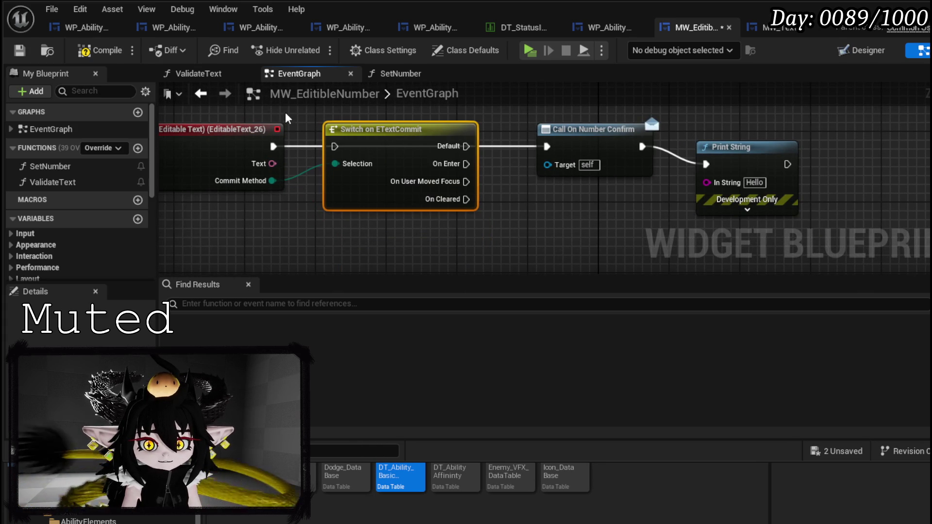
drag(273, 146, 334, 146)
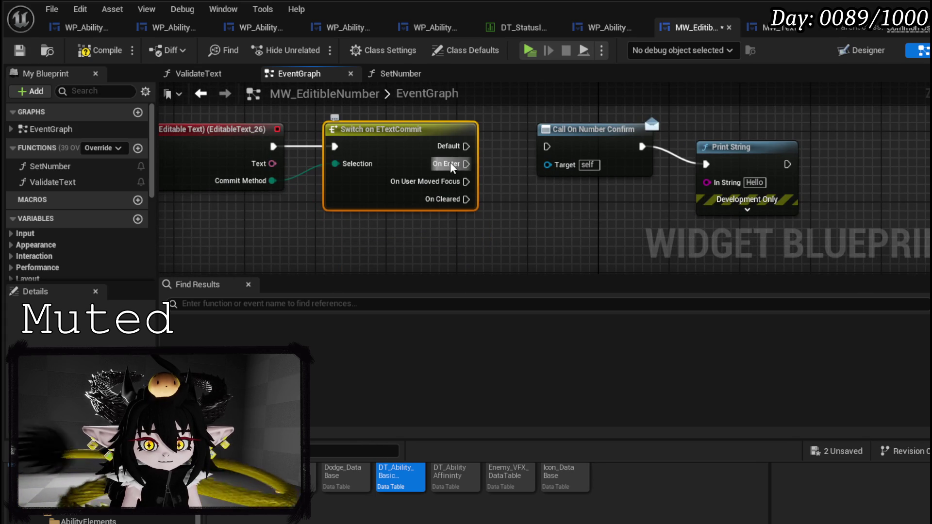
Wire the switch's On Enter output to Call On Number Confirm and delete the test Print String
drag(505, 182, 385, 182)
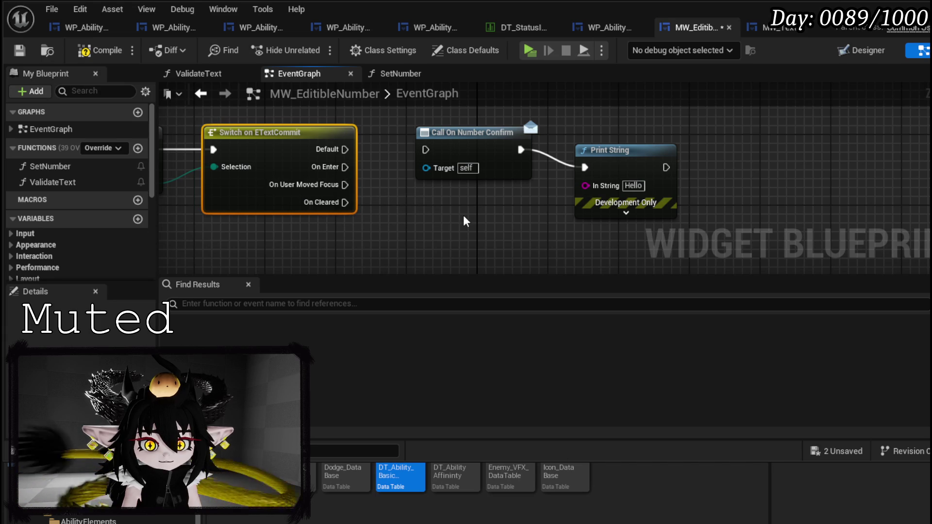
drag(465, 221, 499, 234)
drag(378, 179, 461, 171)
mouse_move(505, 144)
mouse_down()
mouse_move(531, 118)
mouse_move(494, 162)
mouse_up()
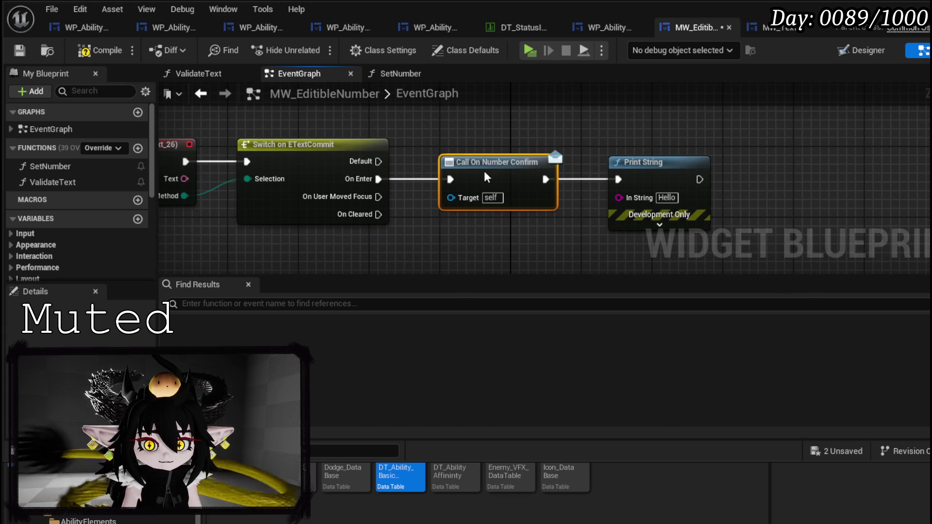
click(663, 162)
key(Delete)
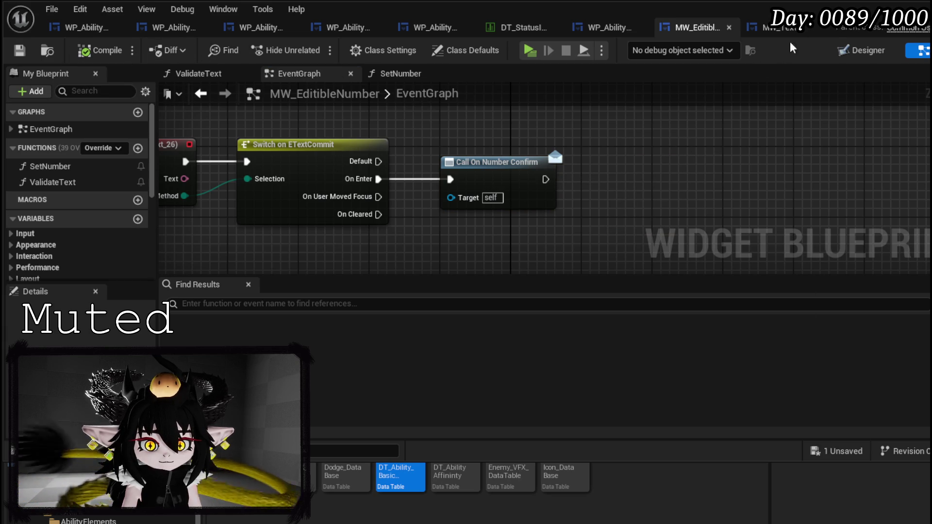
key(alt+Tab)
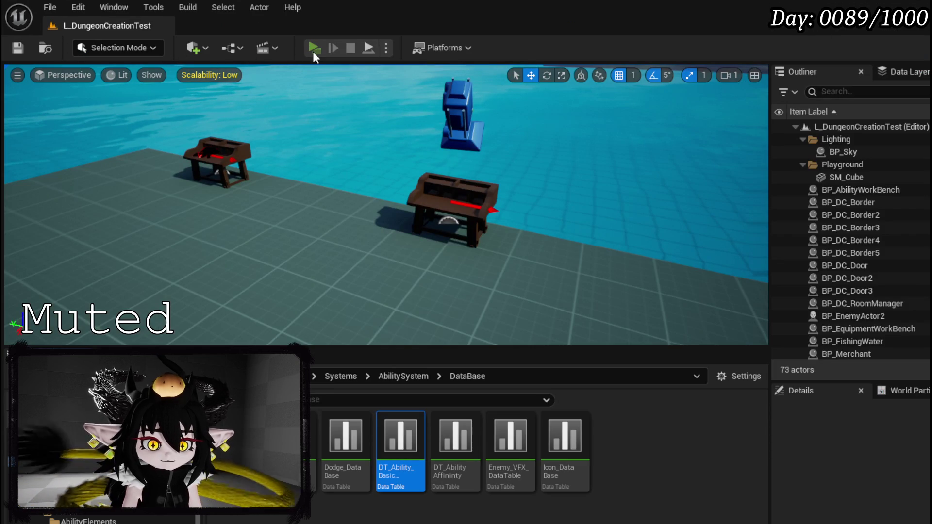
In a play-in-editor session, open the EDIT page and confirm POWER as 50 with Enter
click(313, 48)
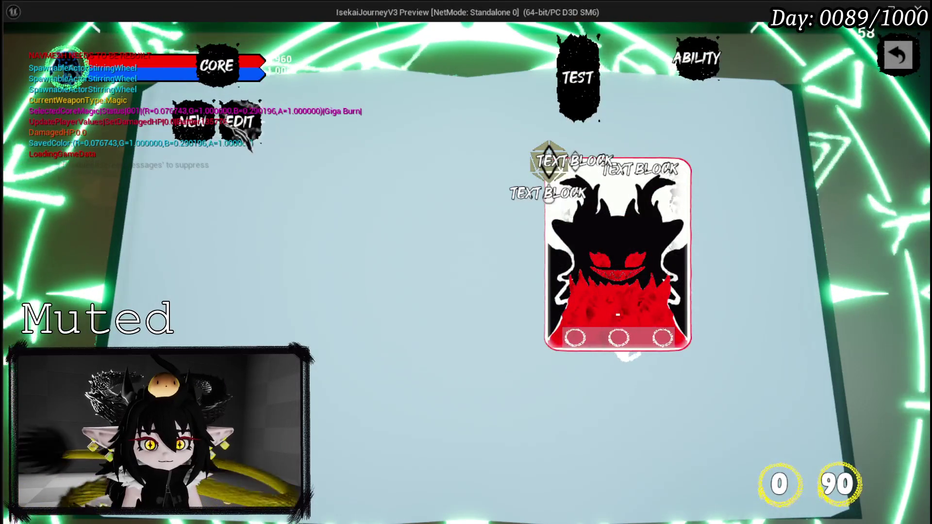
click(245, 137)
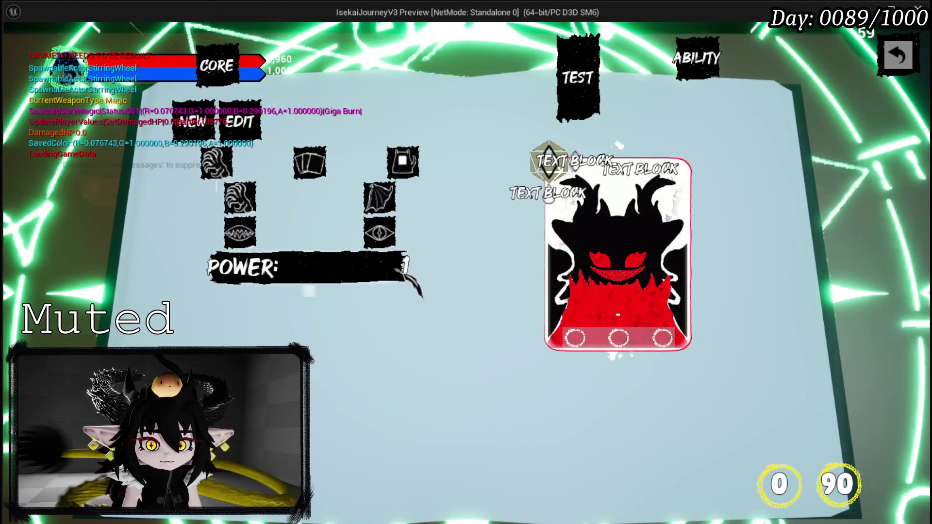
double_click(403, 266)
text(50)
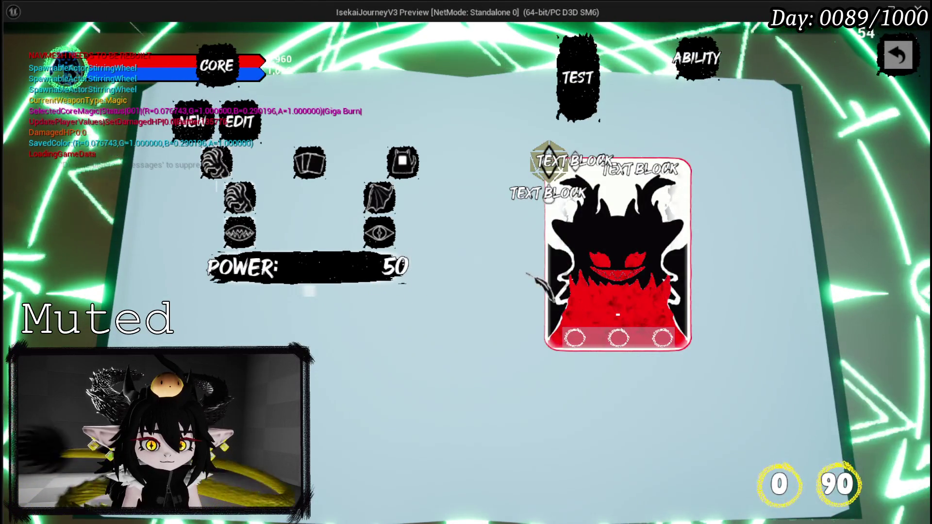
key(Return)
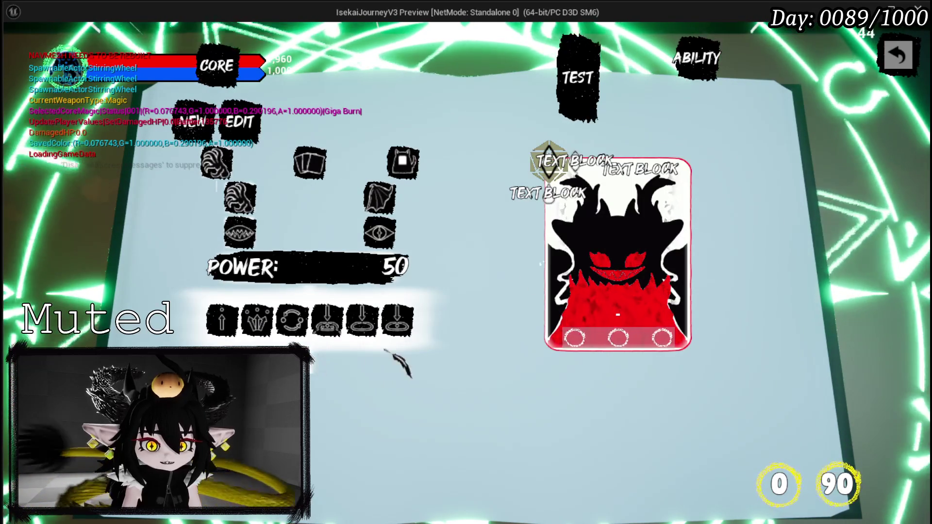
Reveal the element icons and check their tooltips for Range, Melee, Bounce and Wind
click(396, 323)
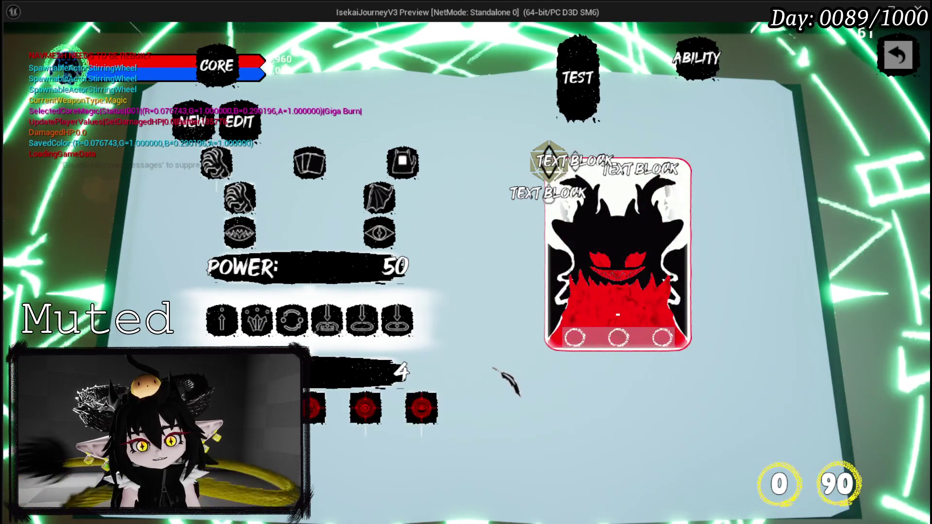
mouse_move(314, 406)
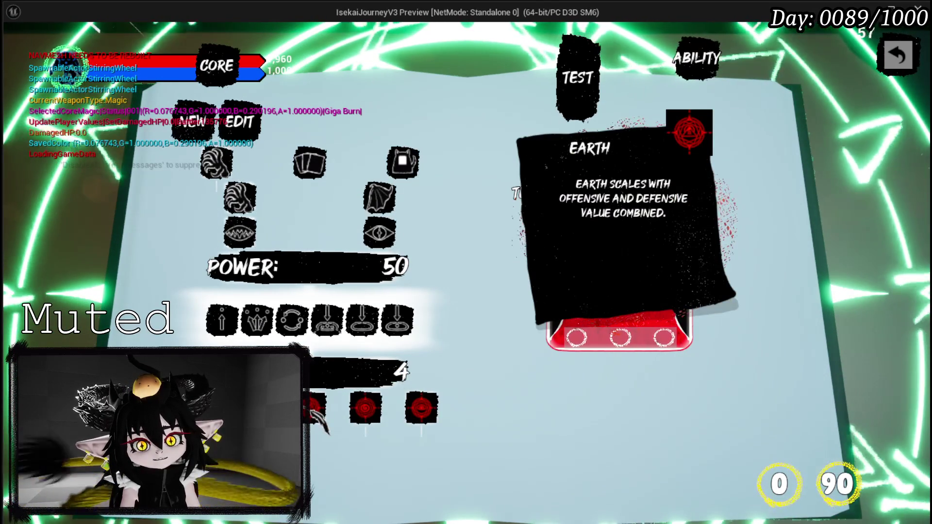
scroll(323, 383, down, 1)
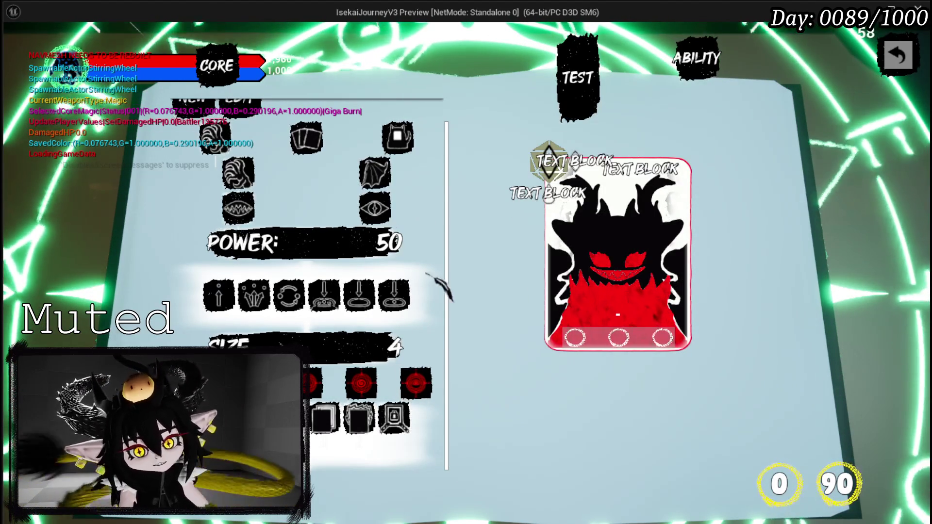
mouse_move(407, 293)
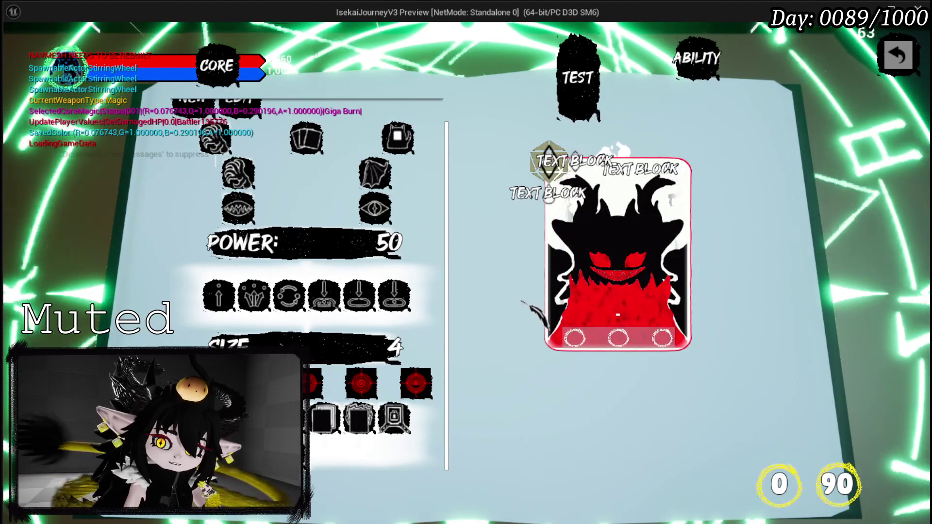
scroll(406, 296, up, 1)
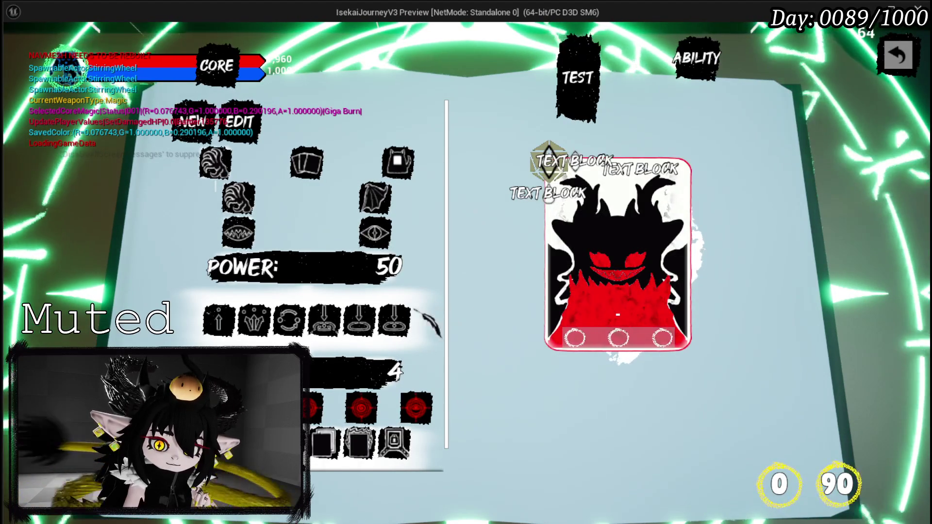
mouse_move(386, 308)
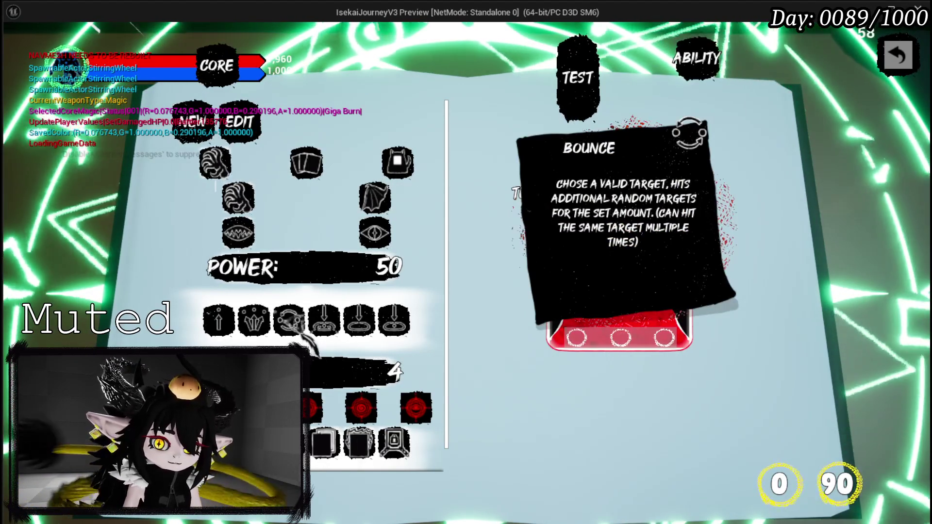
scroll(369, 311, down, 1)
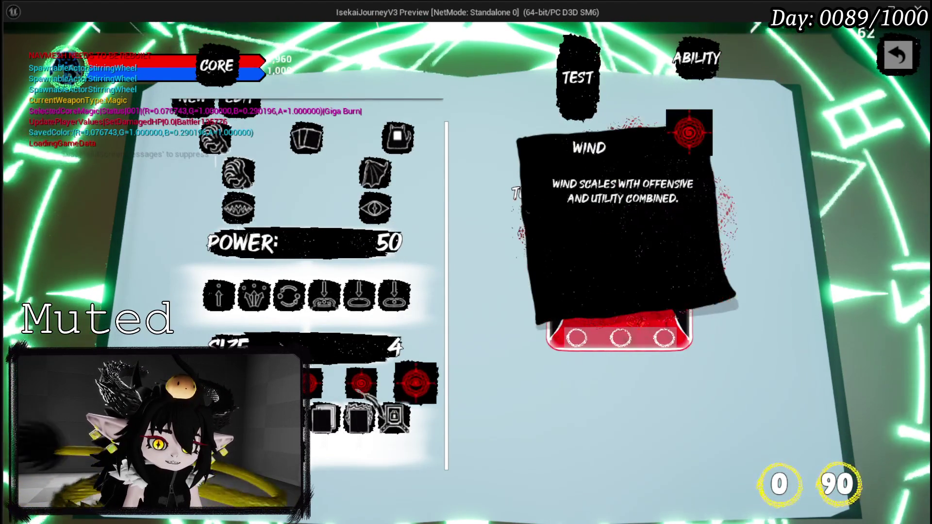
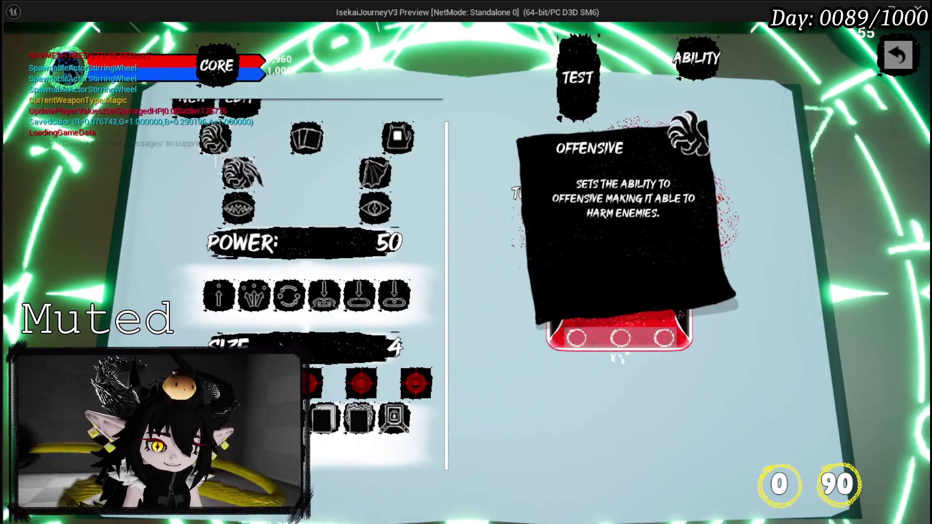
Scroll the ability list to check the hover descriptions, then stop the play session
scroll(307, 156, up, 1)
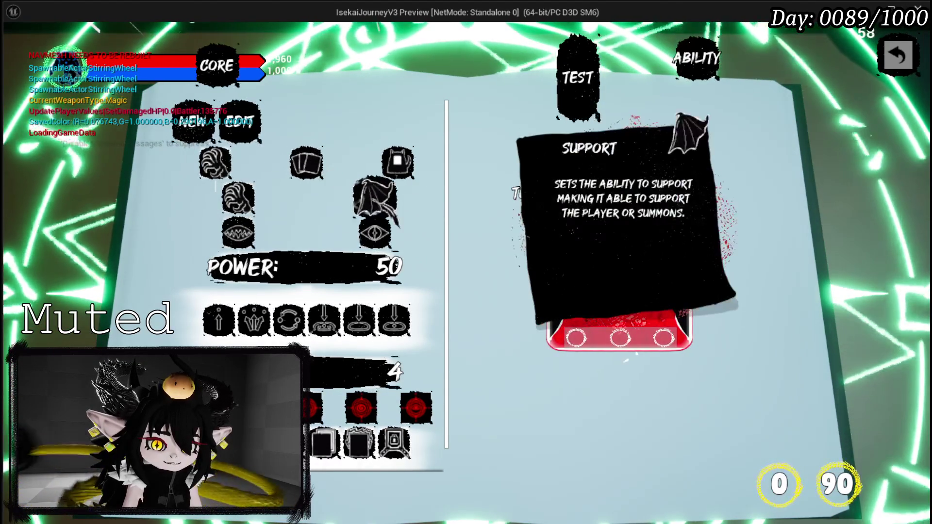
scroll(373, 195, down, 1)
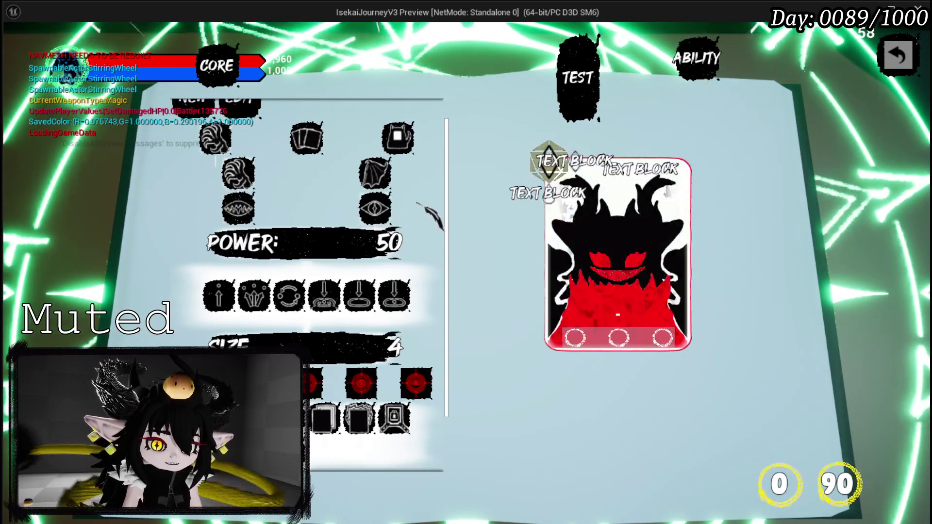
scroll(418, 213, down, 3)
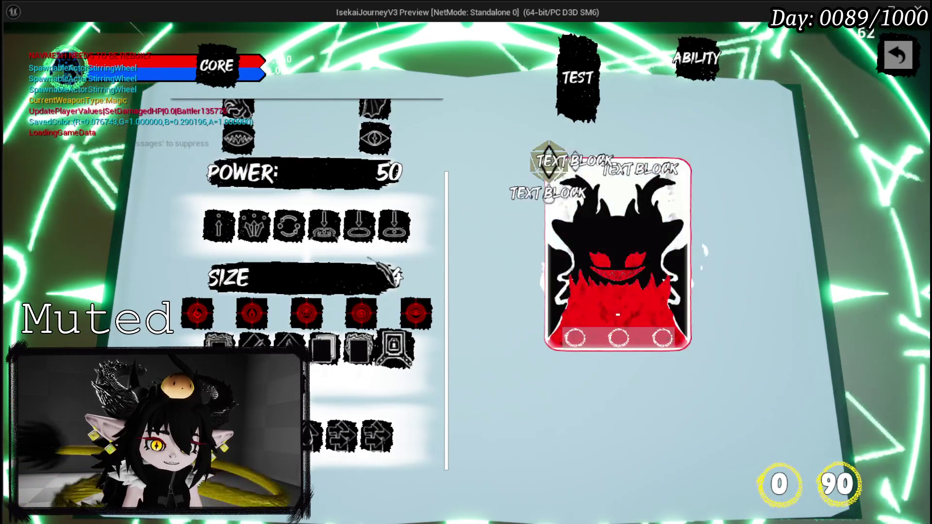
scroll(291, 272, up, 3)
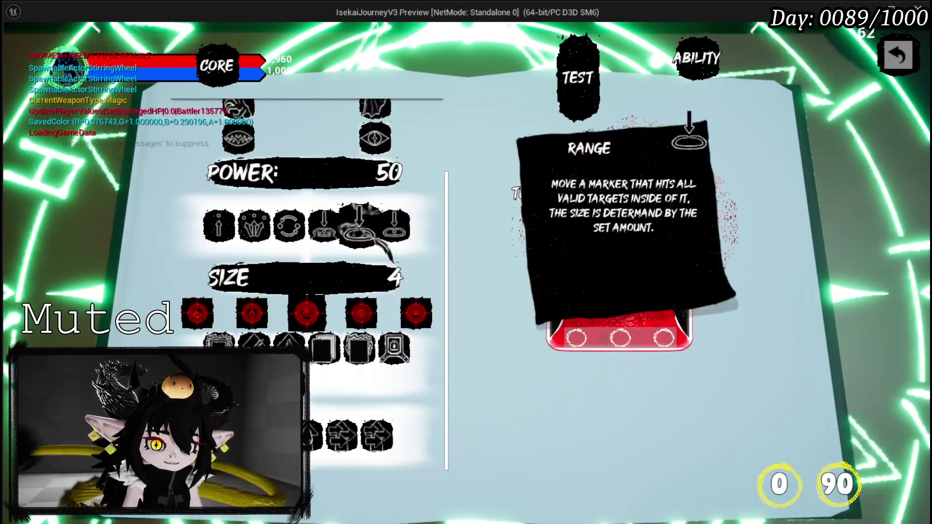
scroll(301, 204, up, 2)
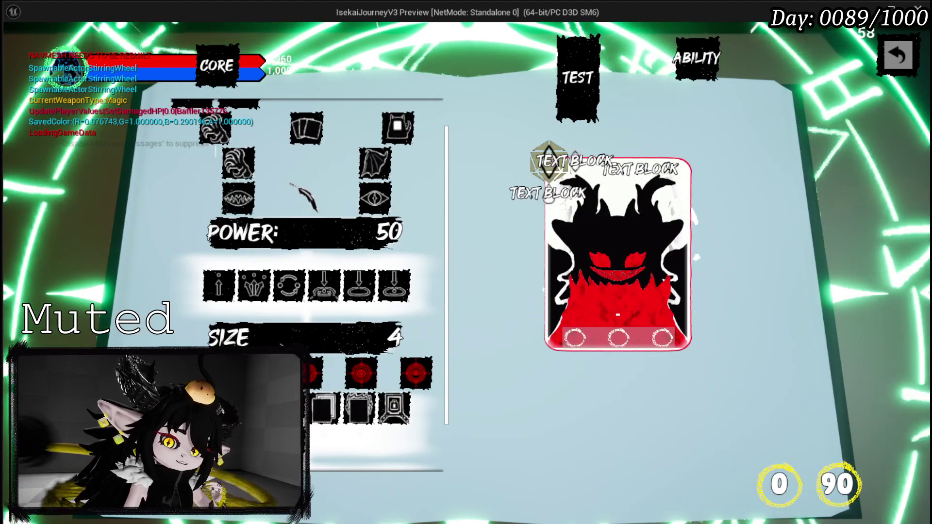
key(Escape)
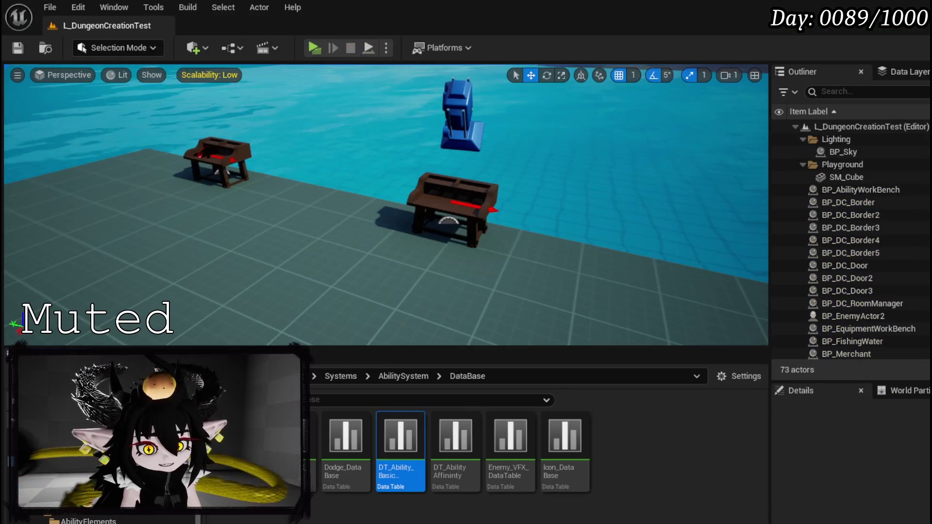
Save the L_DungeonCreationTest level and bring up the WP_AbilityCreationTree blueprint
click(16, 54)
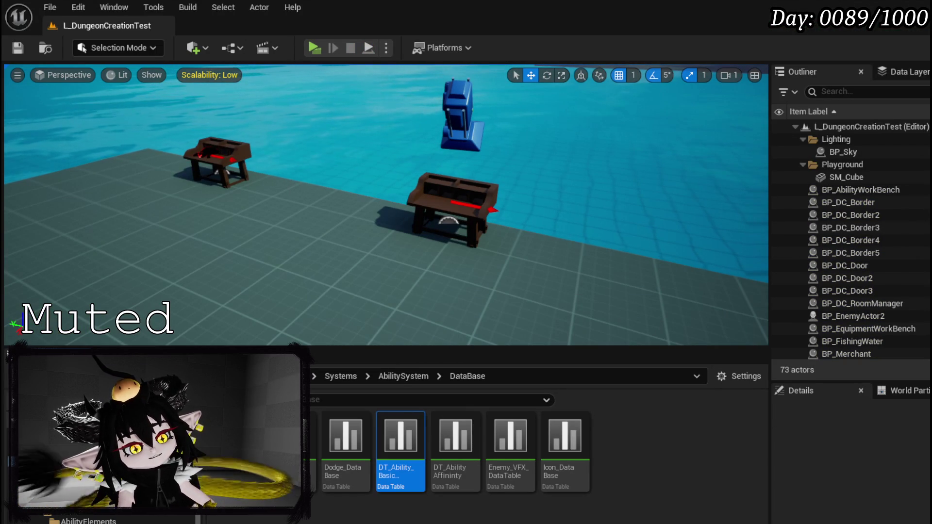
key(alt+Tab)
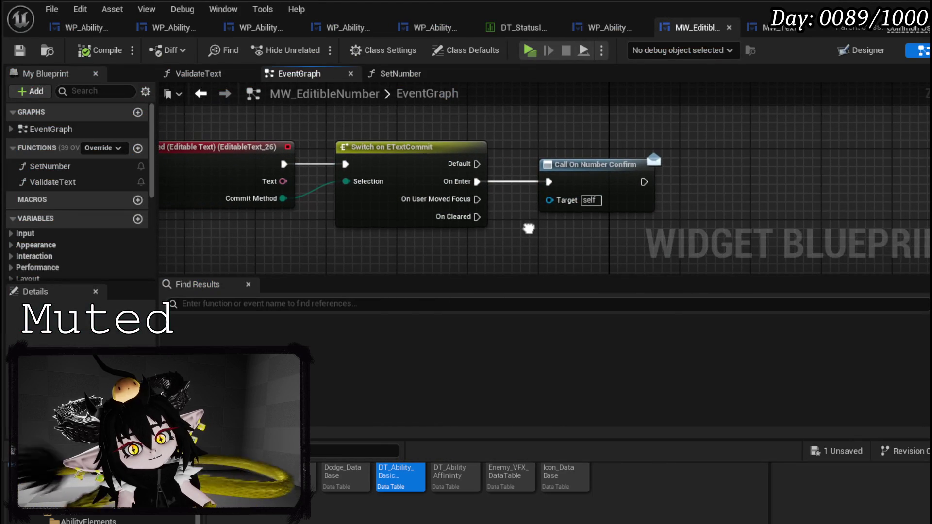
click(84, 30)
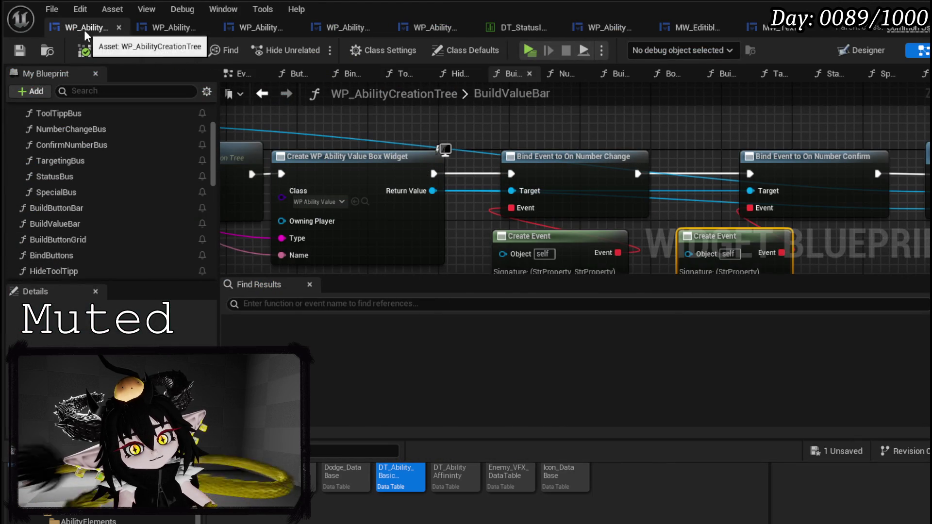
scroll(593, 156, down, 2)
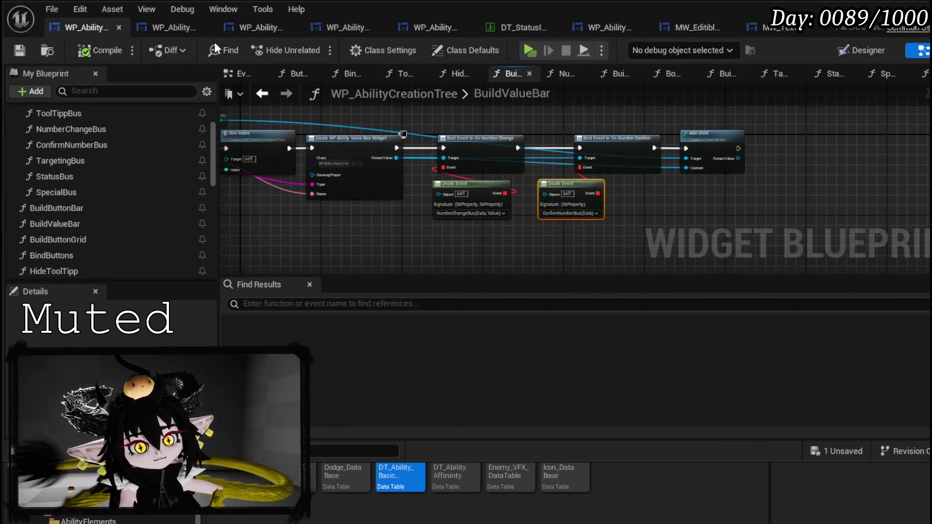
click(165, 28)
scroll(460, 148, up, 2)
click(66, 26)
Inspect the ability tooltip widget in the Designer, then return to the BuildValueBar graph
click(867, 50)
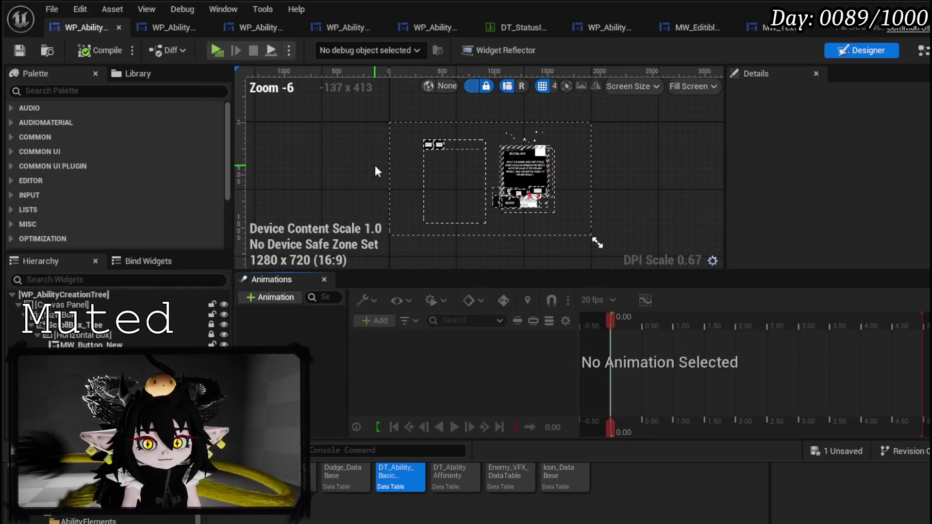
scroll(334, 165, up, 3)
drag(218, 158, 107, 159)
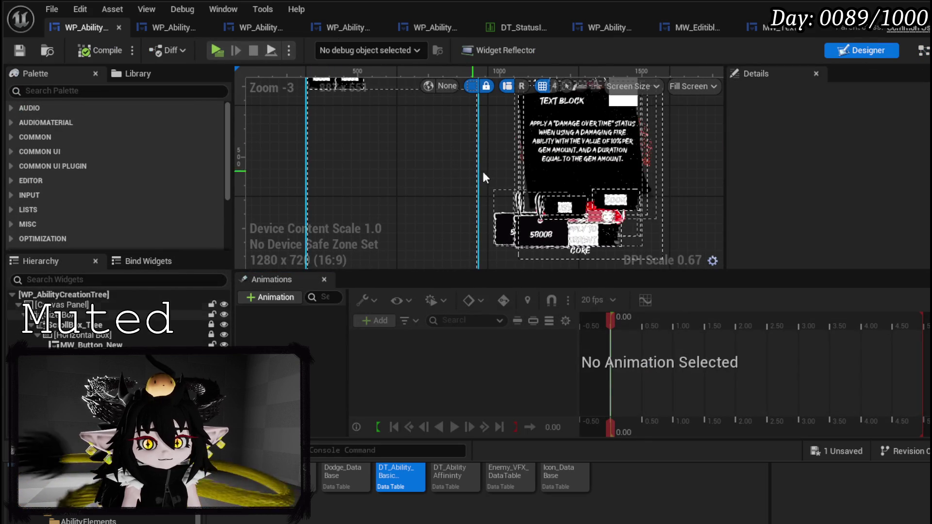
click(526, 225)
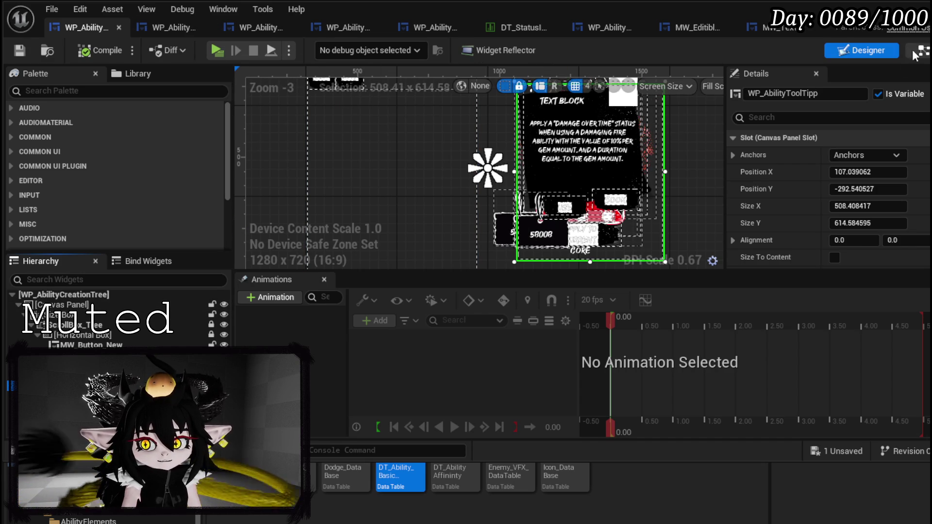
scroll(466, 155, down, 3)
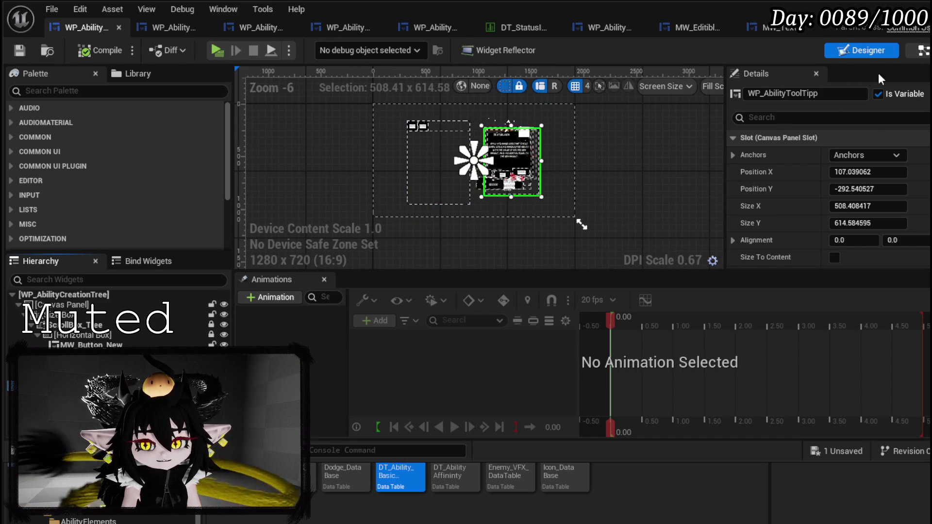
click(923, 51)
scroll(51, 169, up, 3)
scroll(51, 169, up, 5)
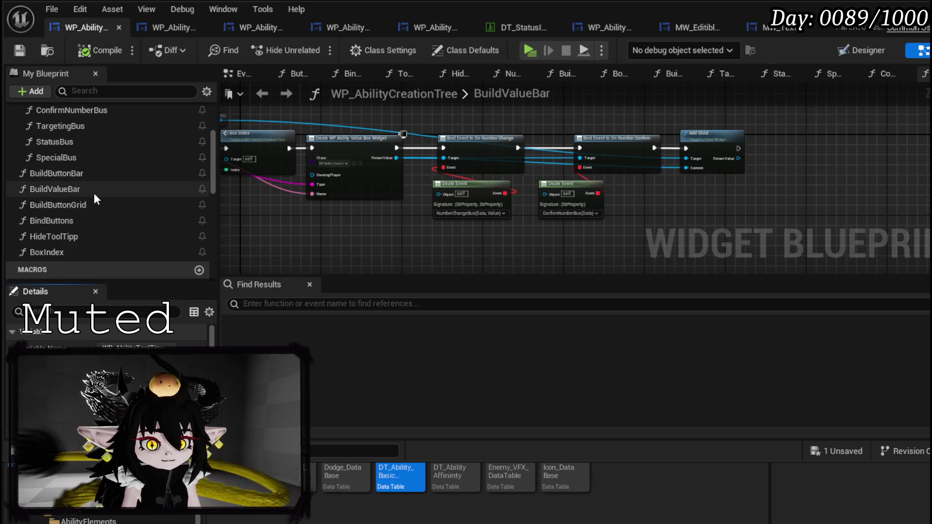
Open the ToolTippBus graph and place a Get WP Price Tag node there
double_click(82, 173)
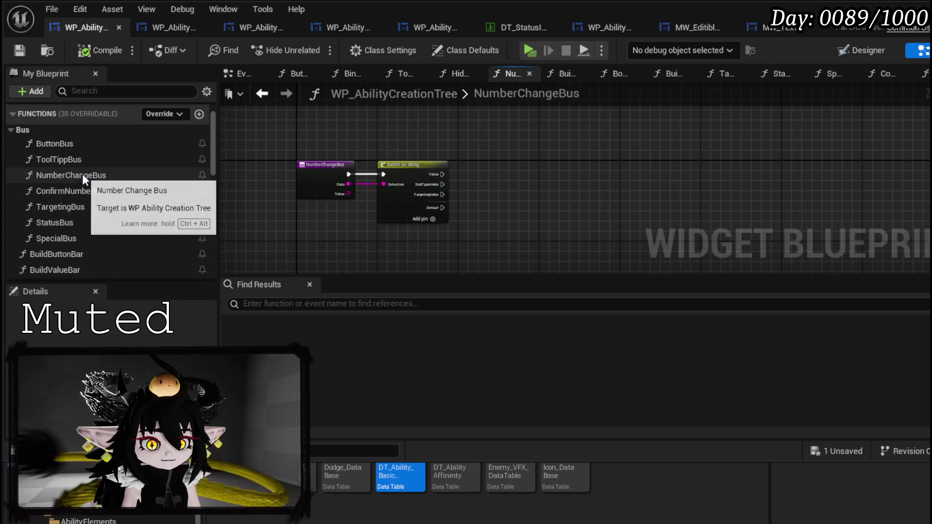
double_click(73, 160)
drag(505, 214, 652, 175)
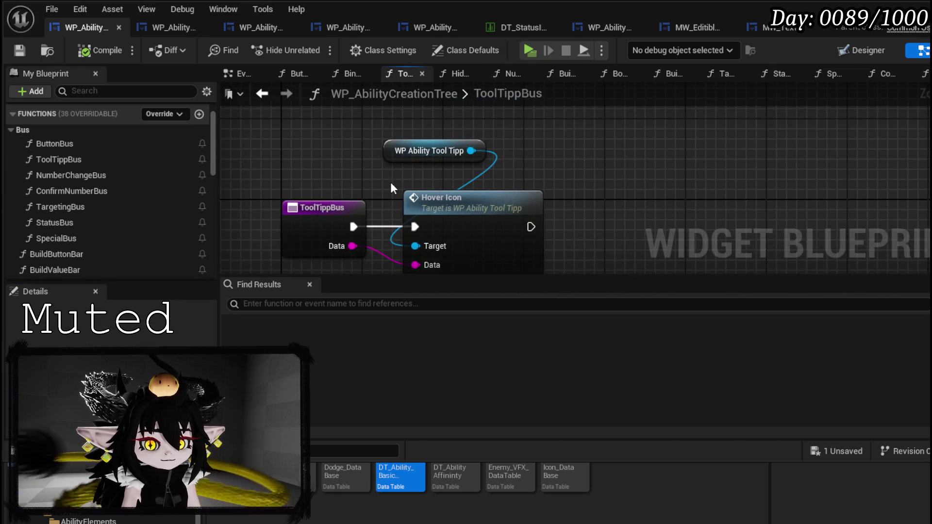
drag(403, 156, 434, 174)
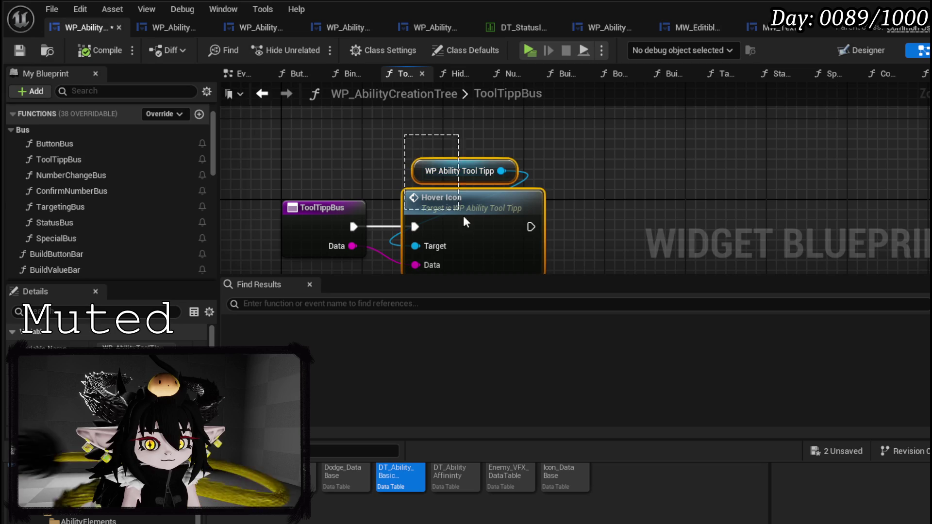
drag(600, 191, 542, 212)
drag(443, 193, 605, 158)
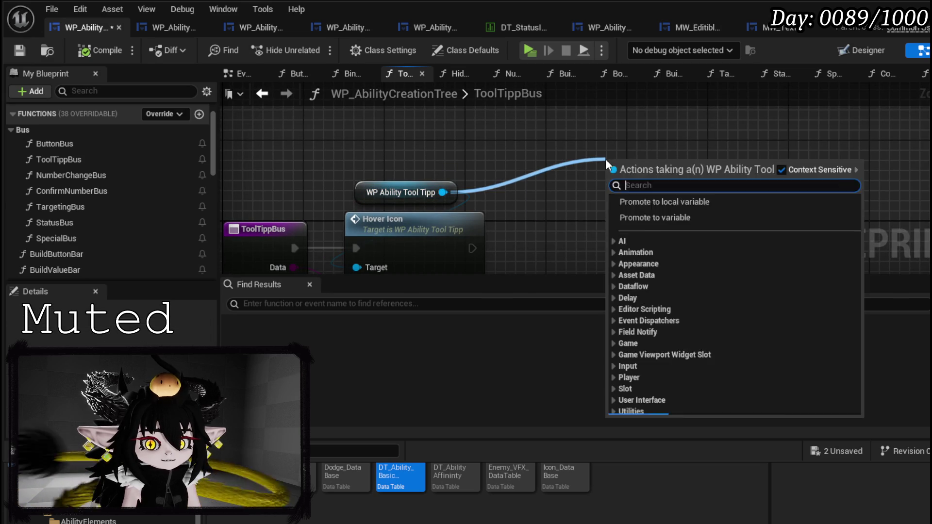
text(price)
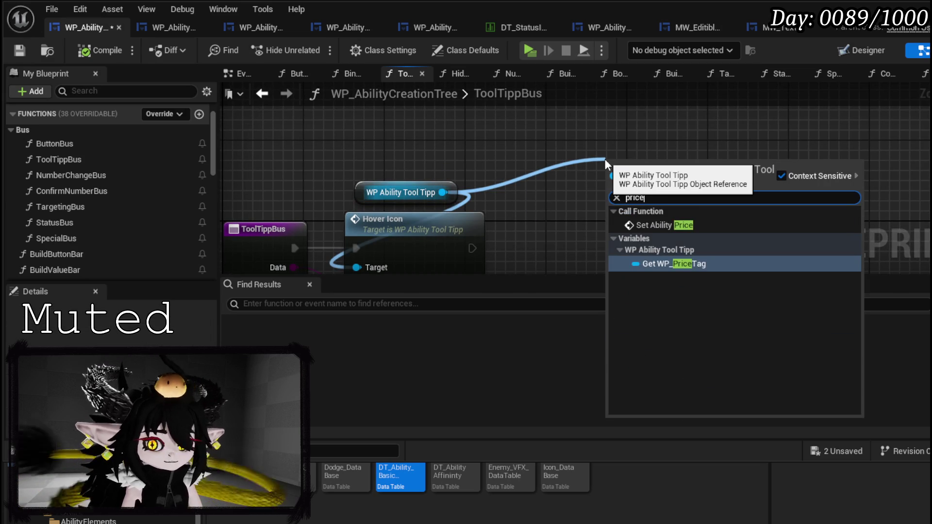
key(Return)
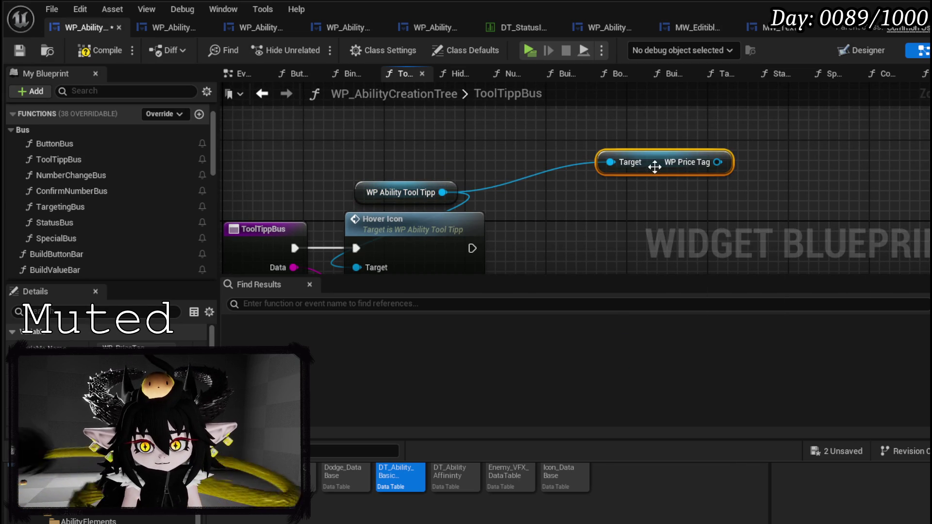
Search the price tag's actions for Set Amount, then cancel without adding a node
drag(655, 167, 397, 145)
drag(465, 141, 572, 161)
text(Se)
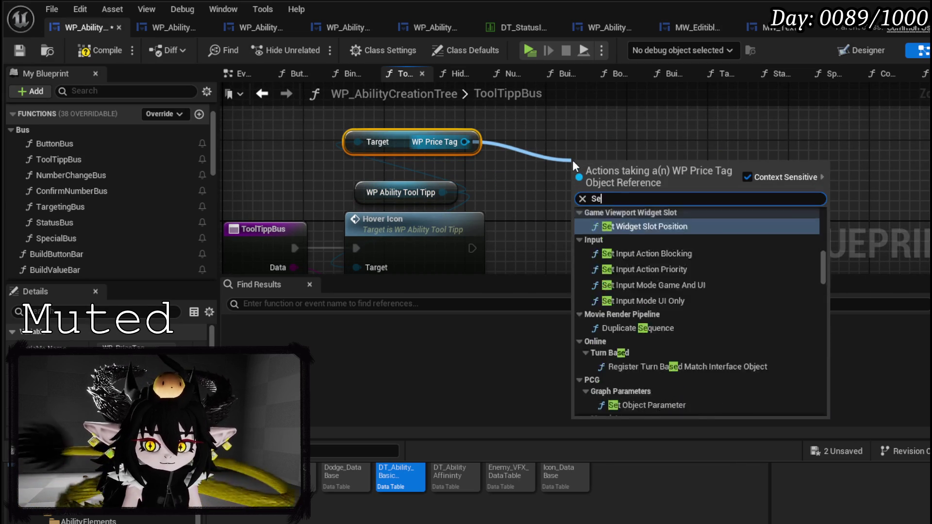
text(t)
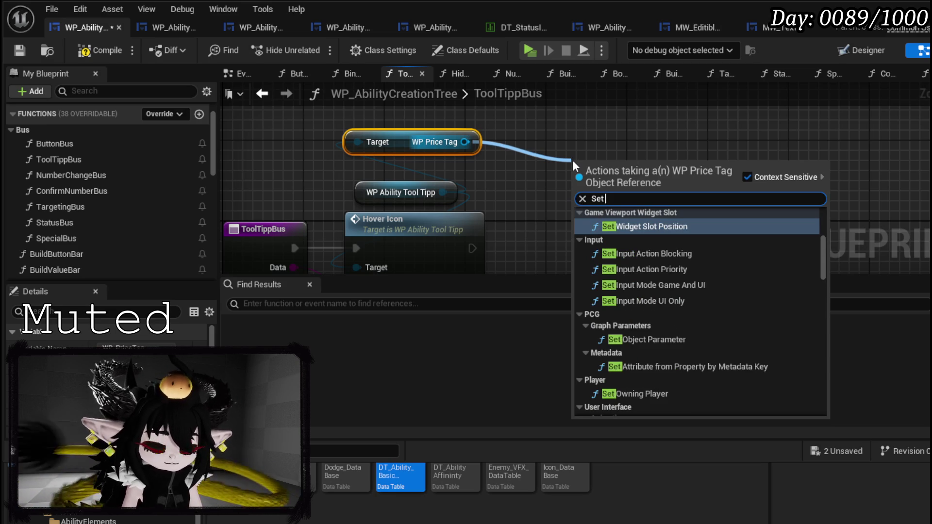
text( V)
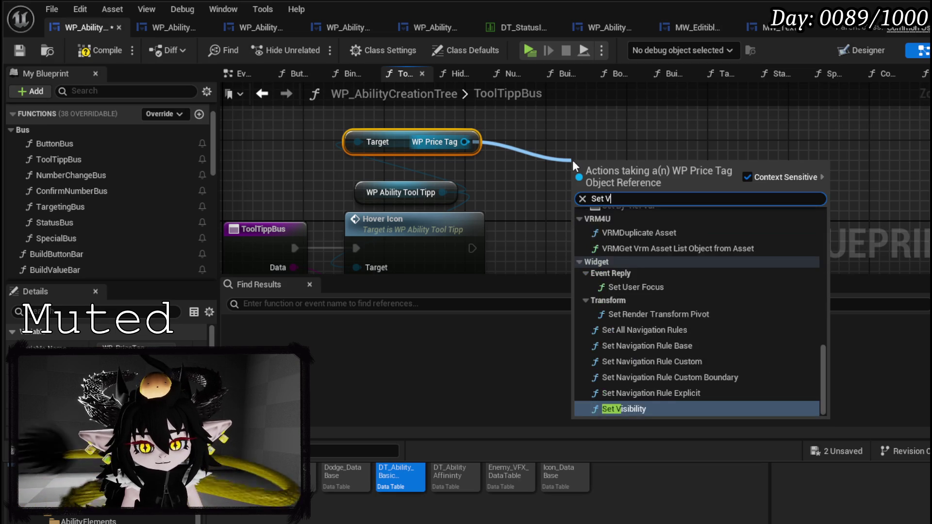
text(a)
key(BackSpace)
key(BackSpace)
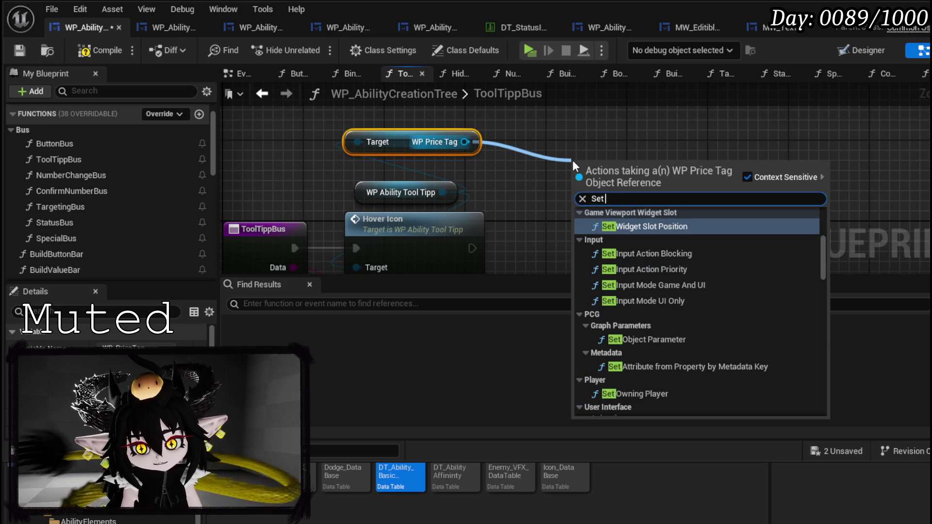
text( Text)
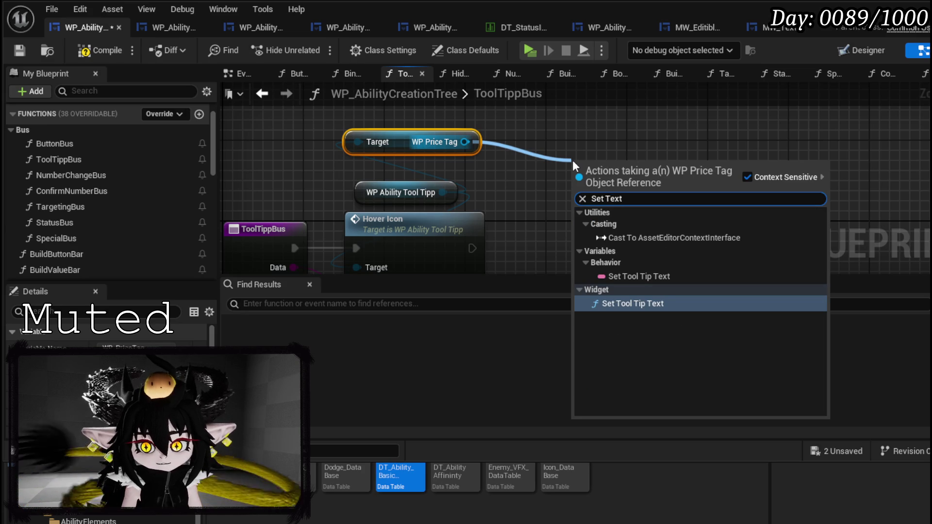
double_click(613, 199)
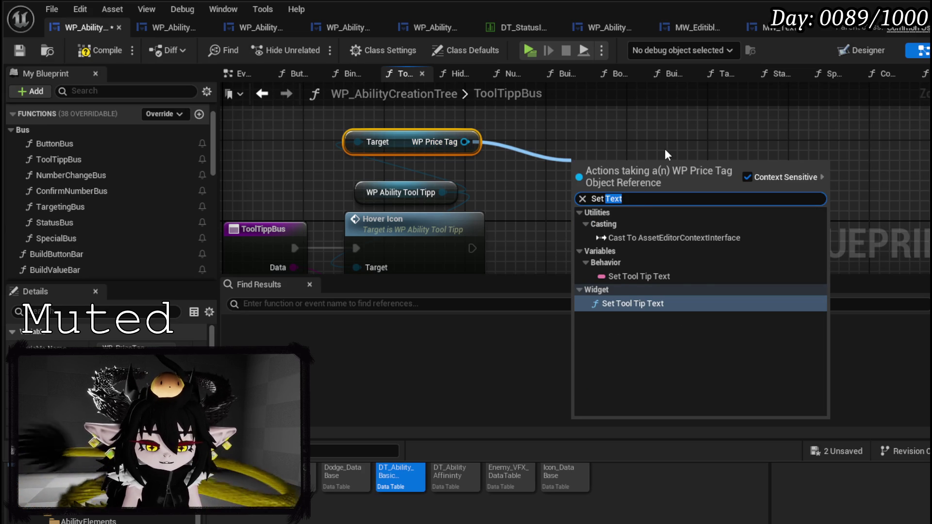
text(Amount)
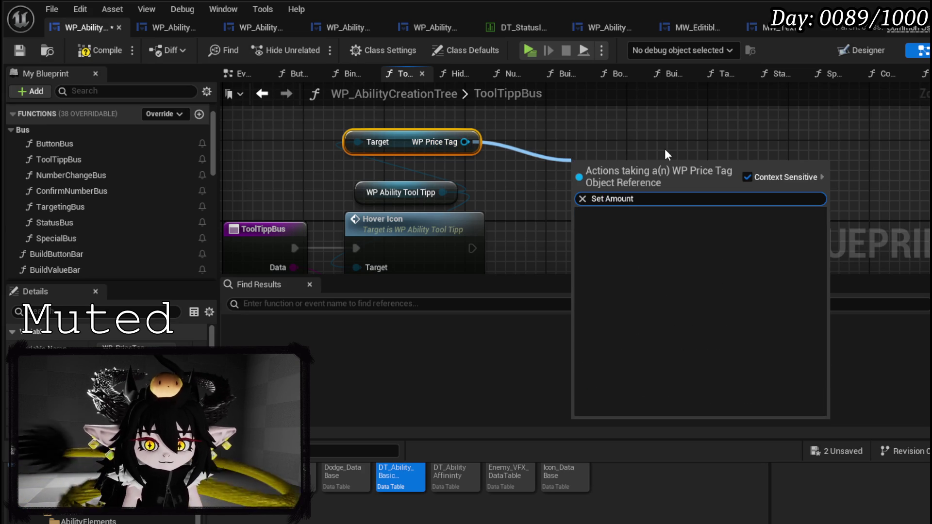
click(495, 129)
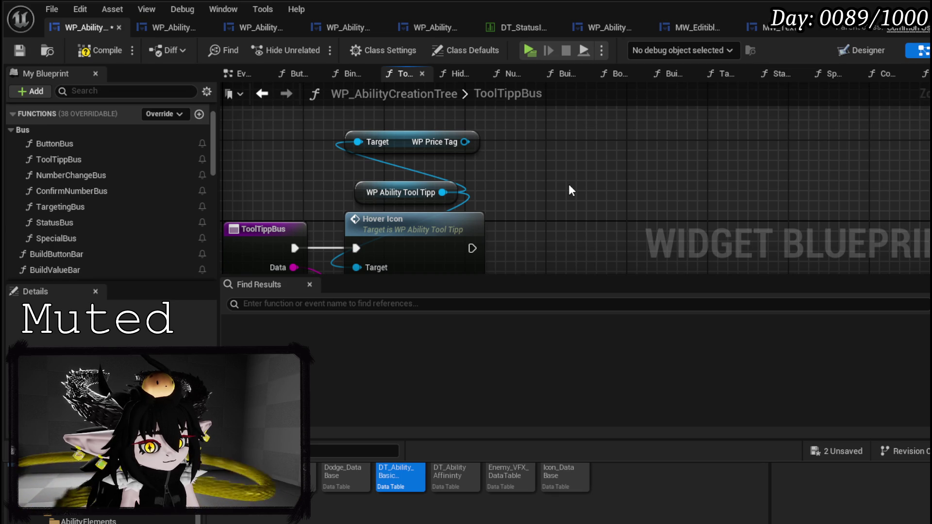
scroll(569, 184, down, 4)
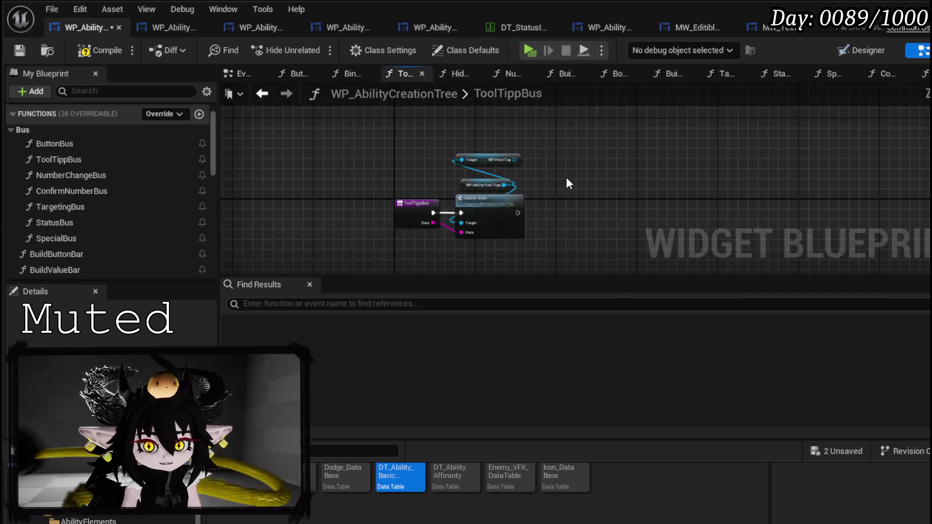
Add an enlarged comment titled 'Needs to get Cost' beside the ToolTippBus nodes
text(c)
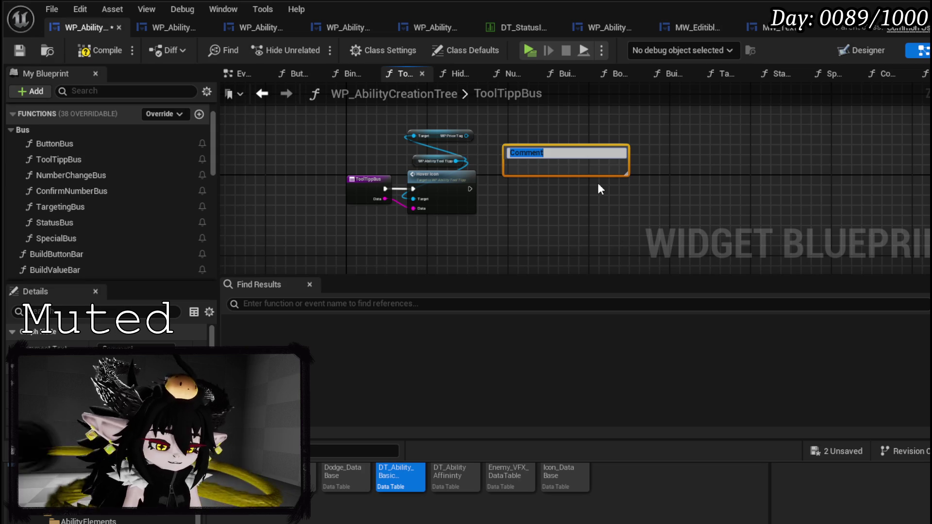
text(Needs to get)
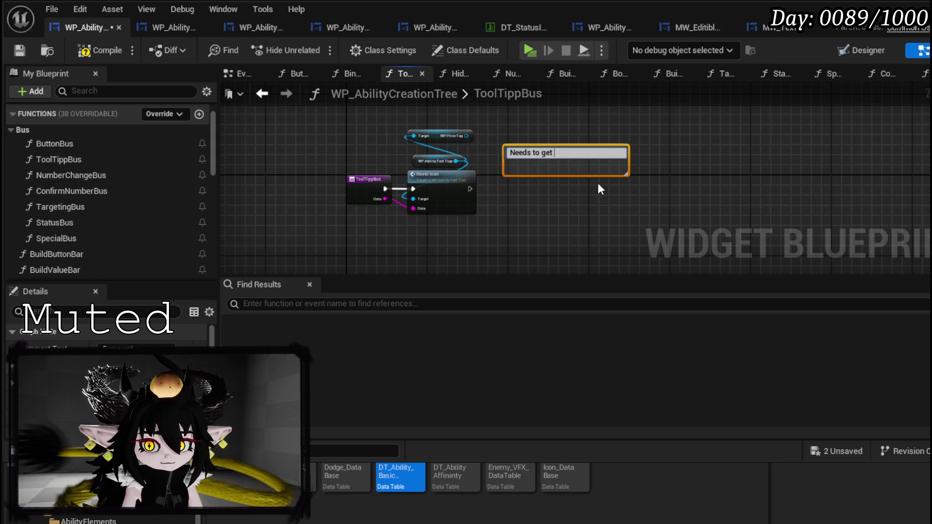
text(Cost for)
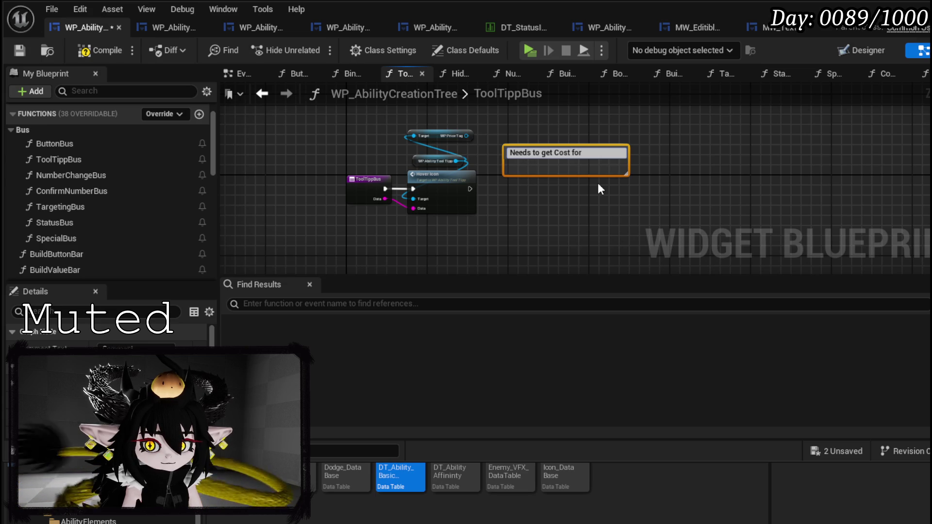
key(BackSpace)
key(BackSpace)
key(BackSpace)
key(Return)
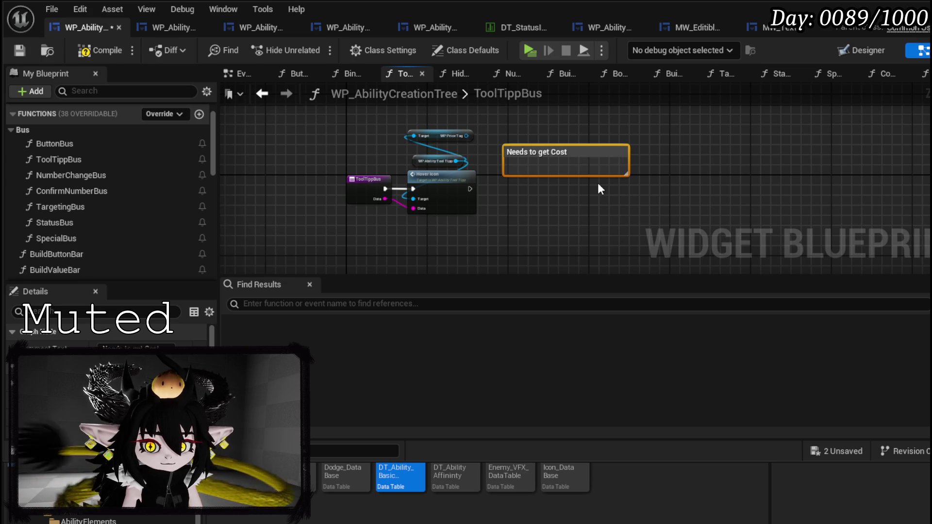
drag(626, 176, 632, 243)
mouse_move(598, 151)
mouse_down()
mouse_move(574, 142)
mouse_move(590, 147)
mouse_up()
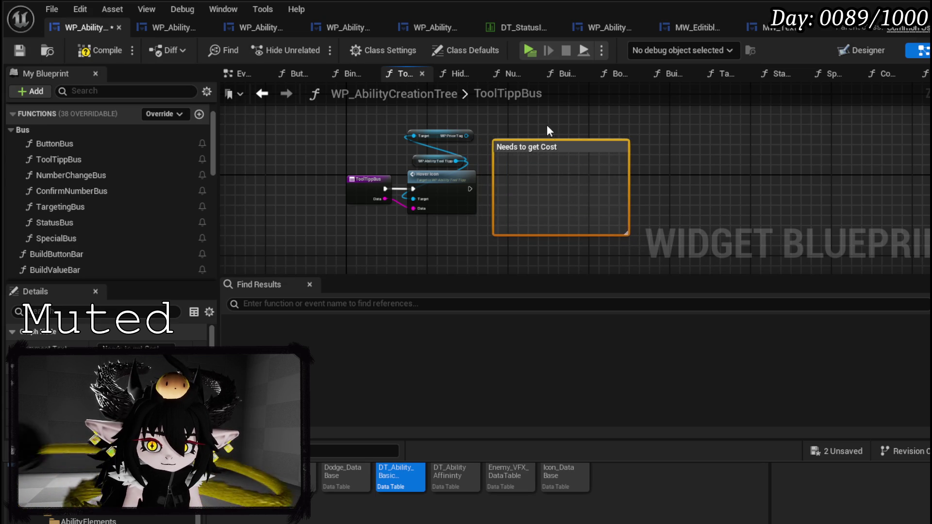
click(548, 125)
Compile the blueprint, then open the ButtonBus graph and look over its nodes
click(19, 49)
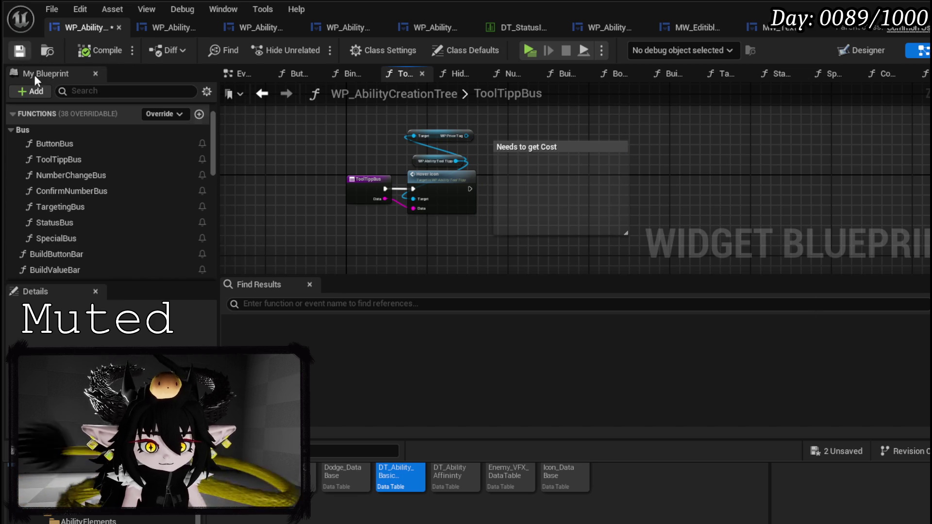
double_click(87, 146)
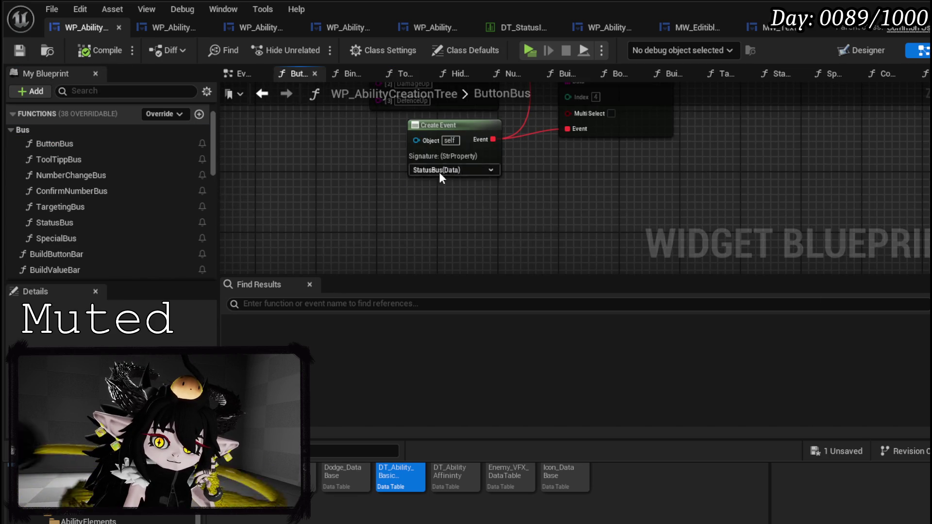
scroll(439, 171, down, 3)
scroll(413, 217, up, 5)
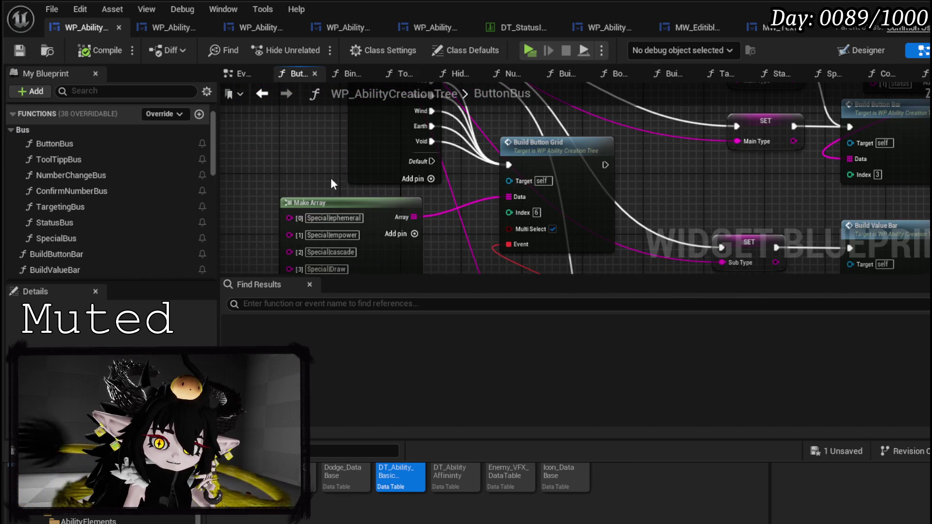
scroll(316, 251, down, 2)
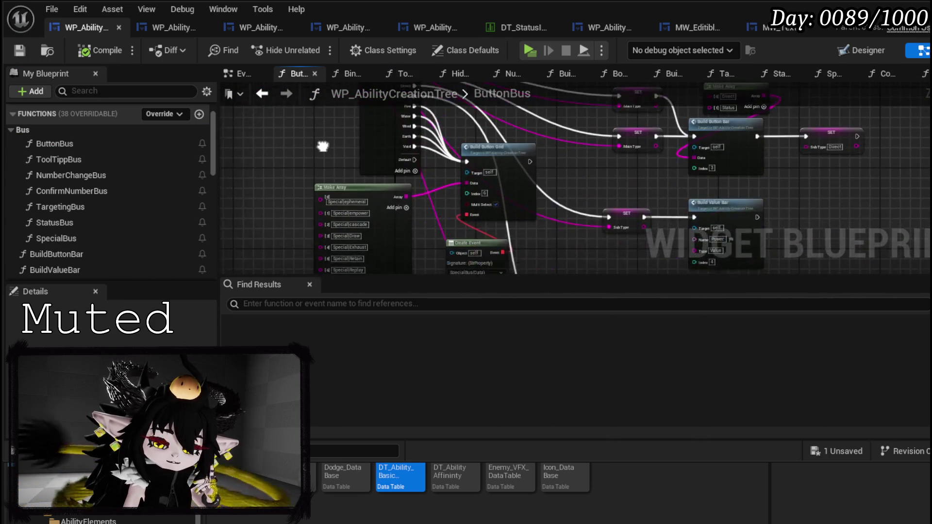
mouse_move(276, 210)
mouse_down()
mouse_move(305, 273)
mouse_move(252, 138)
mouse_up()
scroll(308, 118, up, 2)
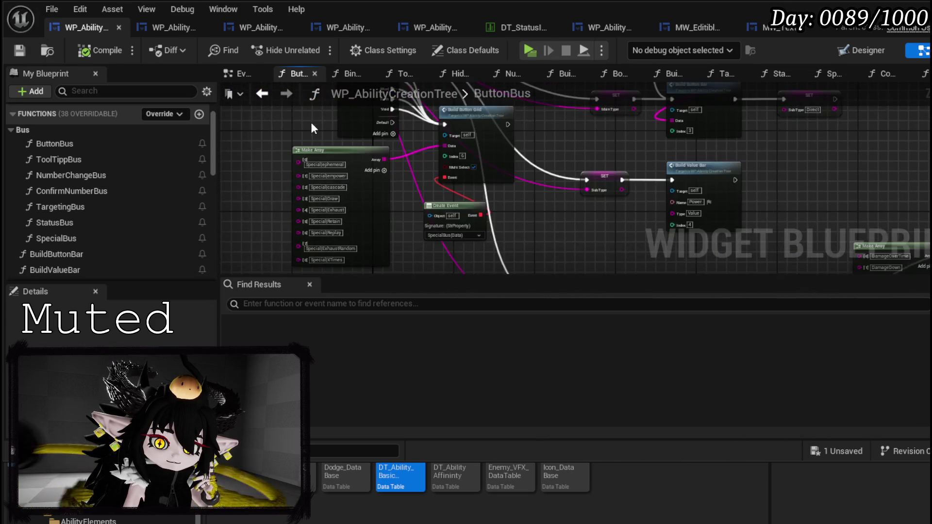
scroll(312, 123, down, 2)
mouse_move(312, 123)
mouse_down()
mouse_move(306, 203)
mouse_move(307, 143)
mouse_move(186, 157)
mouse_up()
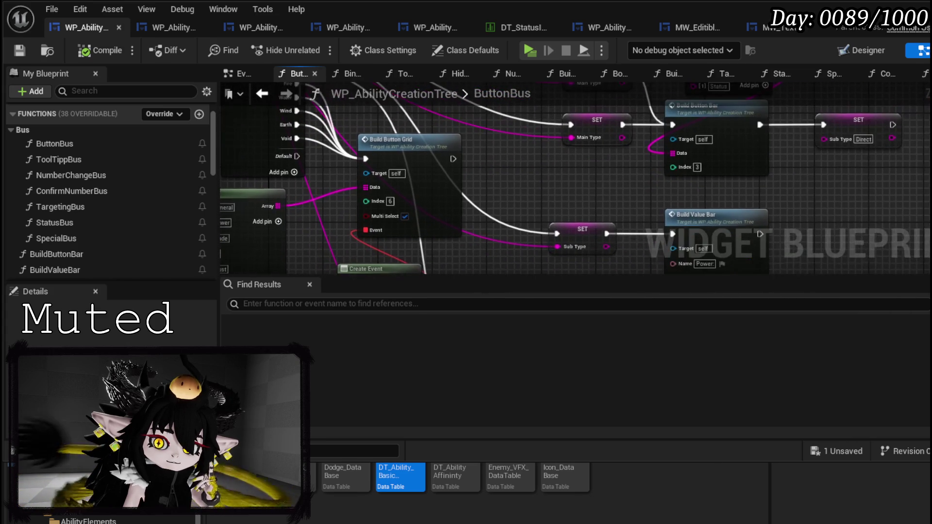
scroll(407, 225, down, 4)
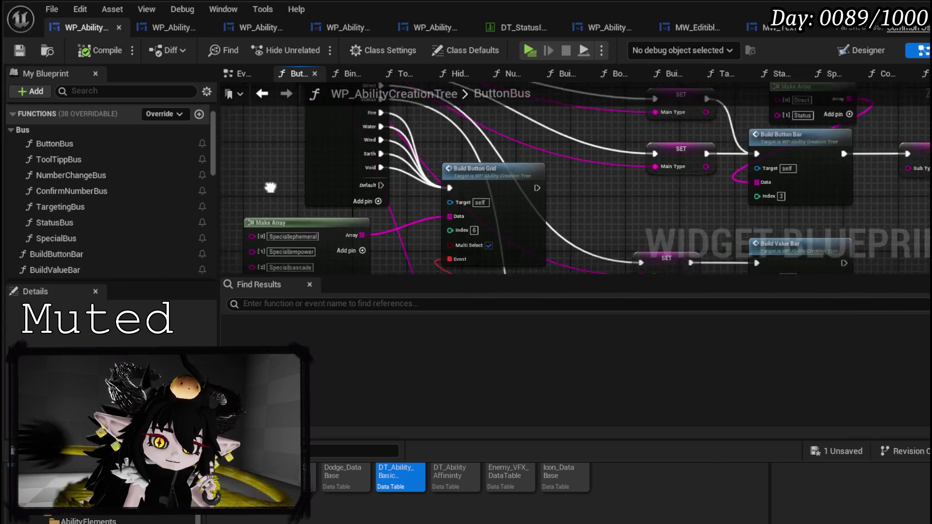
drag(406, 220, 374, 290)
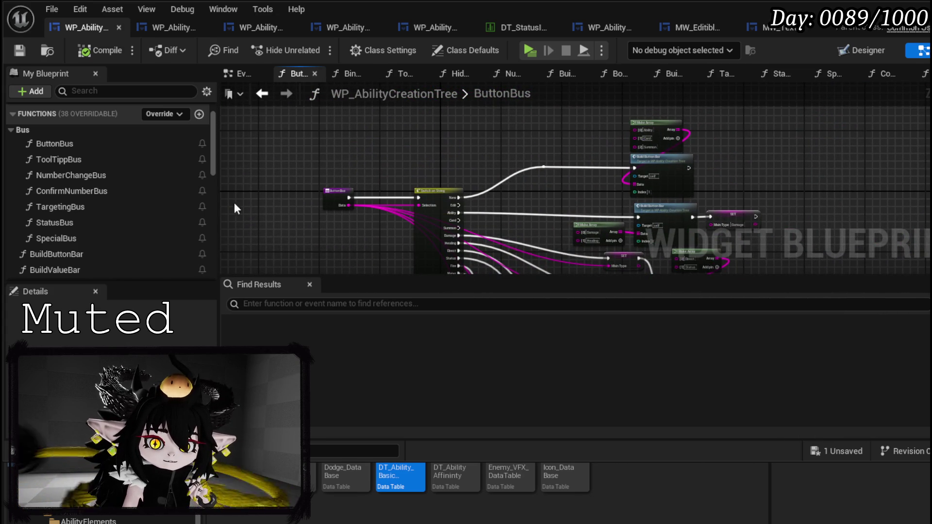
Add a function named UpdateCard, then save and compile the blueprint
click(199, 115)
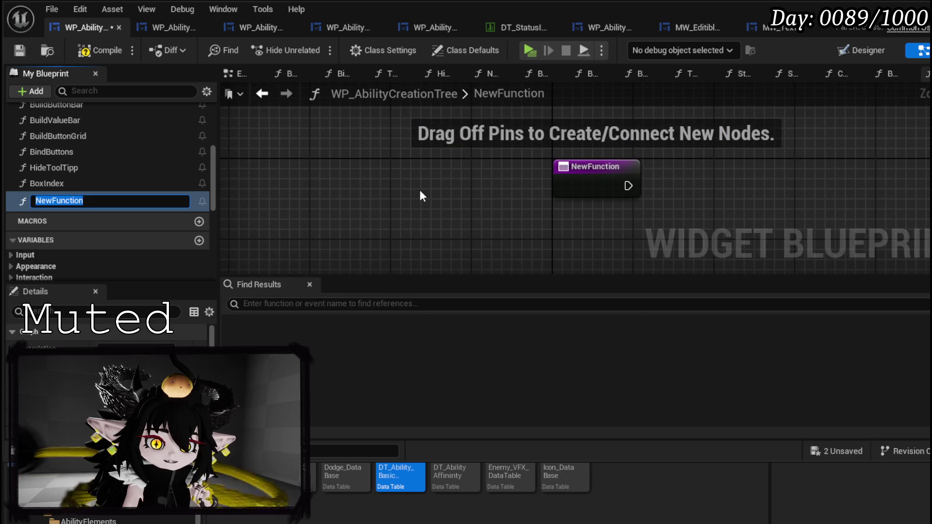
text(UpdateCard)
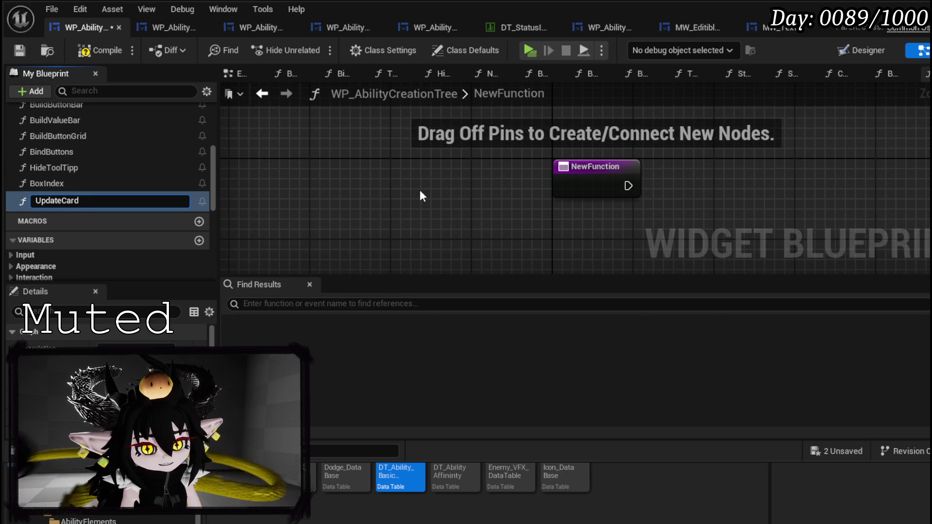
key(Return)
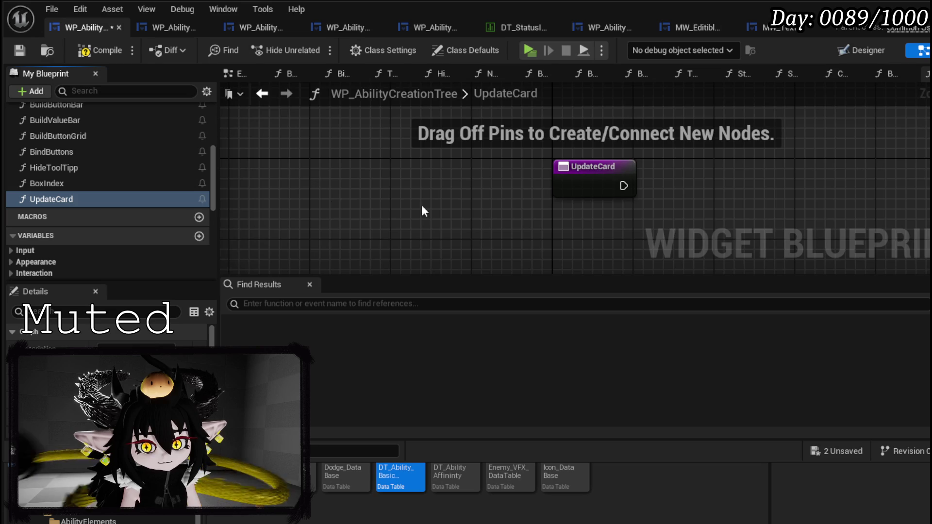
drag(406, 205, 237, 210)
click(20, 50)
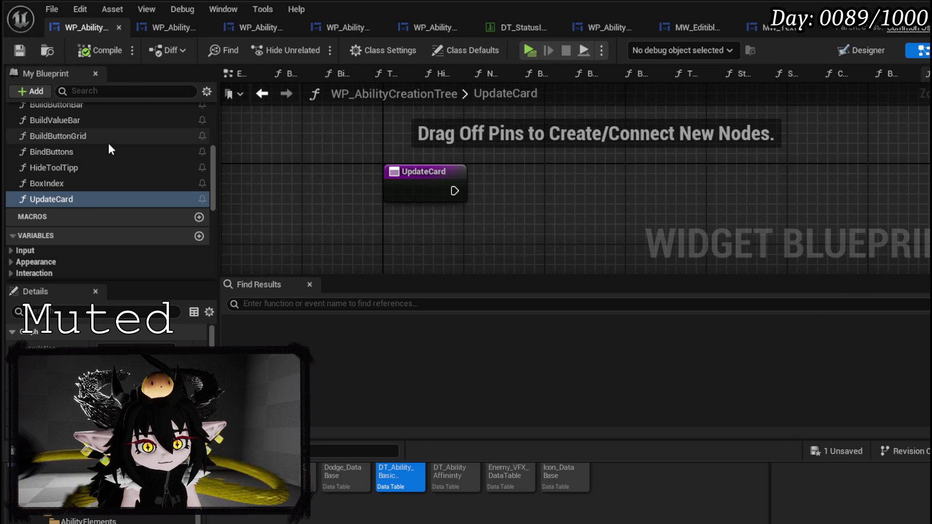
click(212, 157)
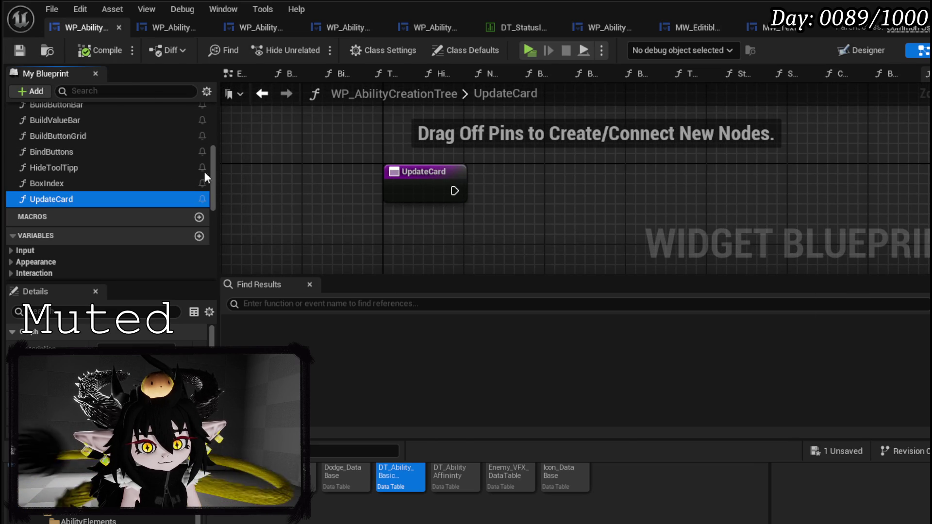
drag(214, 162, 216, 126)
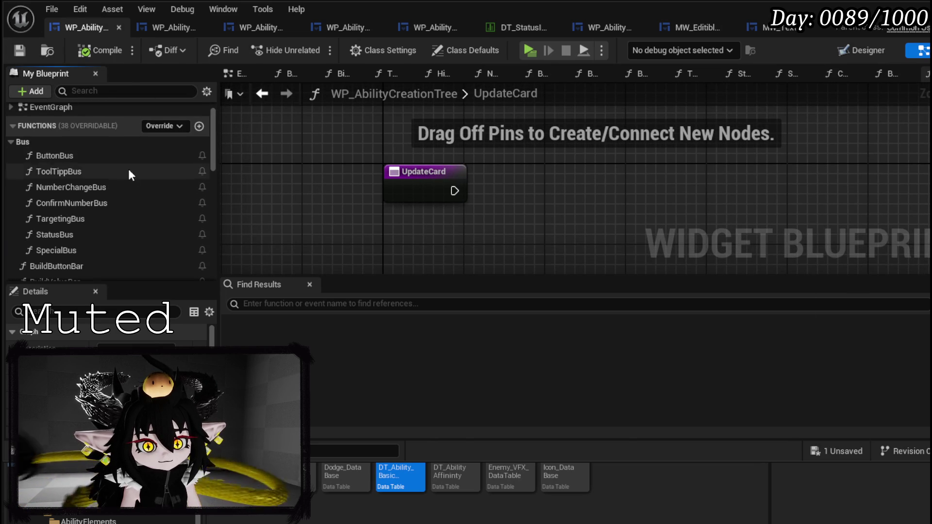
scroll(124, 171, down, 10)
scroll(122, 190, down, 5)
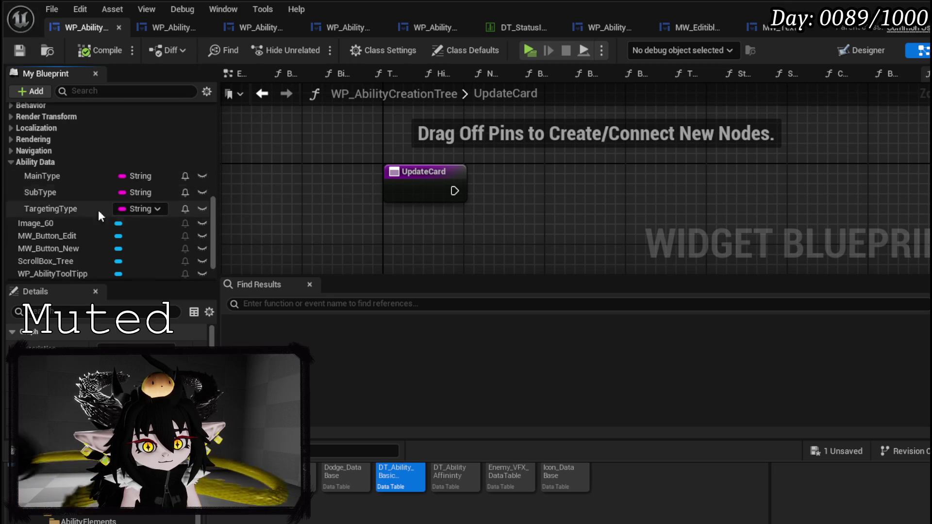
Add a WP Ability Tool Tipp reference with a Set Data call placed after UpdateCard
drag(53, 227, 301, 155)
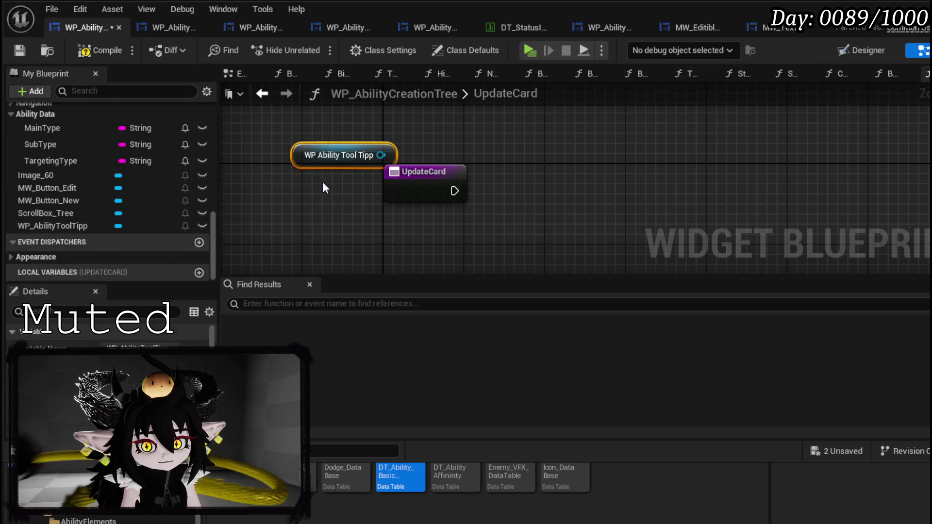
drag(234, 194, 278, 153)
drag(376, 164, 435, 171)
text(Set Data)
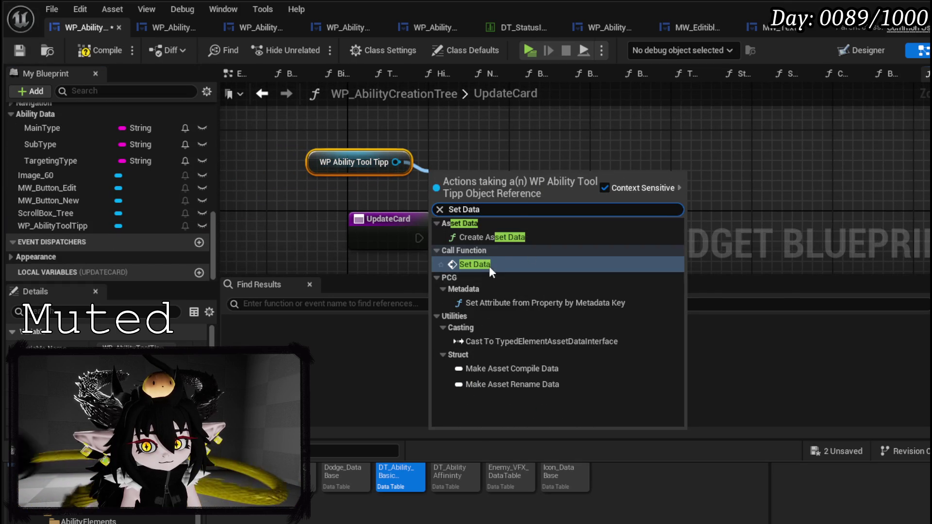
click(486, 264)
drag(491, 206, 607, 214)
click(324, 186)
mouse_move(325, 186)
mouse_down()
mouse_move(274, 186)
mouse_move(567, 193)
mouse_move(555, 194)
mouse_up()
Feed Set Data's Ability Data input from an Append node, then save the blueprint
drag(555, 235, 406, 245)
text(App)
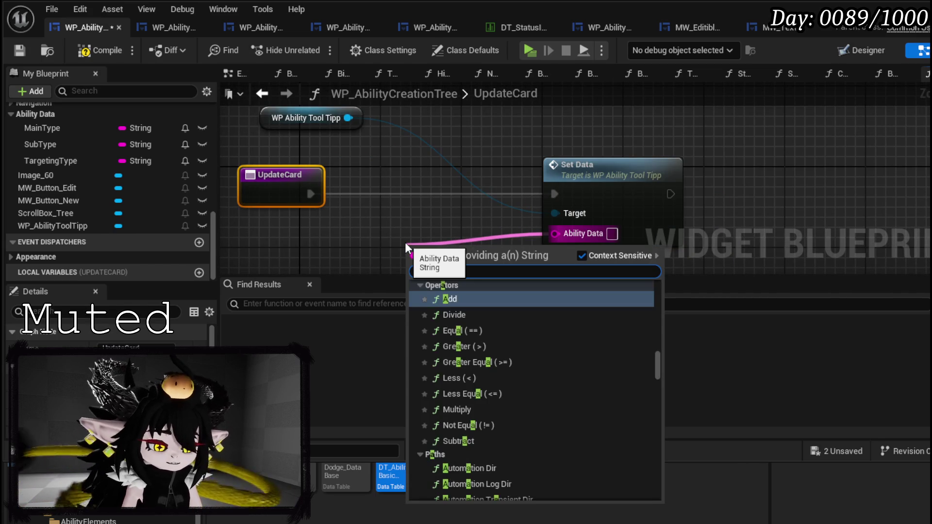
key(Return)
drag(452, 174, 471, 90)
click(278, 218)
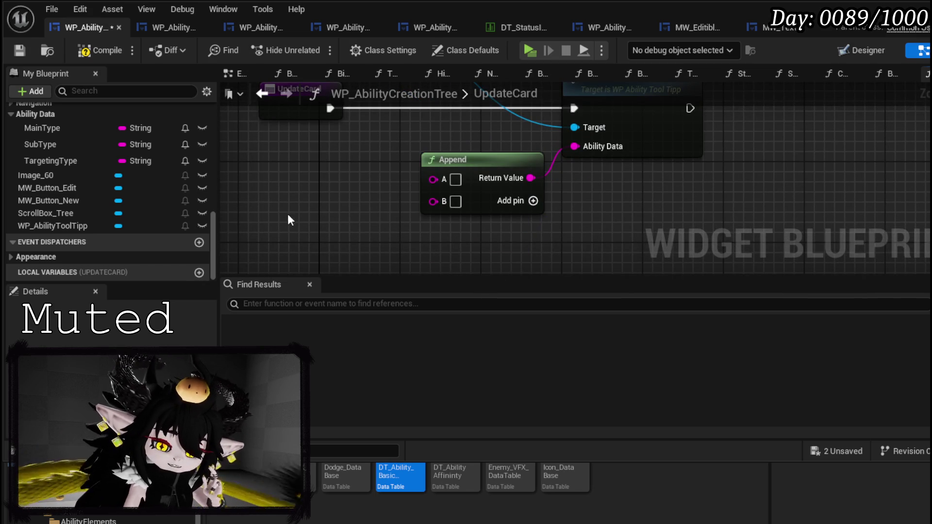
click(18, 52)
scroll(436, 129, down, 2)
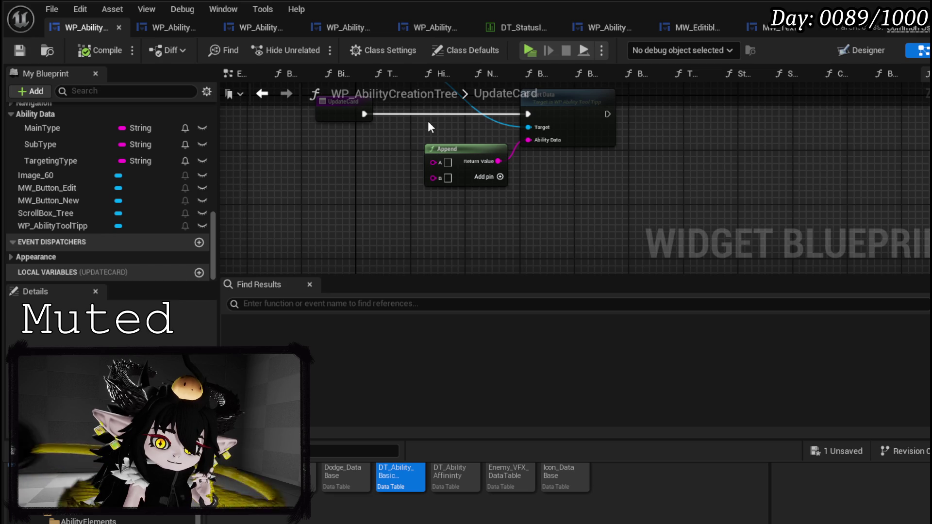
click(862, 50)
Select SizeBox_0 and shrink it from the left to a Size X of about 439
scroll(493, 134, up, 3)
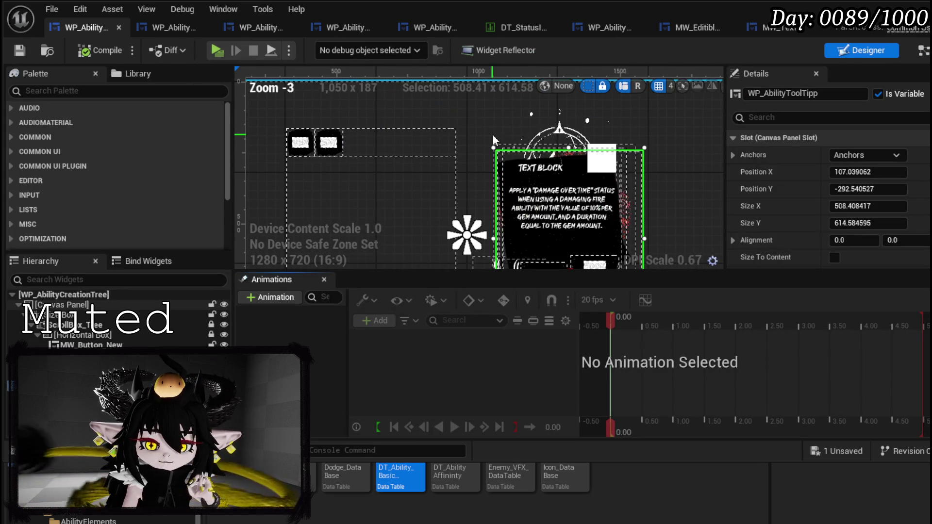
click(451, 154)
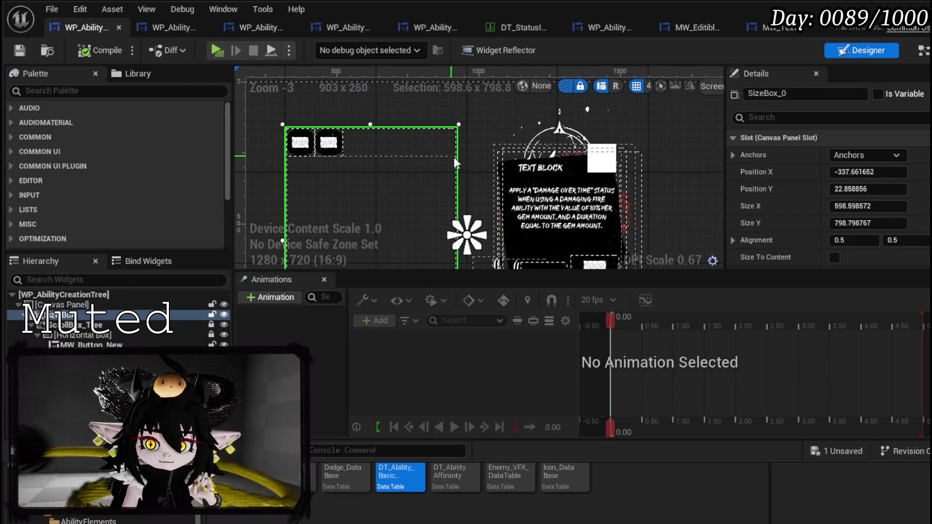
scroll(439, 180, up, 2)
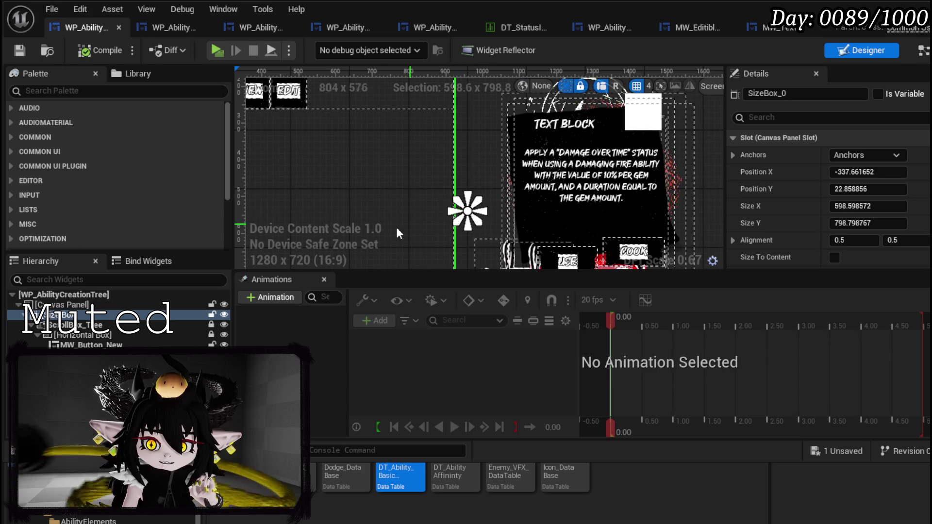
scroll(546, 168, up, 4)
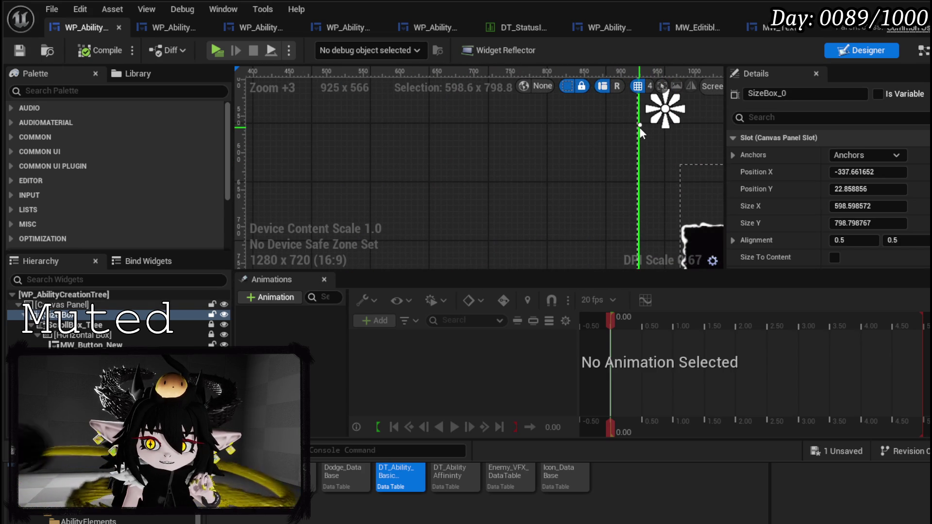
scroll(552, 124, down, 4)
scroll(523, 240, up, 4)
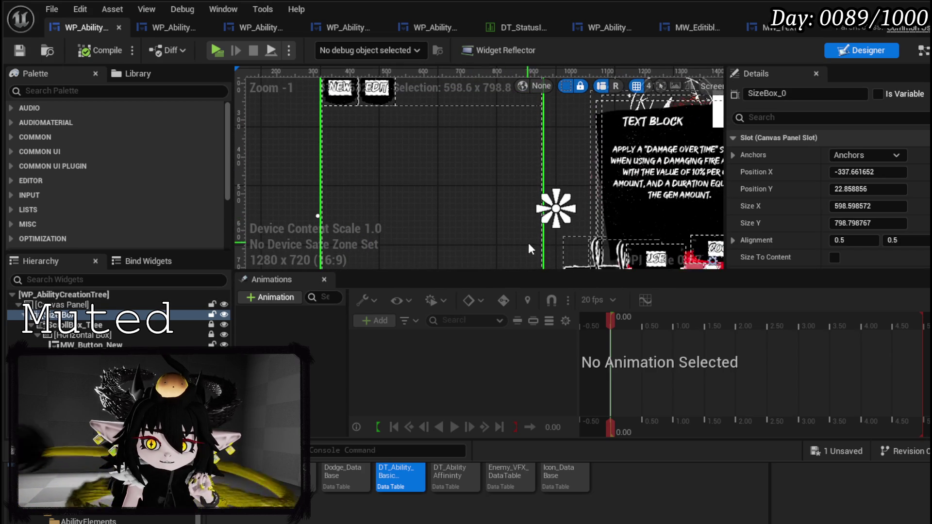
drag(545, 158, 452, 157)
scroll(451, 157, down, 3)
scroll(451, 157, down, 3)
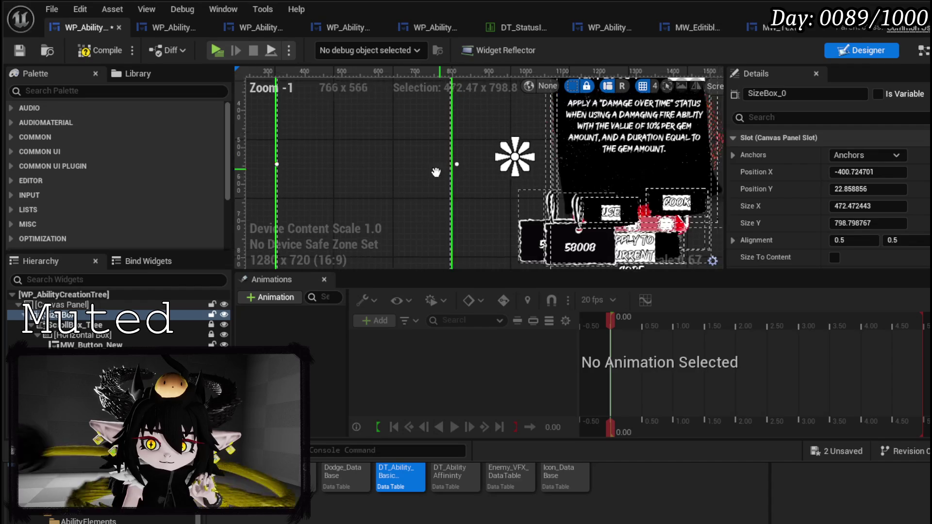
mouse_move(448, 180)
mouse_down()
mouse_move(430, 203)
mouse_move(420, 181)
mouse_move(434, 206)
mouse_move(416, 206)
mouse_move(440, 206)
mouse_move(411, 201)
mouse_up()
scroll(448, 211, down, 2)
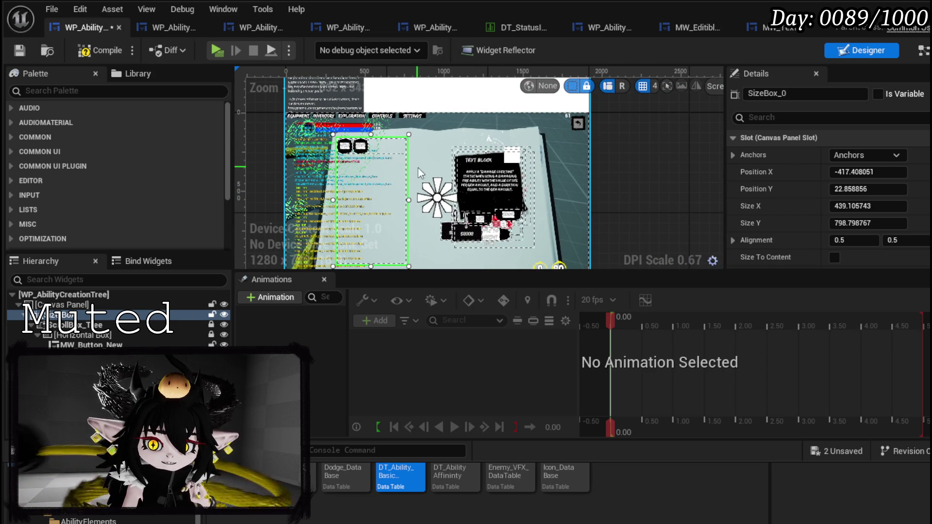
Save, then drop MW Button widgets from the Palette onto the canvas
click(21, 51)
click(69, 92)
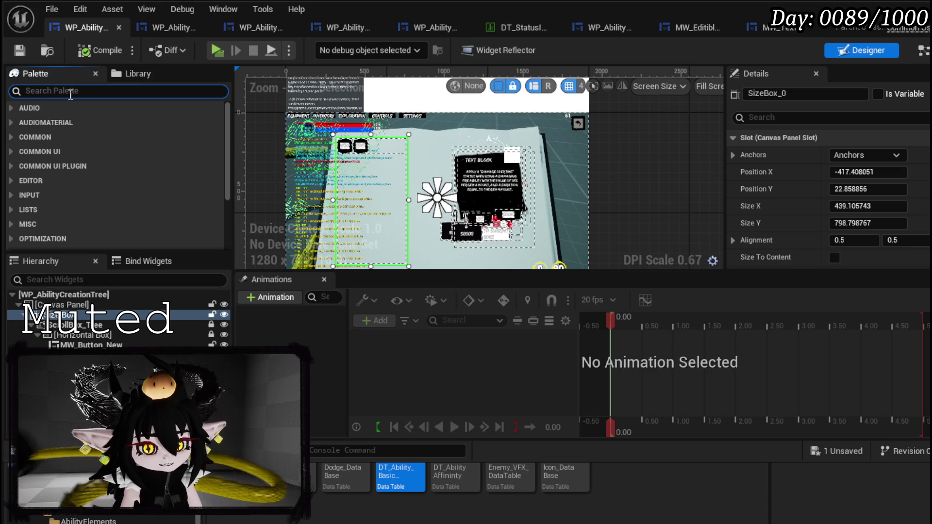
text(MWButto)
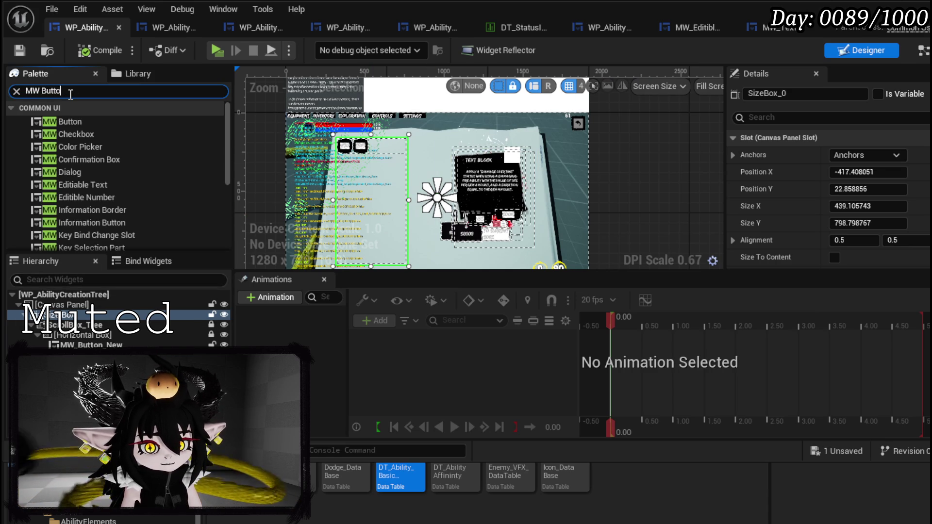
text(n)
scroll(456, 151, up, 3)
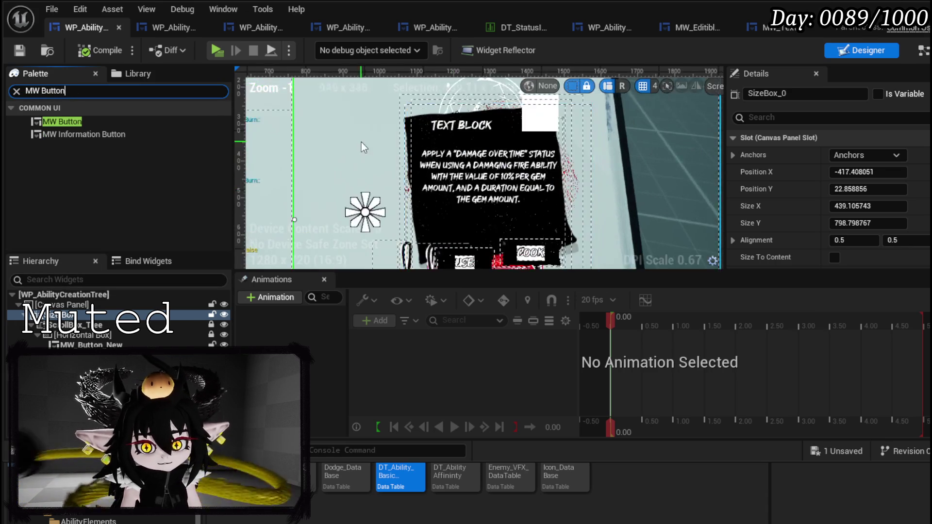
mouse_move(51, 127)
mouse_down()
mouse_move(392, 133)
mouse_move(367, 123)
mouse_up()
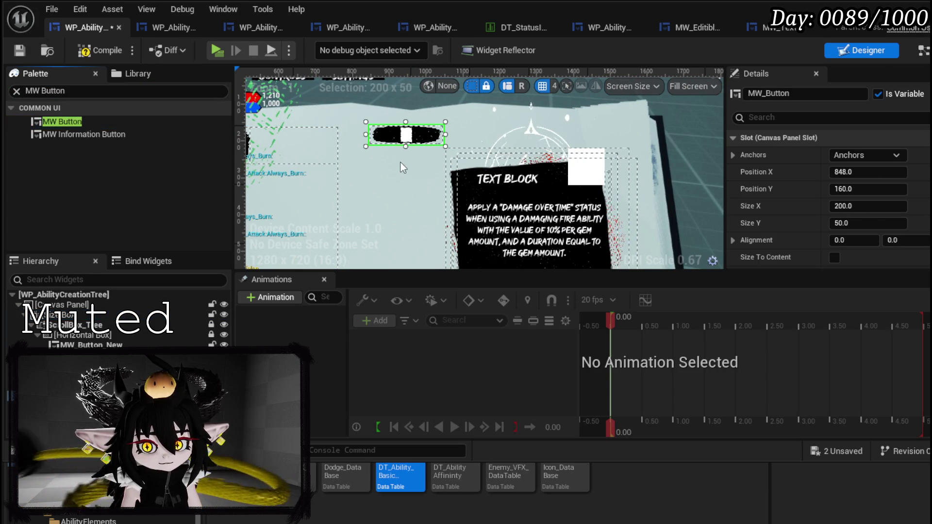
click(58, 108)
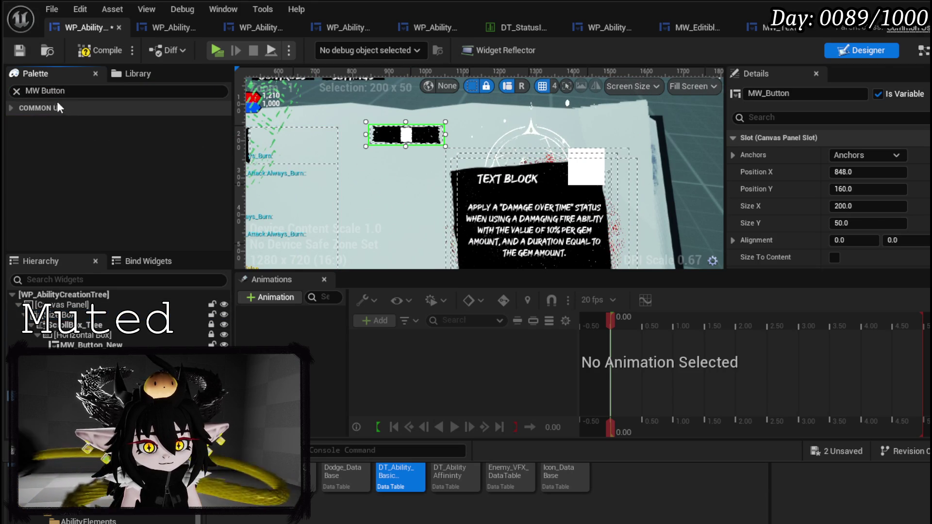
click(14, 109)
mouse_move(58, 121)
mouse_down()
mouse_move(384, 155)
mouse_move(372, 154)
mouse_up()
click(421, 235)
Move the new button to the page bottom, rename it MW_Button_Confirm, and save
click(405, 151)
scroll(406, 158, down, 3)
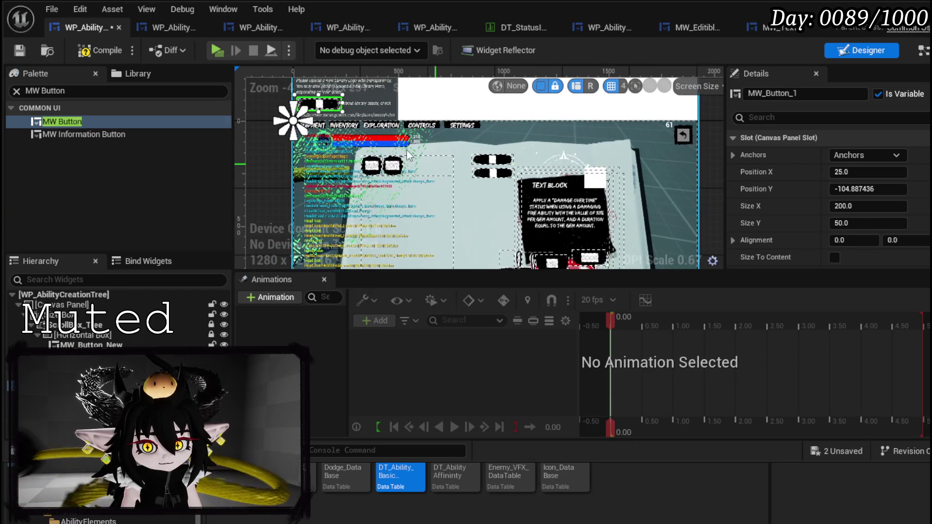
drag(329, 108, 479, 236)
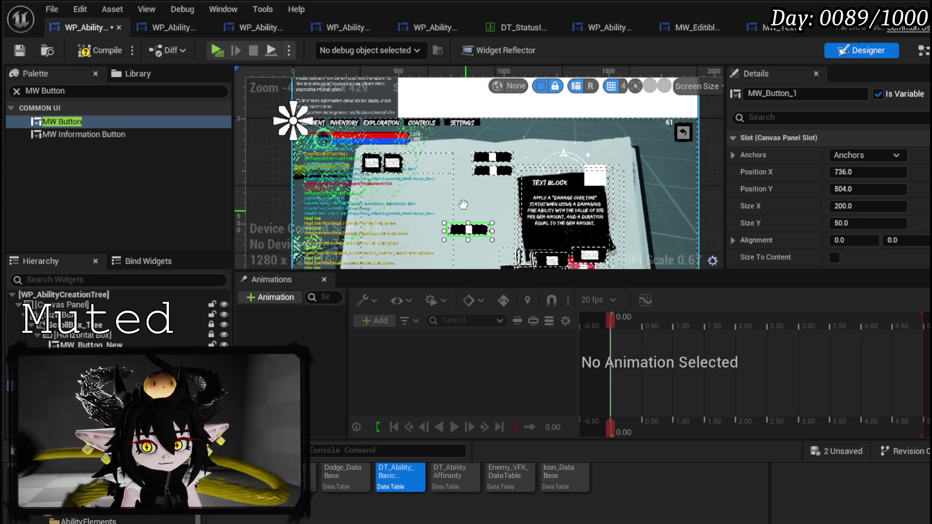
mouse_move(316, 124)
mouse_down()
mouse_move(389, 177)
mouse_move(413, 214)
mouse_up()
scroll(414, 214, up, 3)
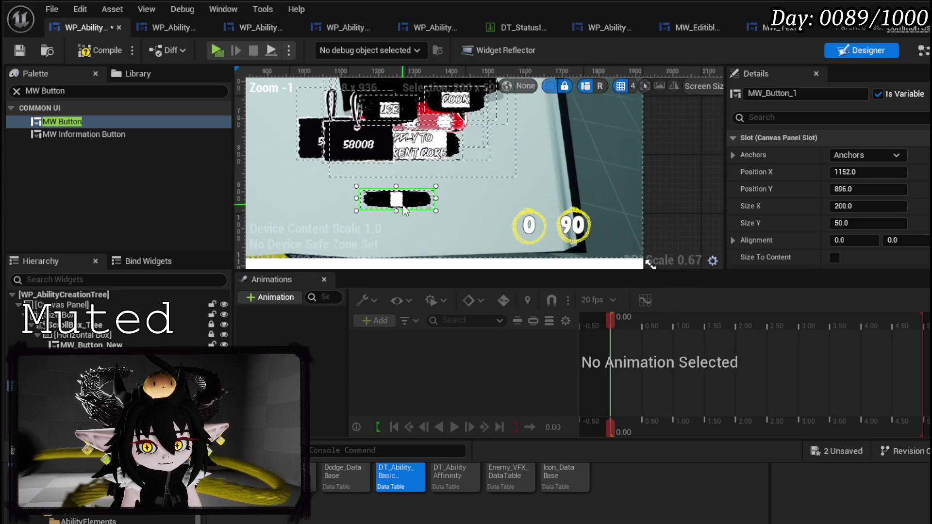
click(799, 95)
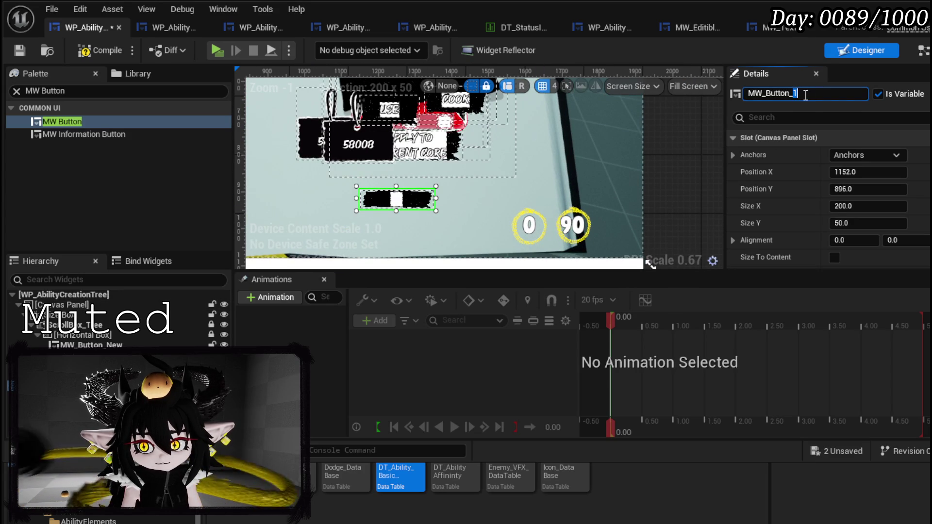
text(Confirm)
key(Return)
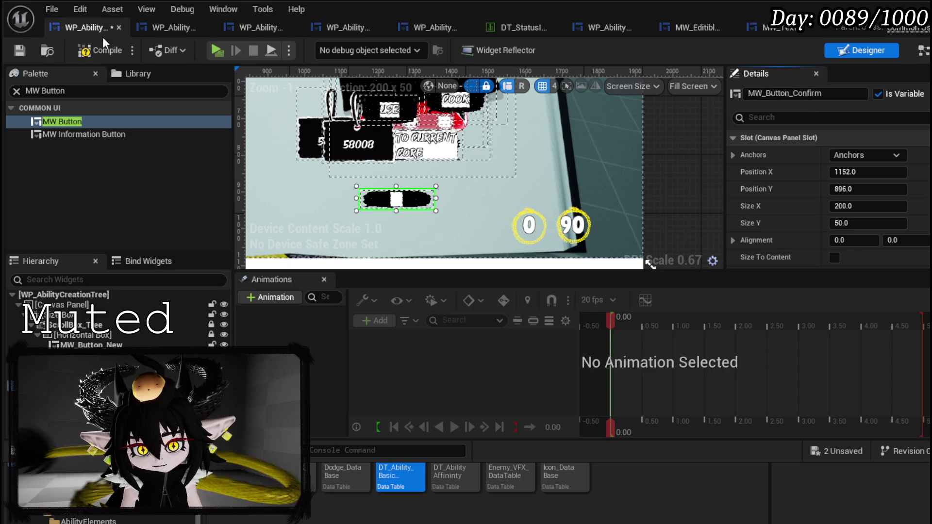
click(19, 50)
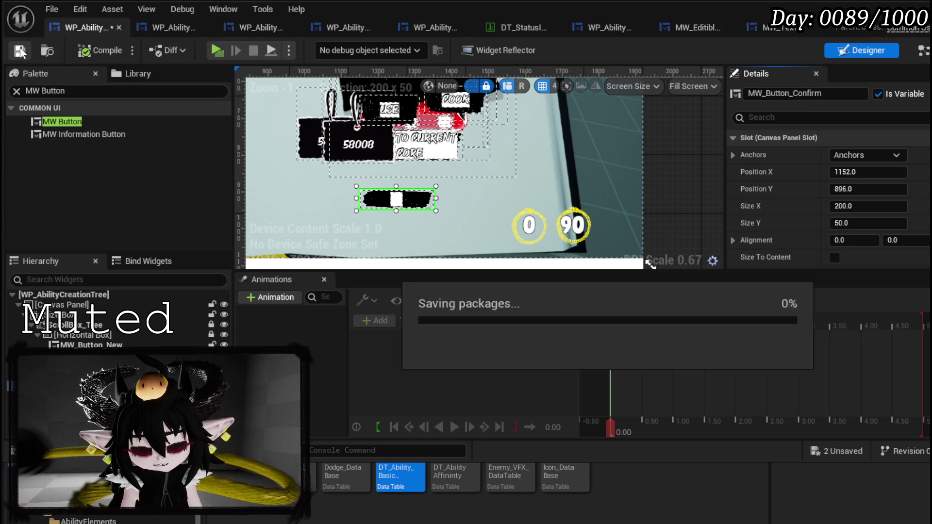
Duplicate the Confirm button as MW_Button_Multiple, then delete the copy
scroll(826, 194, down, 3)
scroll(824, 203, down, 5)
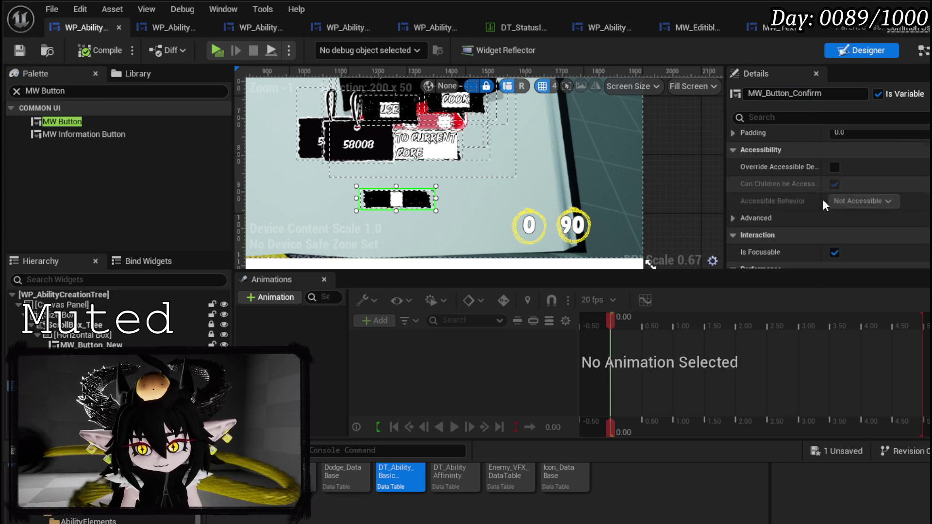
scroll(823, 202, down, 10)
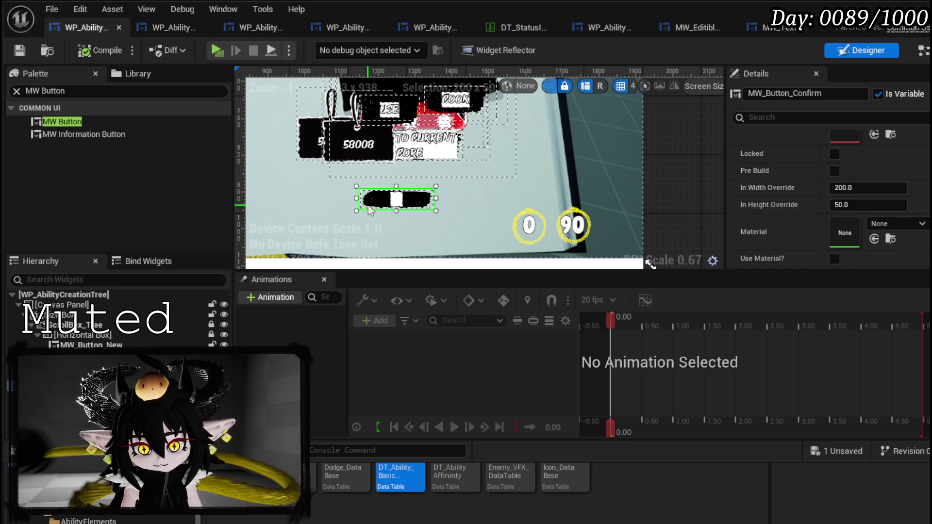
drag(394, 204, 377, 204)
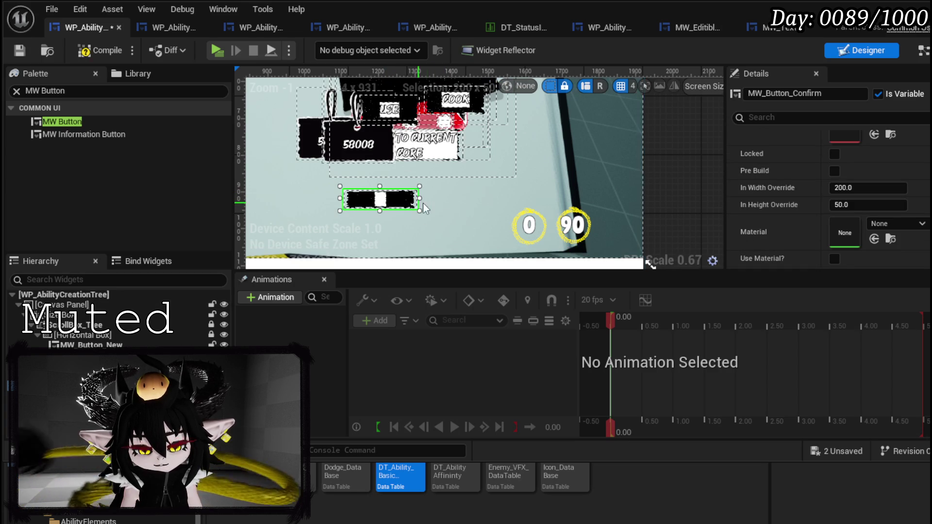
key(ctrl+d)
drag(439, 202, 466, 202)
scroll(837, 162, up, 2)
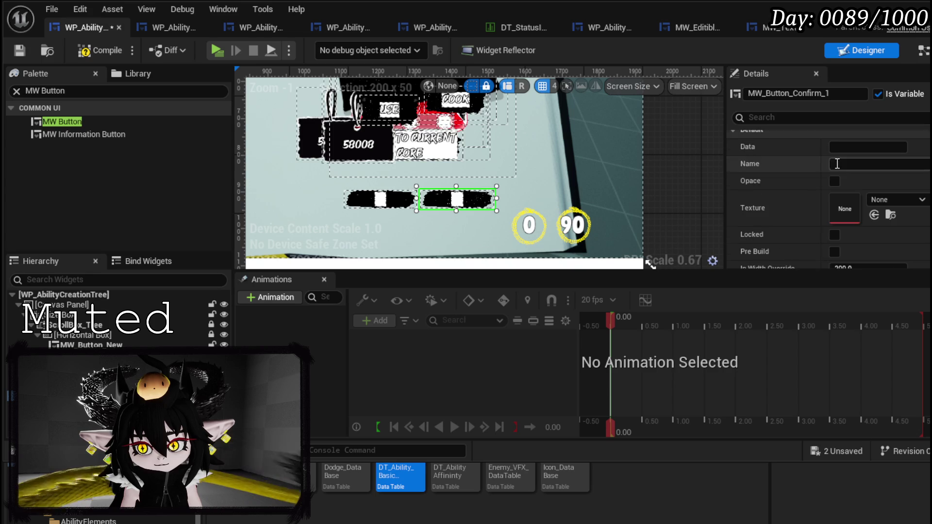
click(796, 92)
drag(793, 93, 845, 99)
text(Multiple)
key(Return)
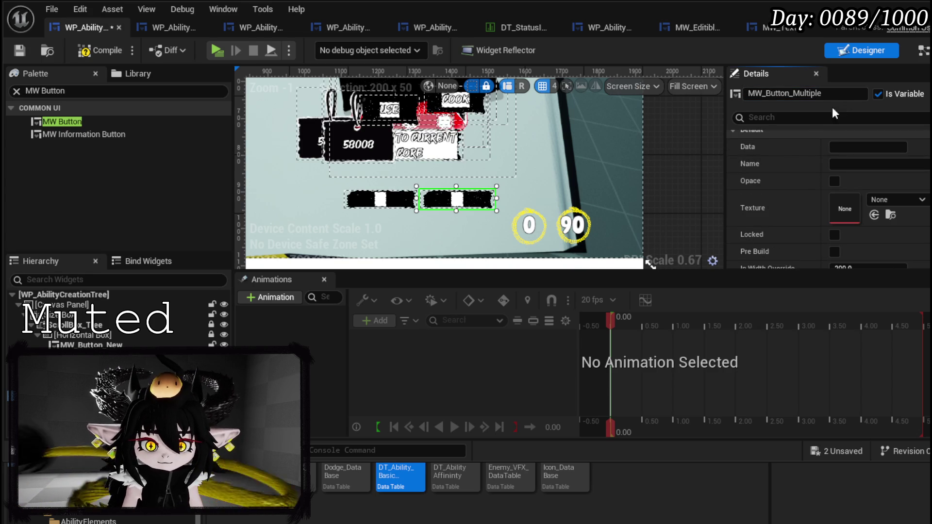
key(Delete)
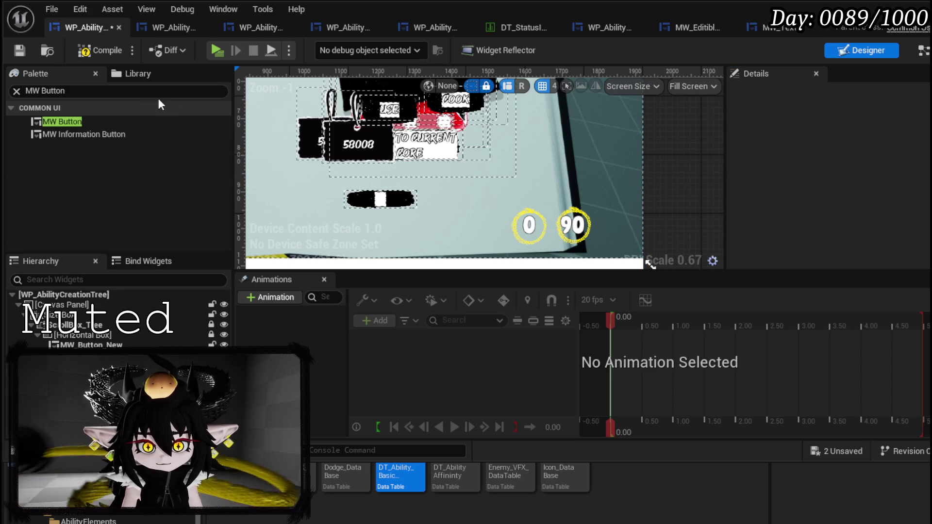
click(118, 88)
text(Edita)
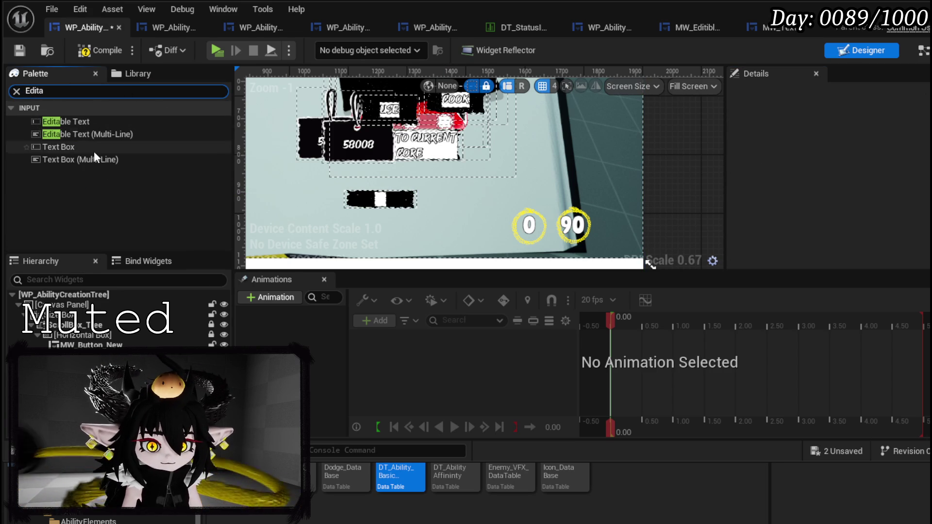
Place an MW Editible Number widget on the page, then save and compile
key(ctrl+a)
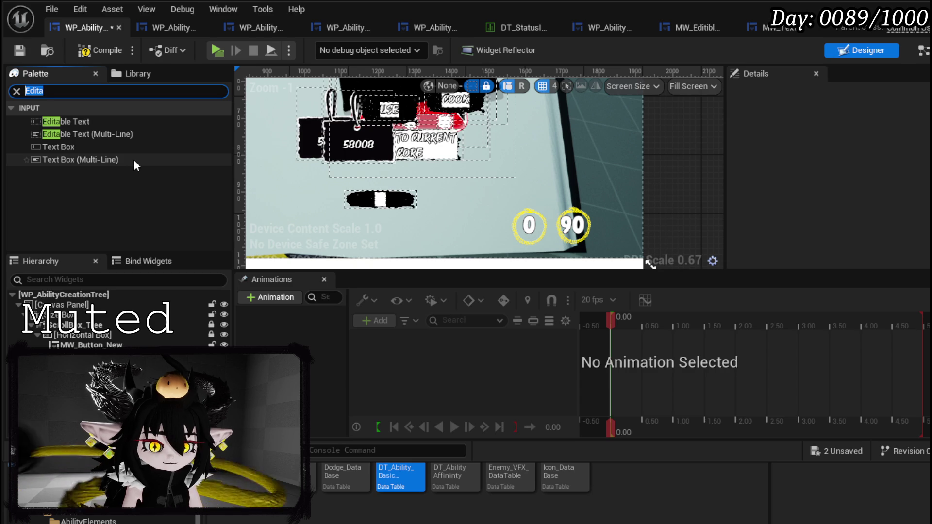
text(Edi)
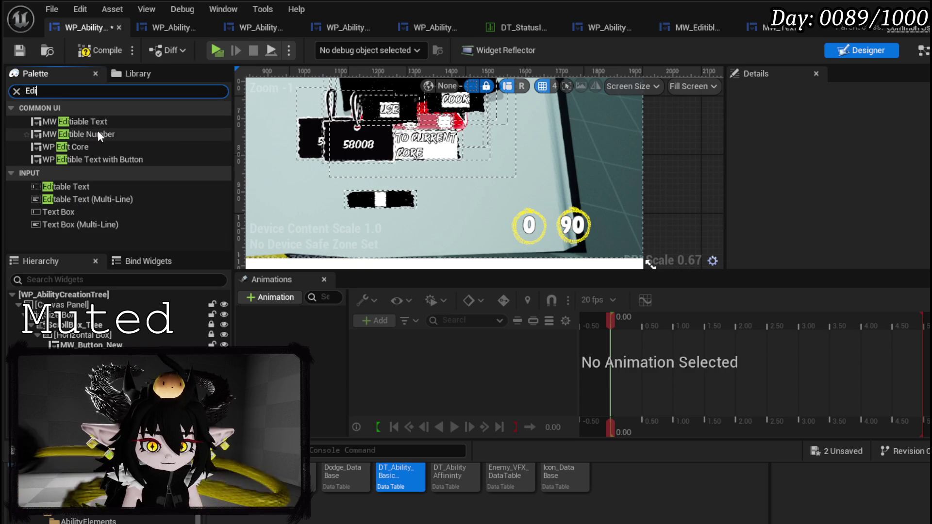
mouse_move(98, 134)
mouse_down()
mouse_move(479, 204)
mouse_move(415, 183)
mouse_up()
scroll(451, 210, up, 2)
scroll(414, 183, down, 2)
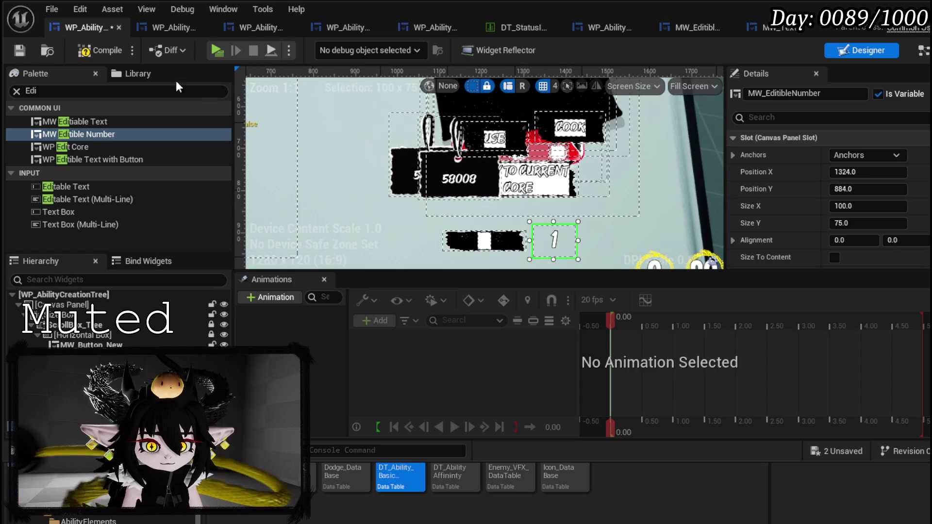
click(27, 56)
Set MW_Button_Confirm's Name property to Confirm so it shows a CONFIRM label
click(484, 240)
scroll(797, 200, down, 5)
scroll(825, 209, down, 10)
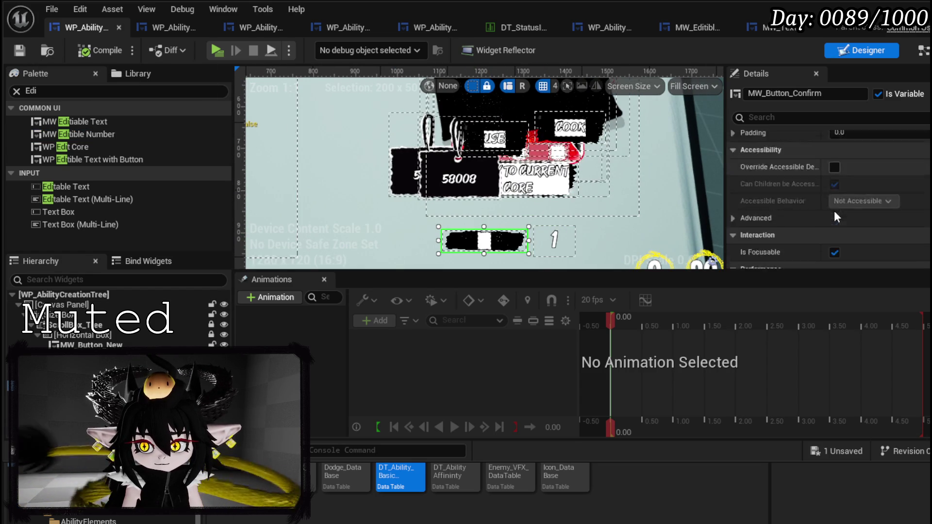
scroll(848, 215, down, 3)
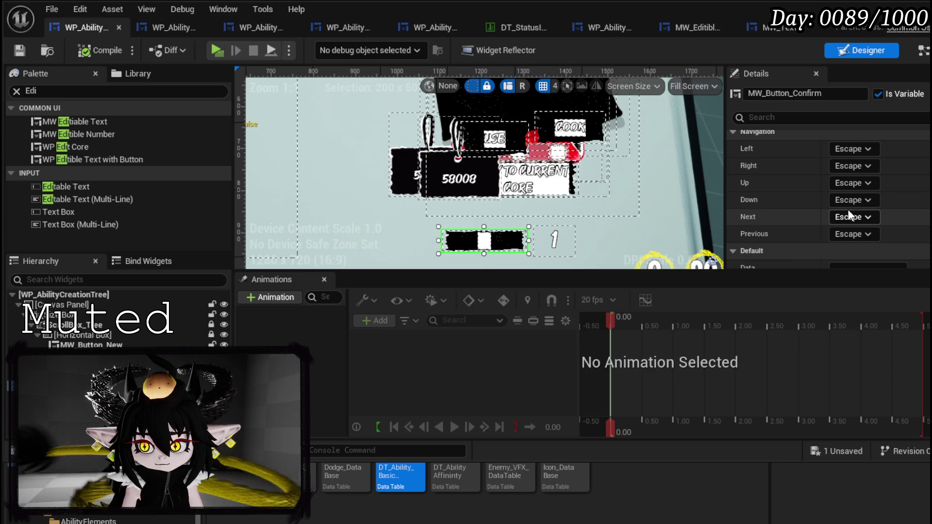
scroll(848, 216, down, 5)
click(846, 165)
text(Confirm)
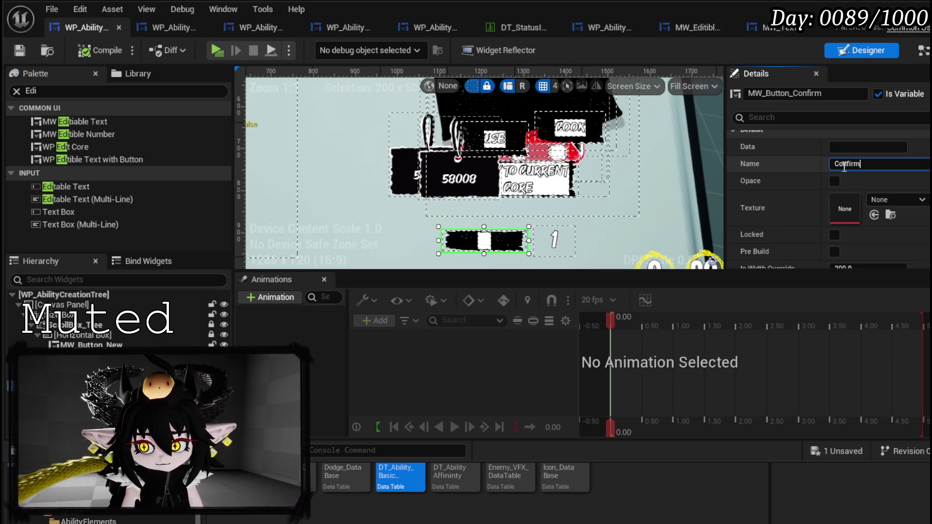
key(Return)
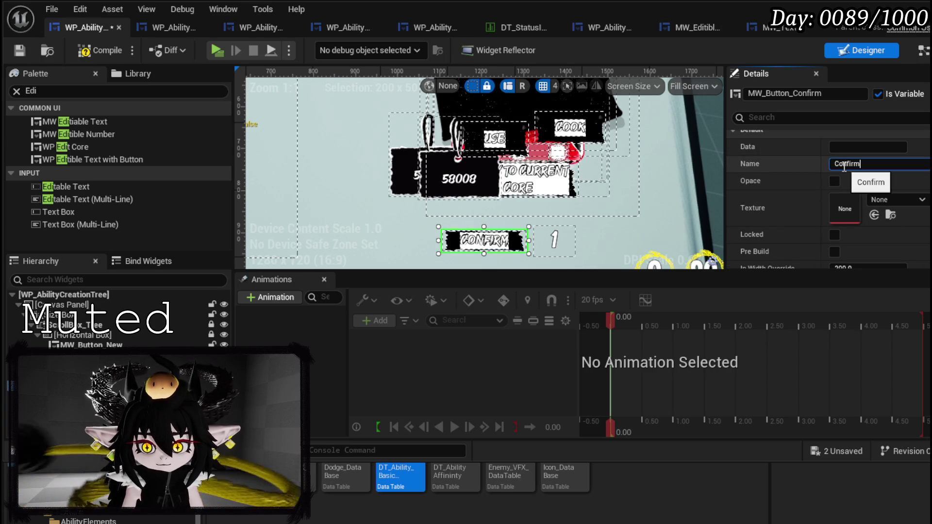
drag(392, 178, 417, 269)
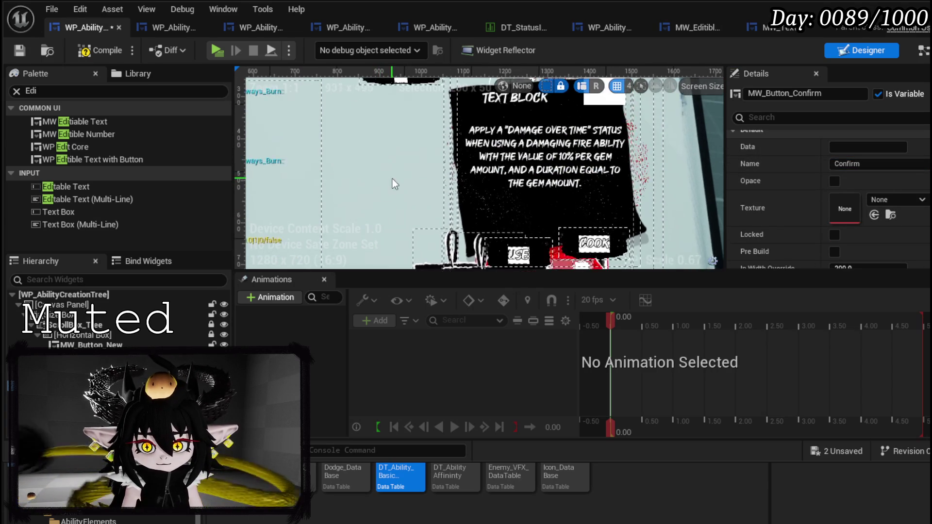
Rename the two stacked buttons to AP Cost and MP Cost
click(394, 130)
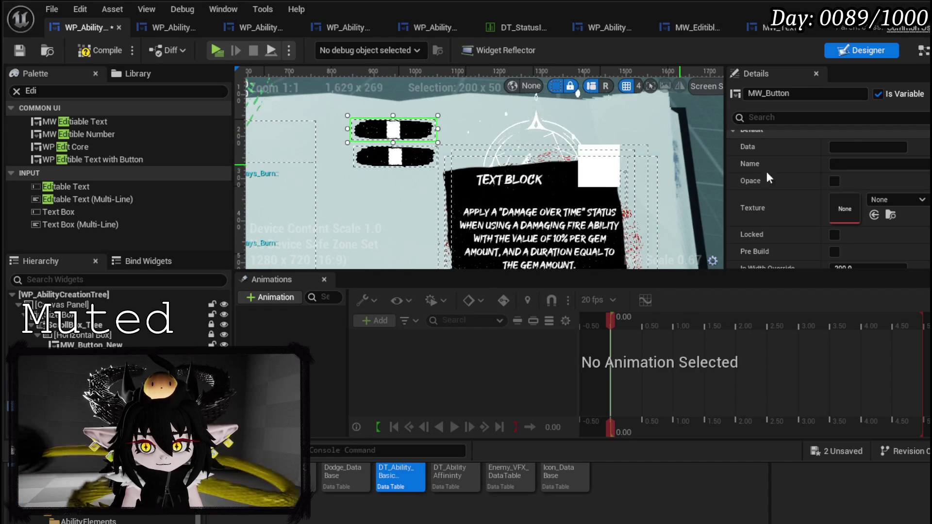
click(853, 164)
text(AP)
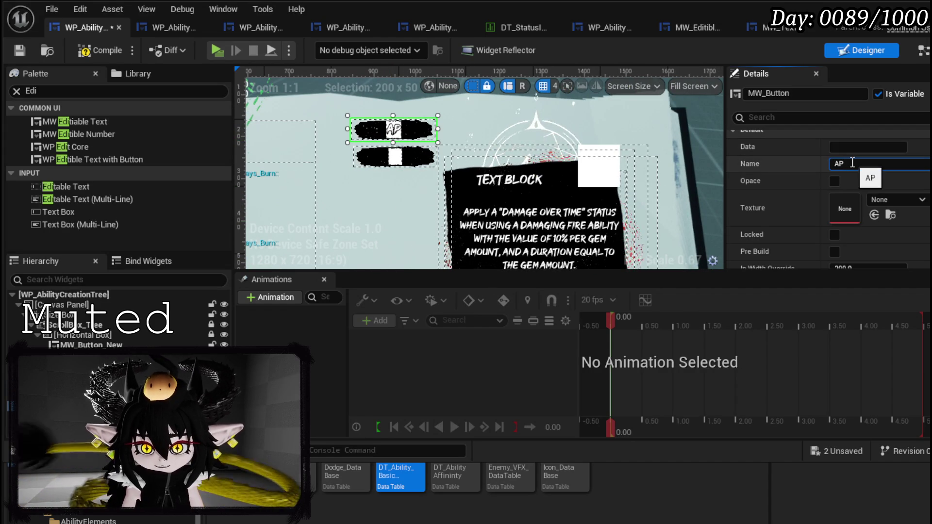
click(368, 153)
click(873, 166)
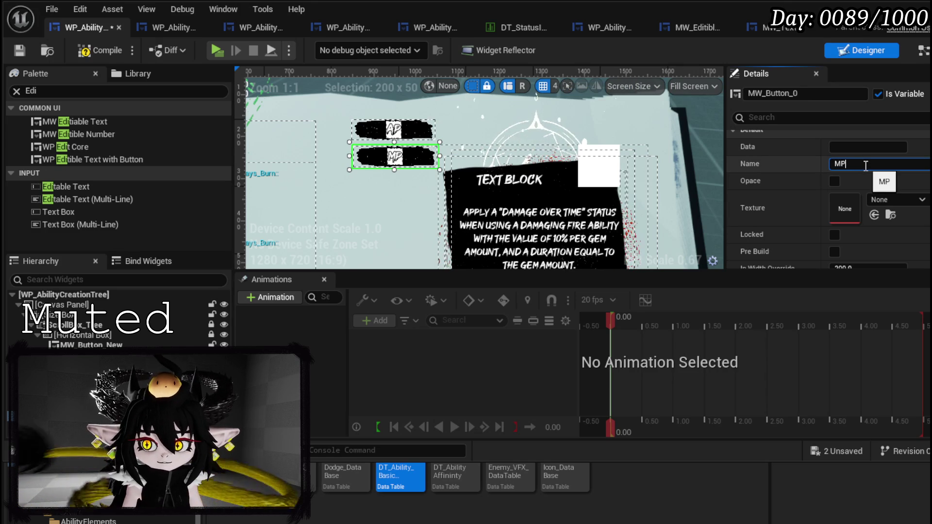
text(Cost)
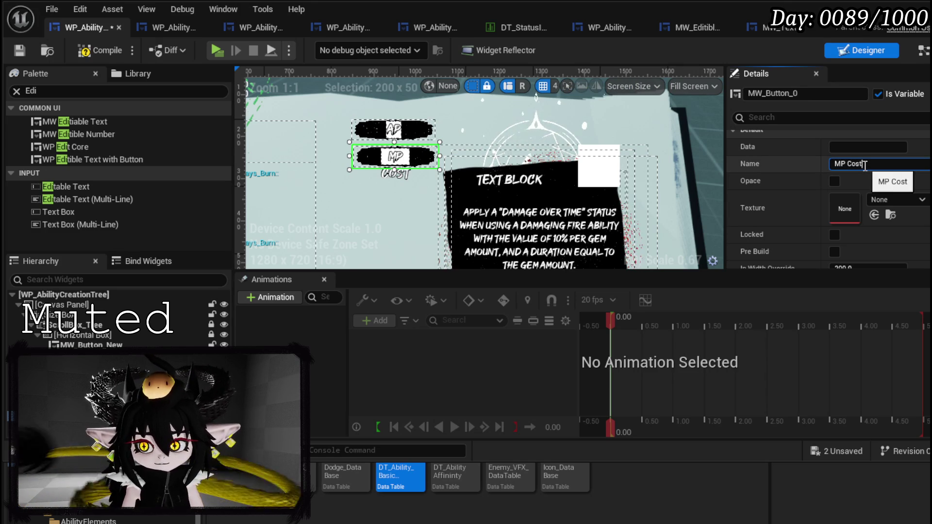
click(394, 130)
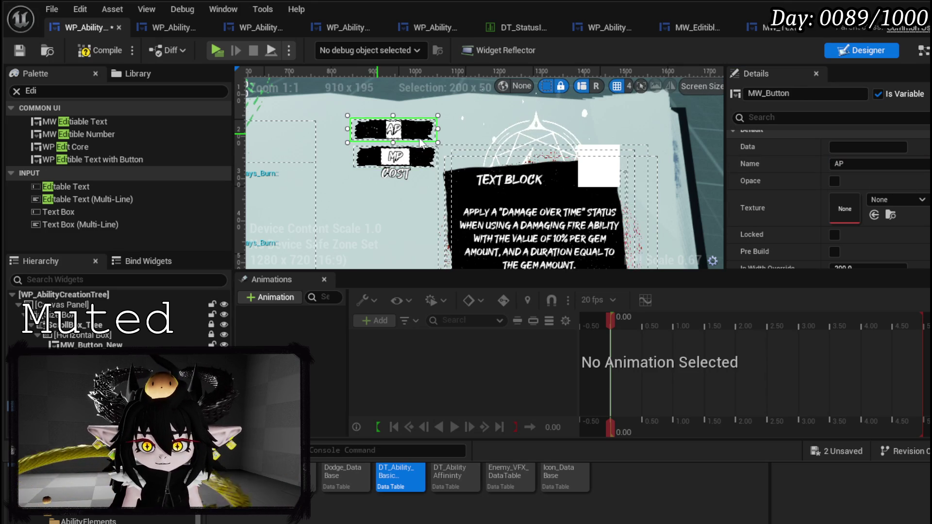
click(863, 164)
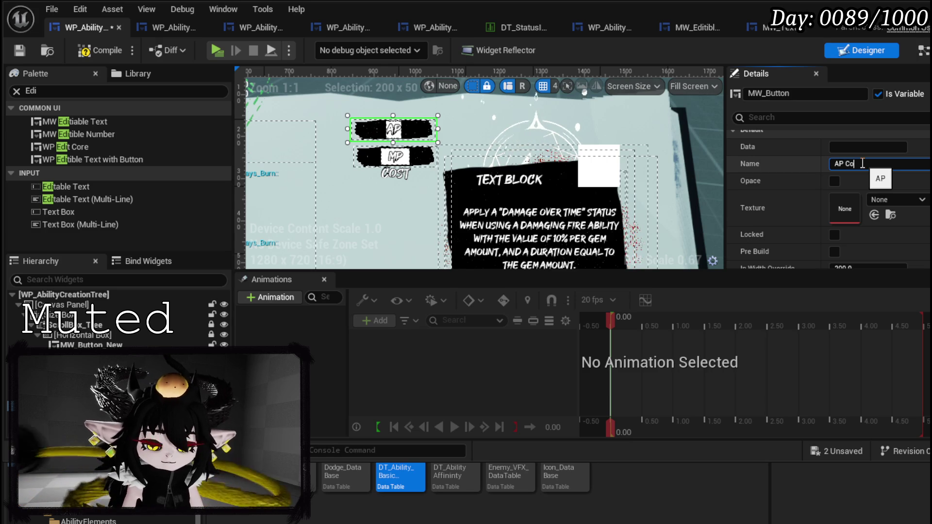
text(st)
key(Return)
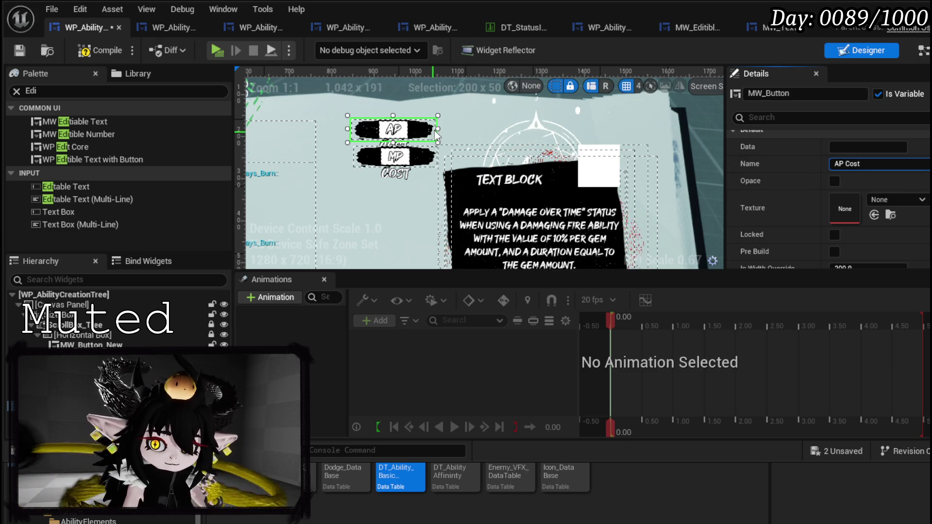
Shrink AP Cost to half width and place it just left of MP Cost
mouse_move(431, 128)
mouse_down()
mouse_move(344, 142)
mouse_move(335, 147)
mouse_move(412, 154)
mouse_move(335, 187)
mouse_move(425, 160)
mouse_move(430, 143)
mouse_up()
click(380, 163)
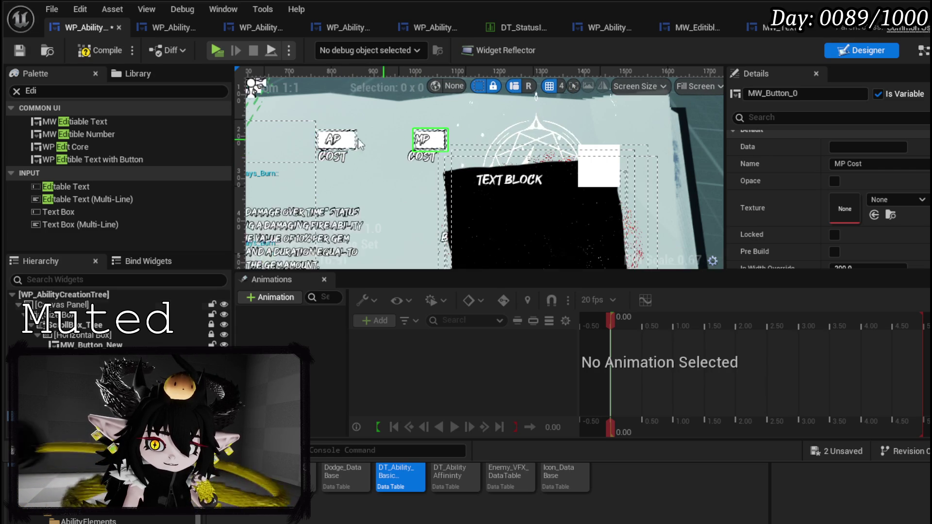
drag(347, 140, 374, 140)
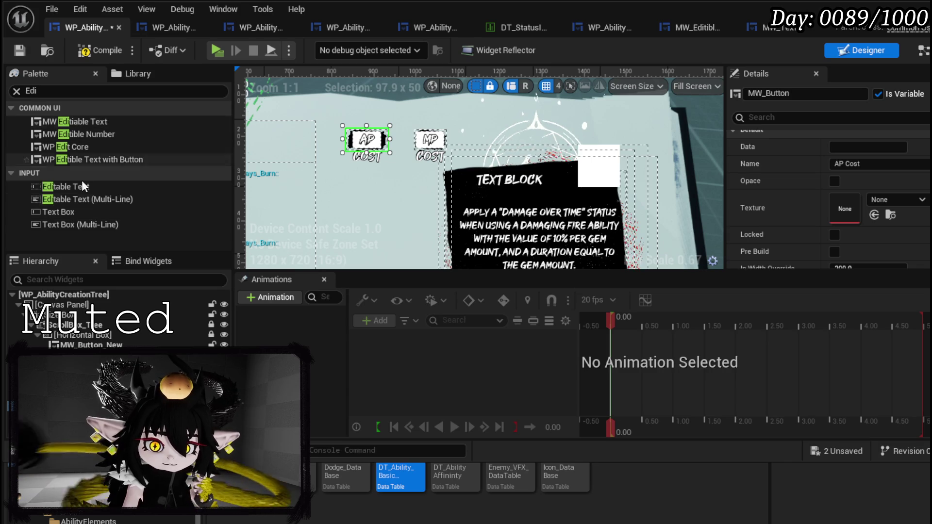
click(43, 93)
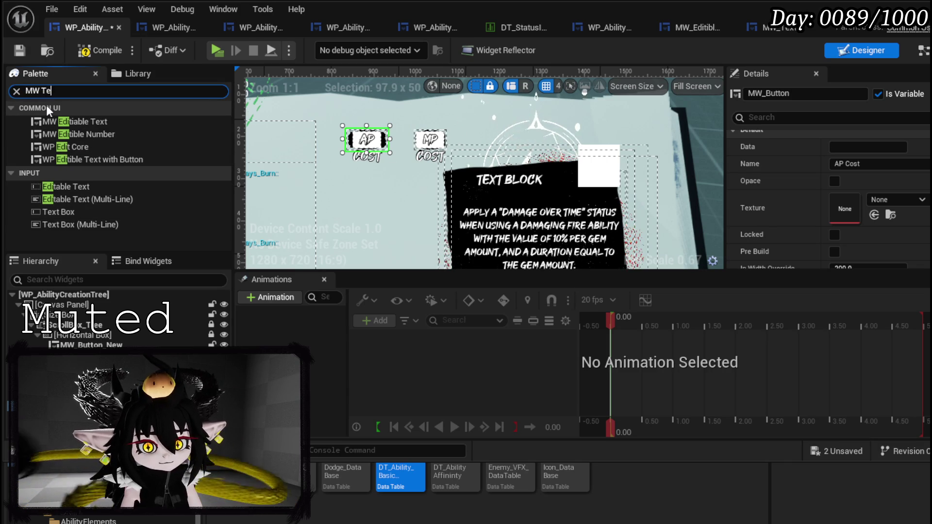
Add a Text widget reading 'Points Left: 100' above the cost buttons, then compile and save
text(Text)
mouse_move(56, 144)
mouse_down()
mouse_move(296, 114)
mouse_move(379, 114)
mouse_up()
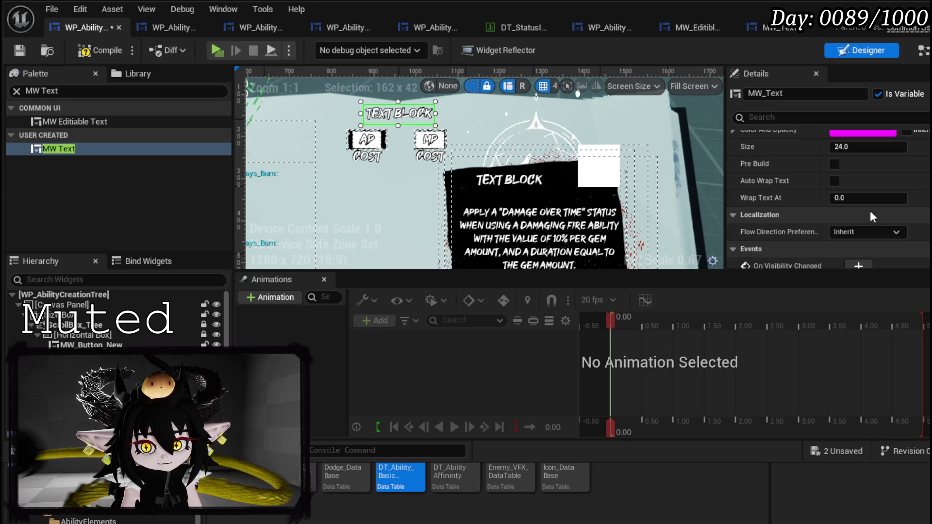
scroll(863, 206, up, 5)
click(860, 226)
text(Points U)
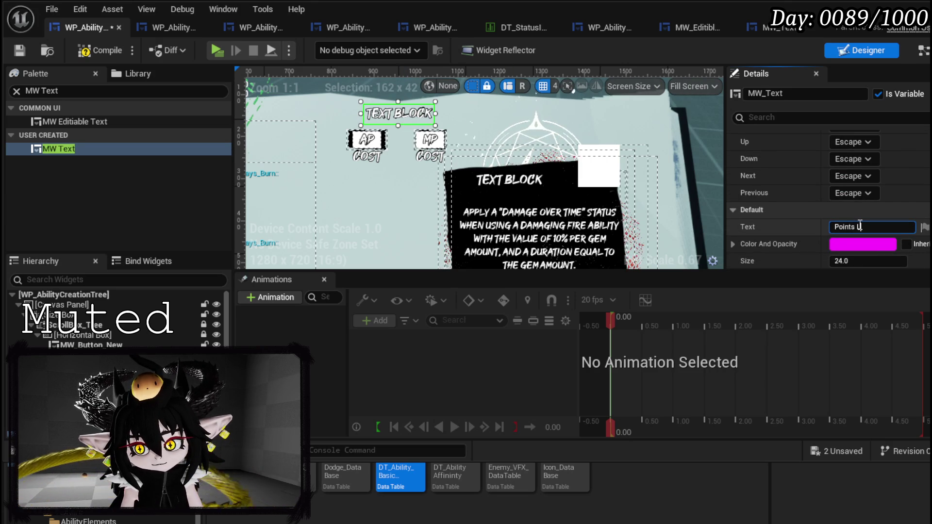
text(eft: 100)
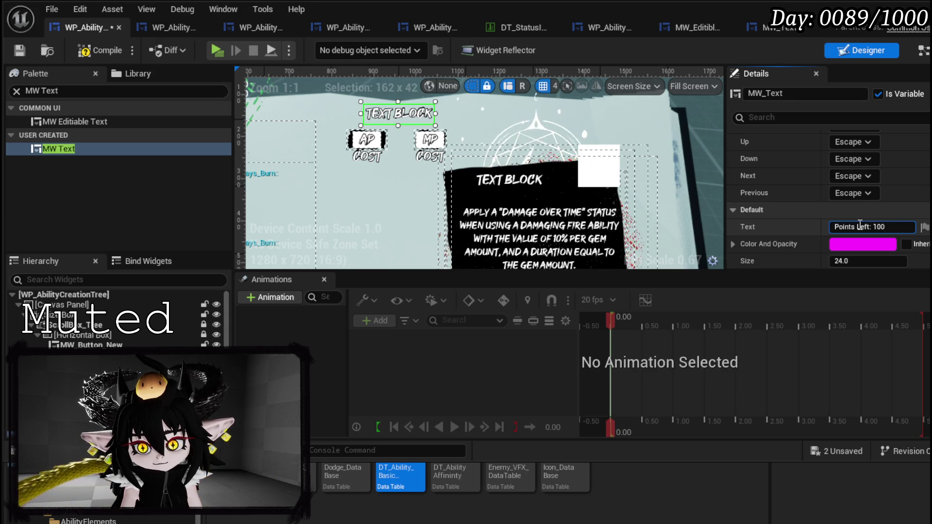
key(Return)
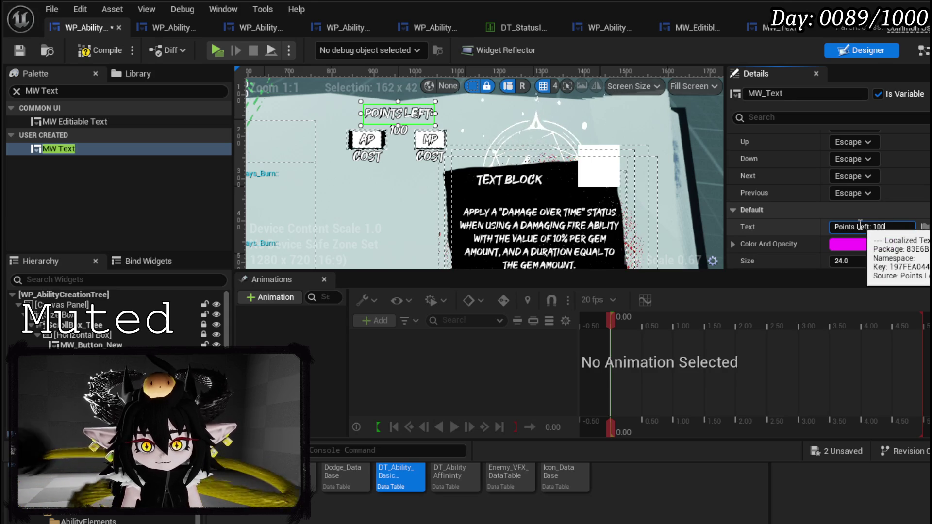
click(101, 51)
click(20, 50)
Move the AP Cost and MP Cost buttons down below Points Left and save
mouse_move(416, 125)
mouse_down()
mouse_move(546, 140)
mouse_move(528, 123)
mouse_up()
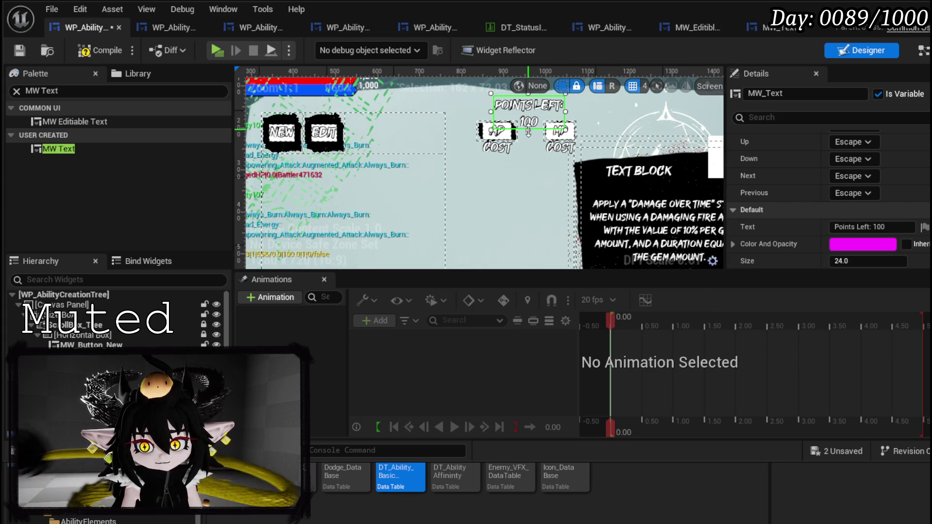
click(488, 138)
drag(493, 138, 490, 154)
drag(564, 136, 567, 152)
click(528, 113)
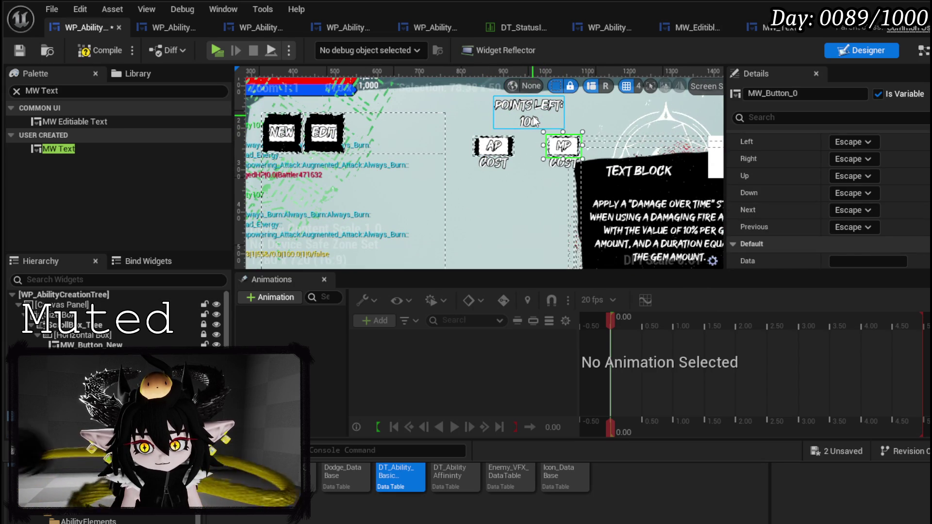
click(20, 50)
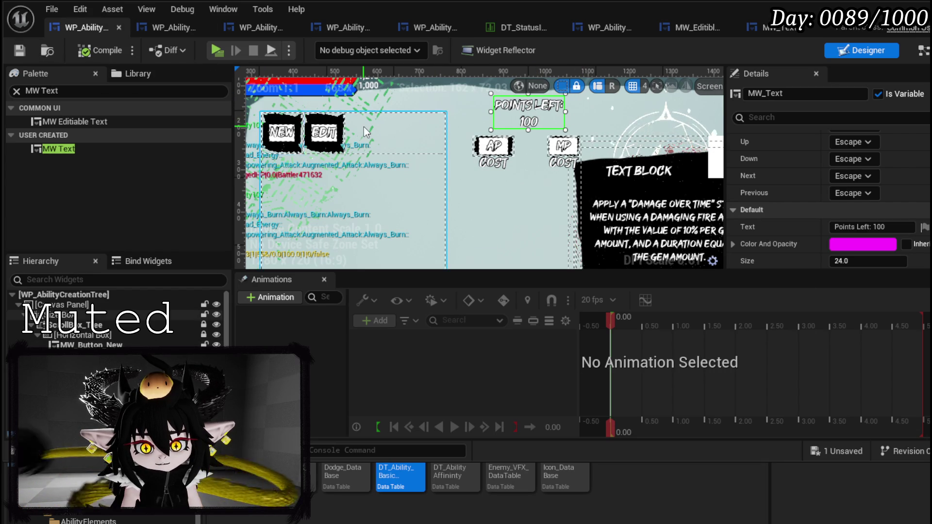
Switch to WP_AbilityButtonSelectionBar and look over its BuildOptions graph
scroll(363, 123, down, 4)
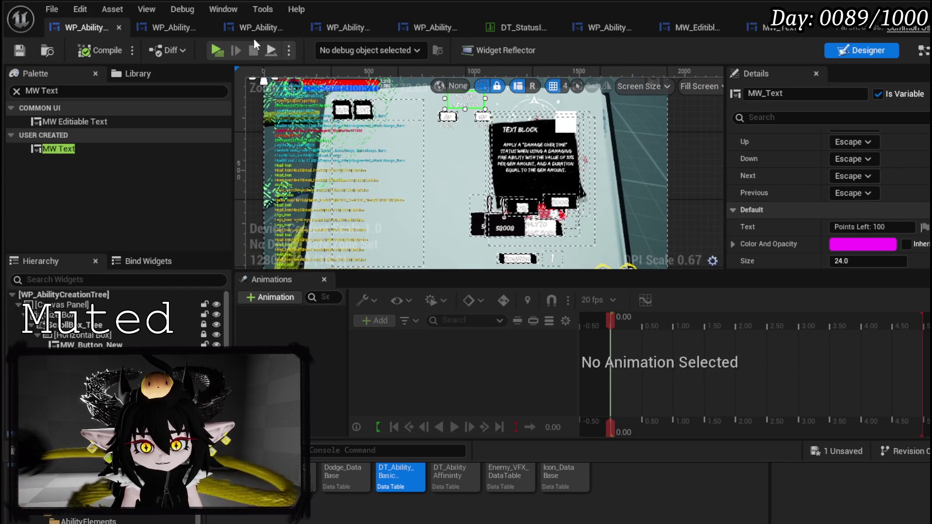
click(159, 28)
mouse_move(394, 153)
mouse_down()
mouse_move(752, 120)
mouse_move(341, 126)
mouse_move(510, 255)
mouse_move(834, 245)
mouse_move(710, 176)
mouse_move(511, 124)
mouse_move(787, 125)
mouse_up()
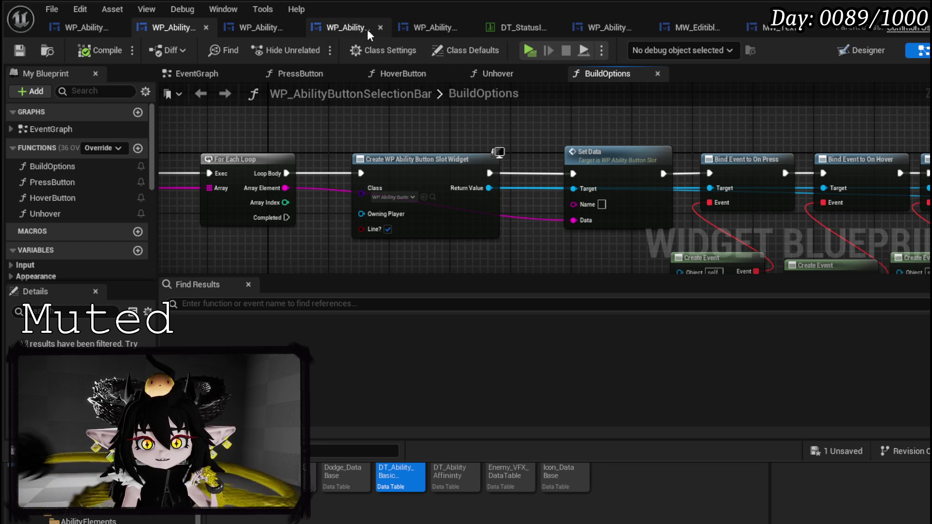
Check the WP_AbilityButtonGridBox widget, then return to WP_AbilityButtonSelectionBar's Designer layout
click(240, 27)
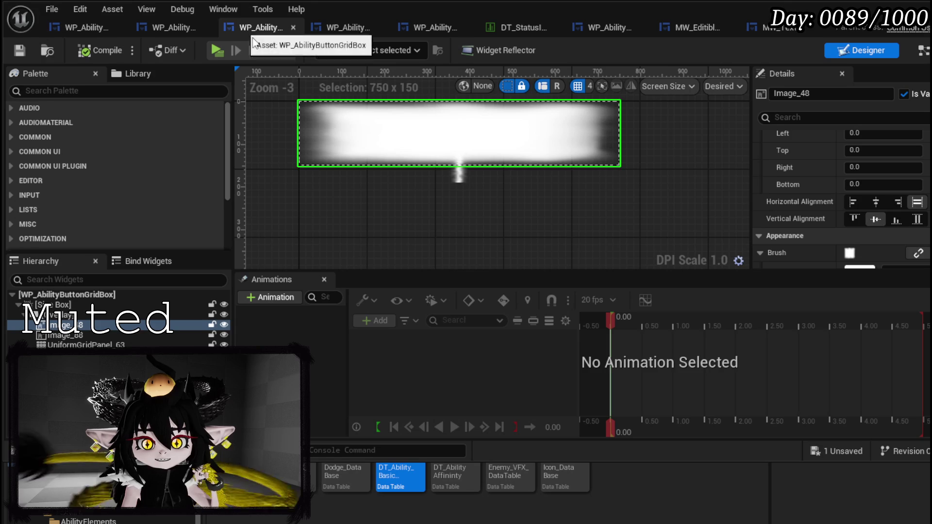
click(60, 90)
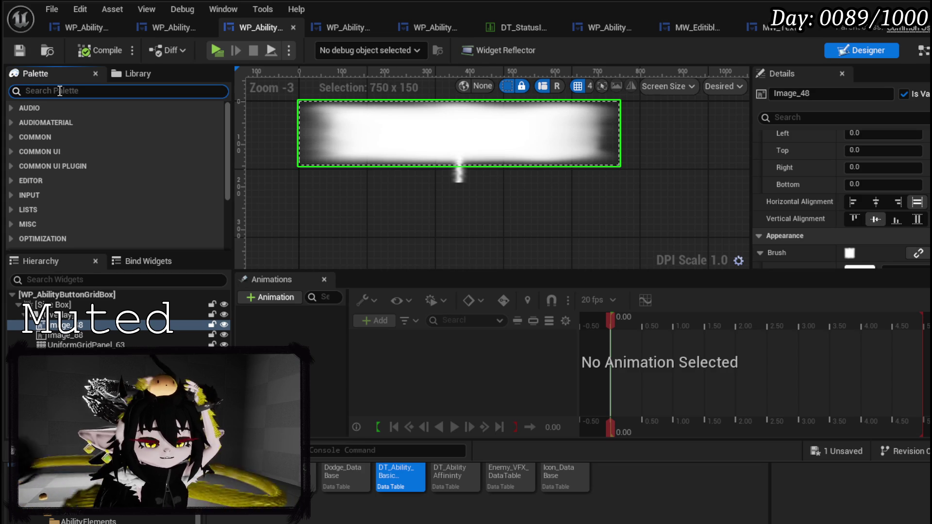
click(168, 22)
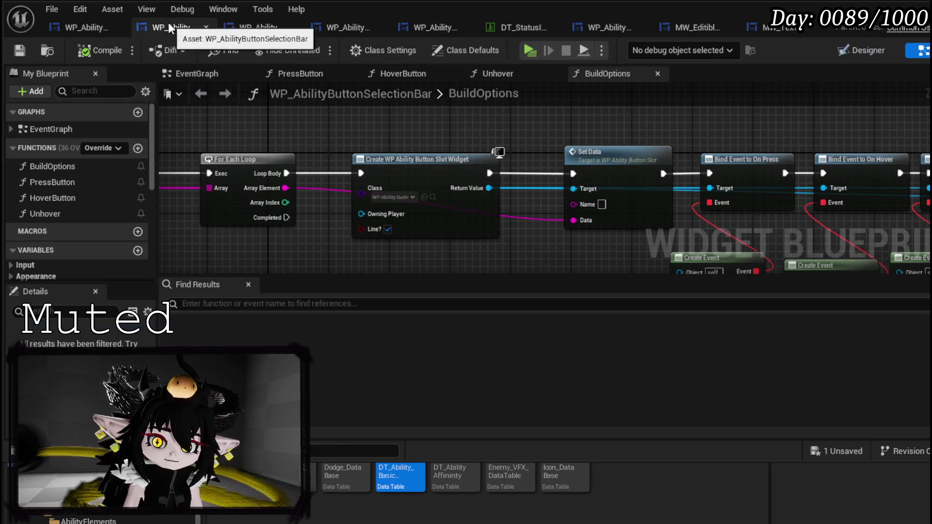
click(863, 49)
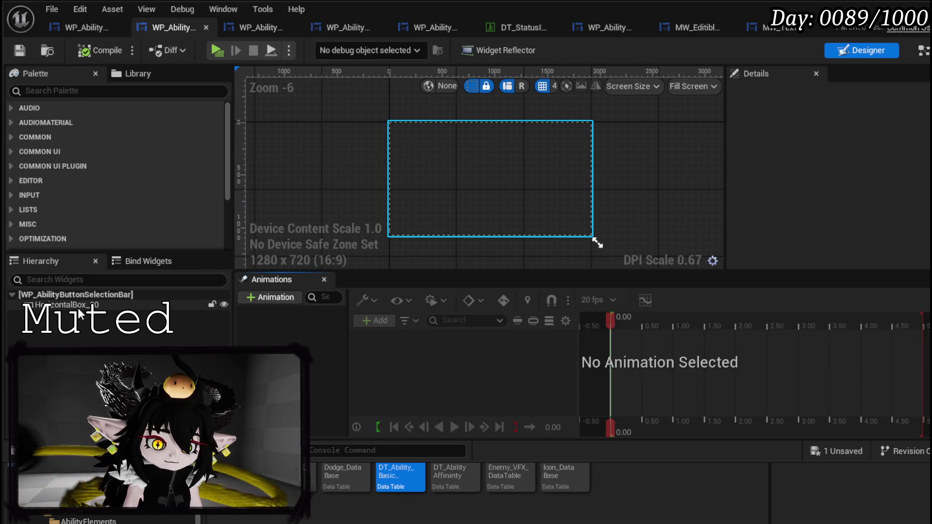